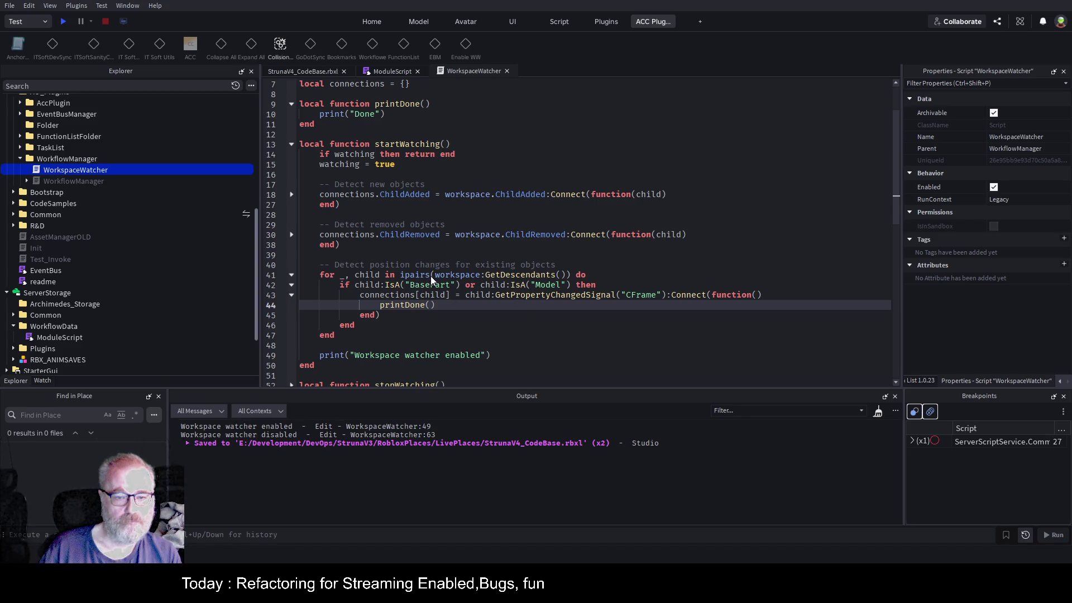
# - Clear the Output log and enable the workspace watcher plugin from the game view
pyautogui.click(310, 74)
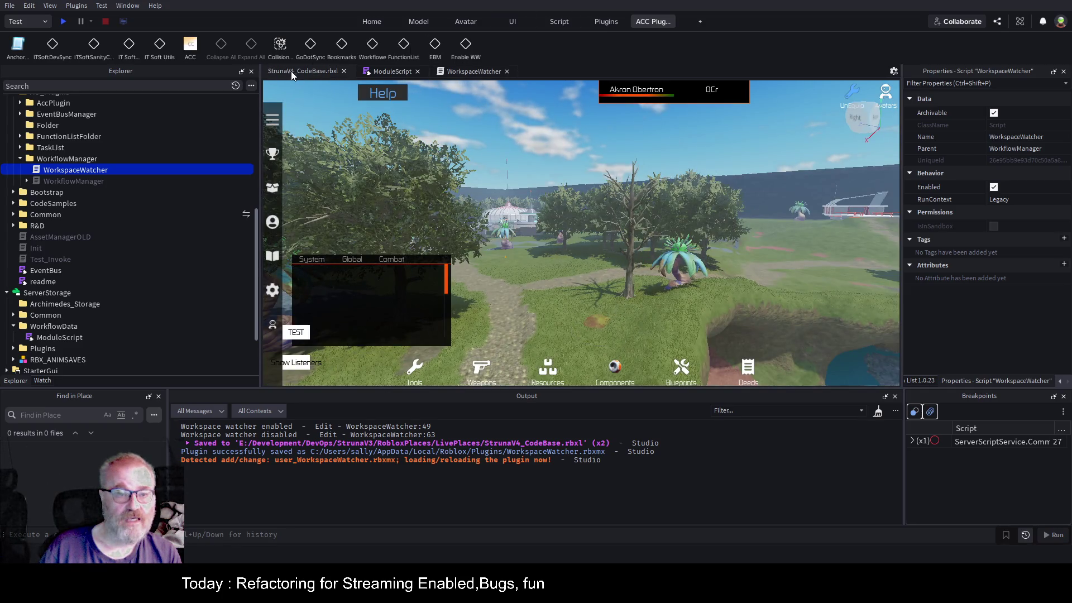
pyautogui.click(878, 412)
pyautogui.click(466, 48)
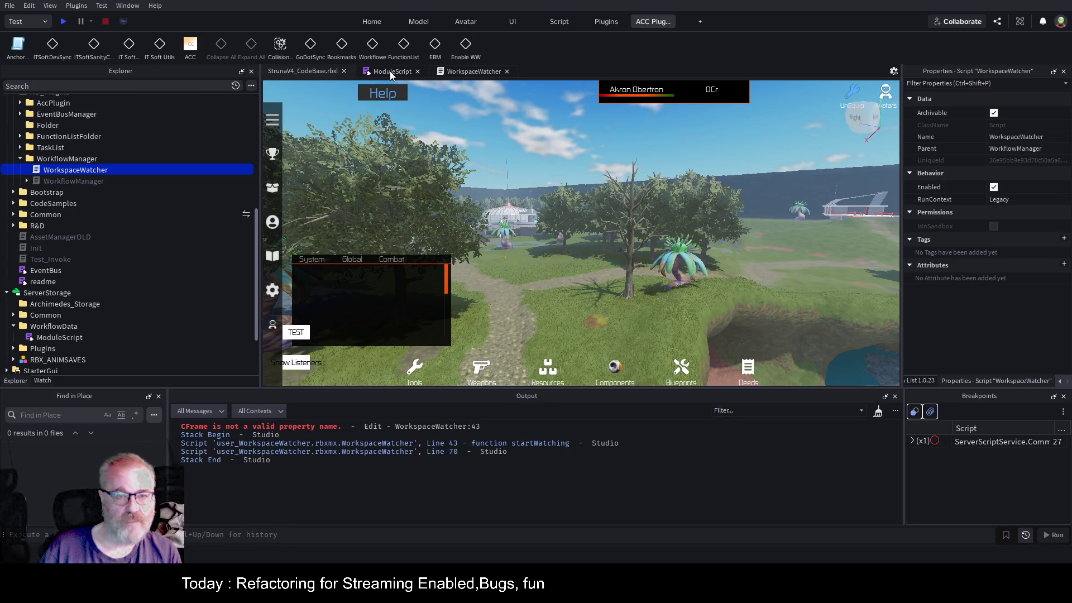
# - Inspect the failing CFrame reference on line 43 of WorkspaceWatcher and its ChildRemoved uses
pyautogui.click(464, 73)
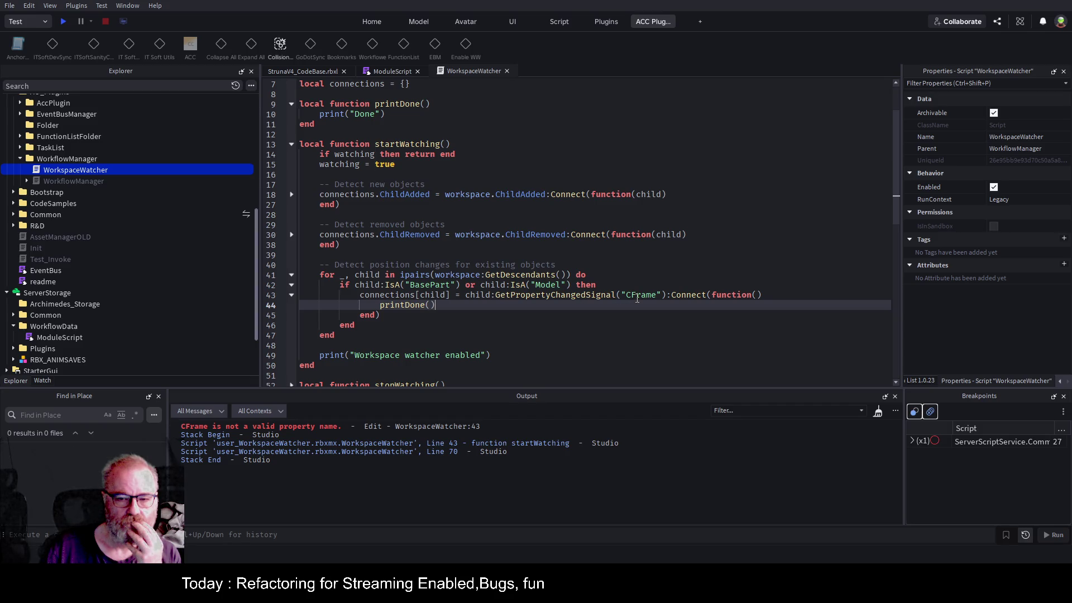
pyautogui.doubleClick(637, 295)
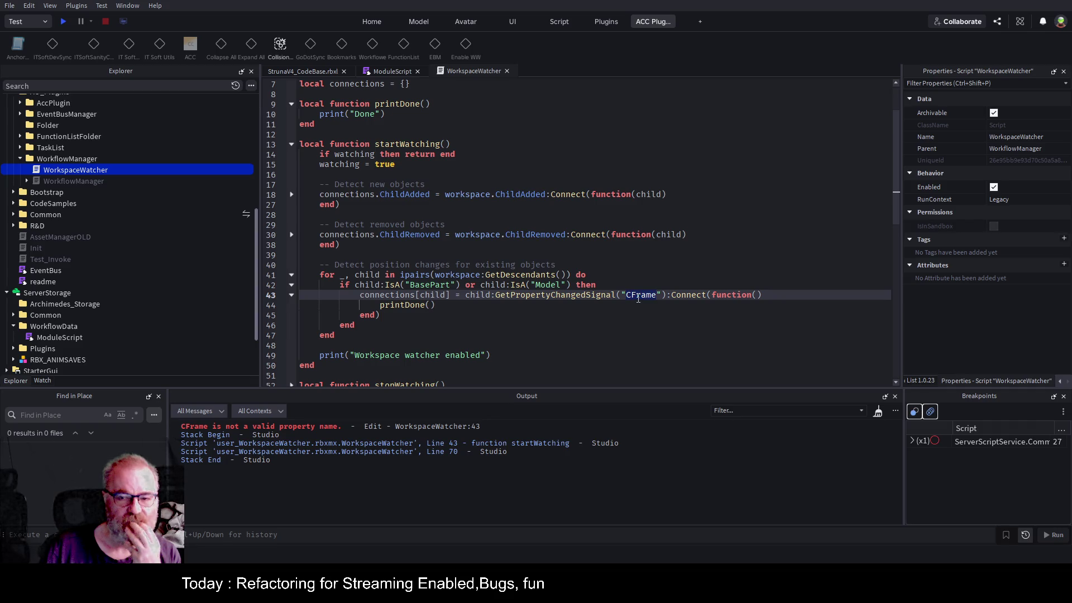
pyautogui.click(409, 235)
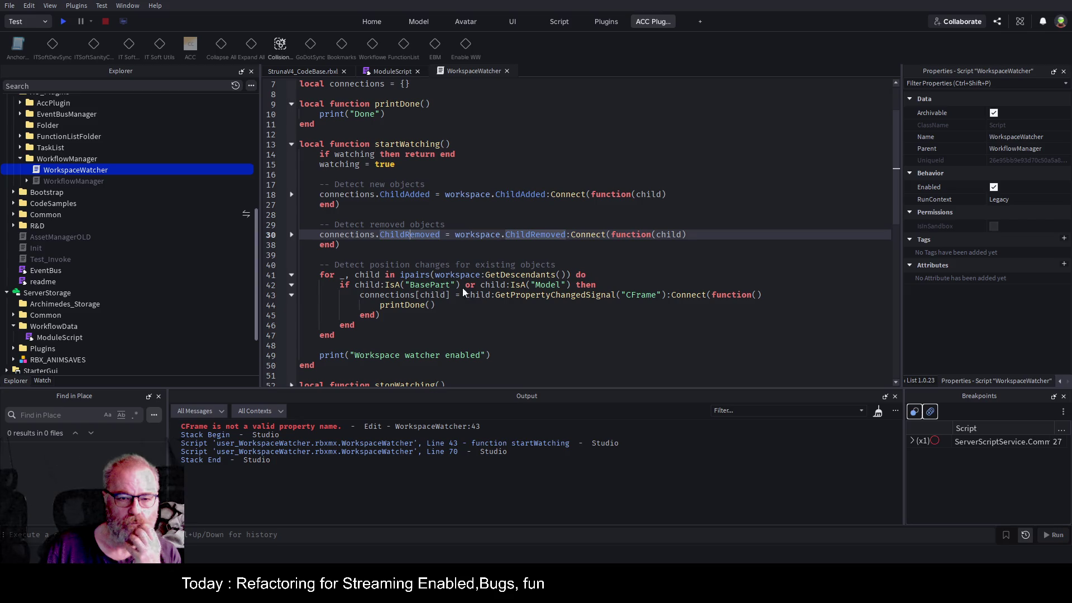
pyautogui.click(553, 345)
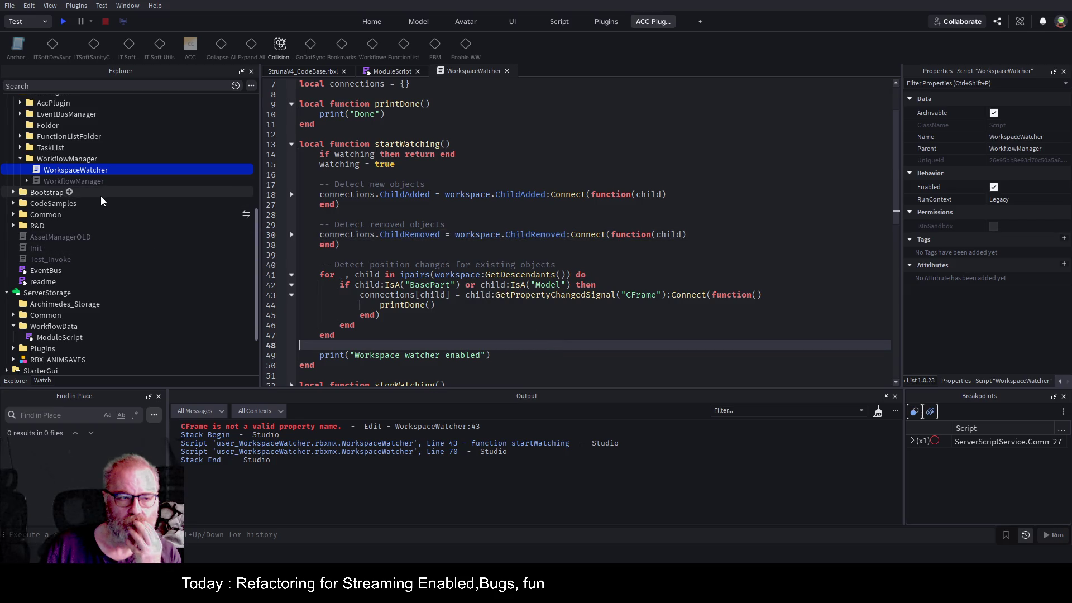
# - Return to the game view and select the Shapes model in the Explorer
pyautogui.click(304, 72)
pyautogui.scroll(7, 150, 215)
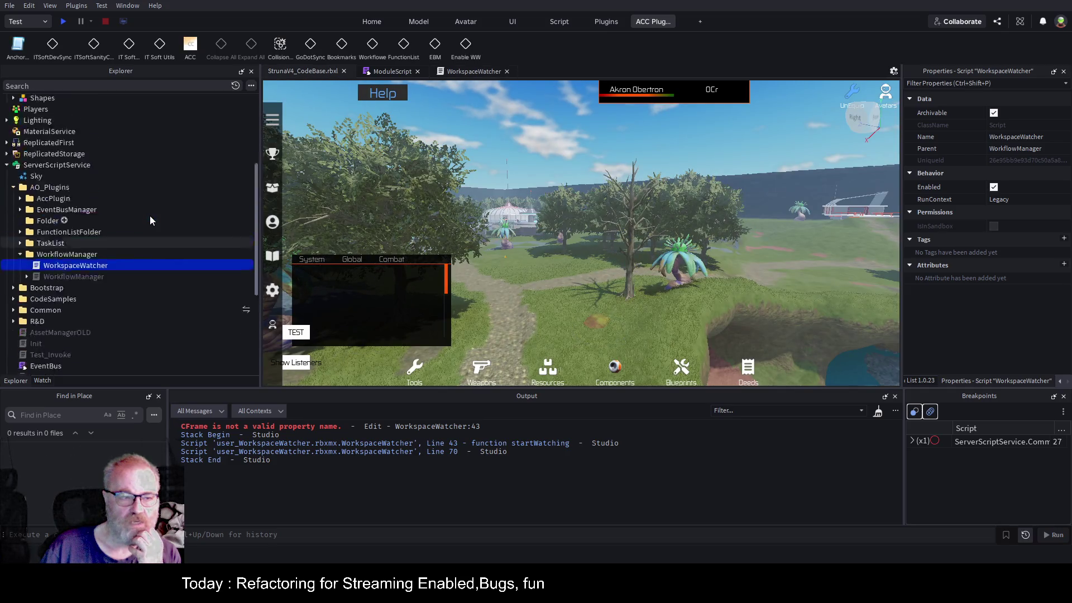
pyautogui.click(39, 231)
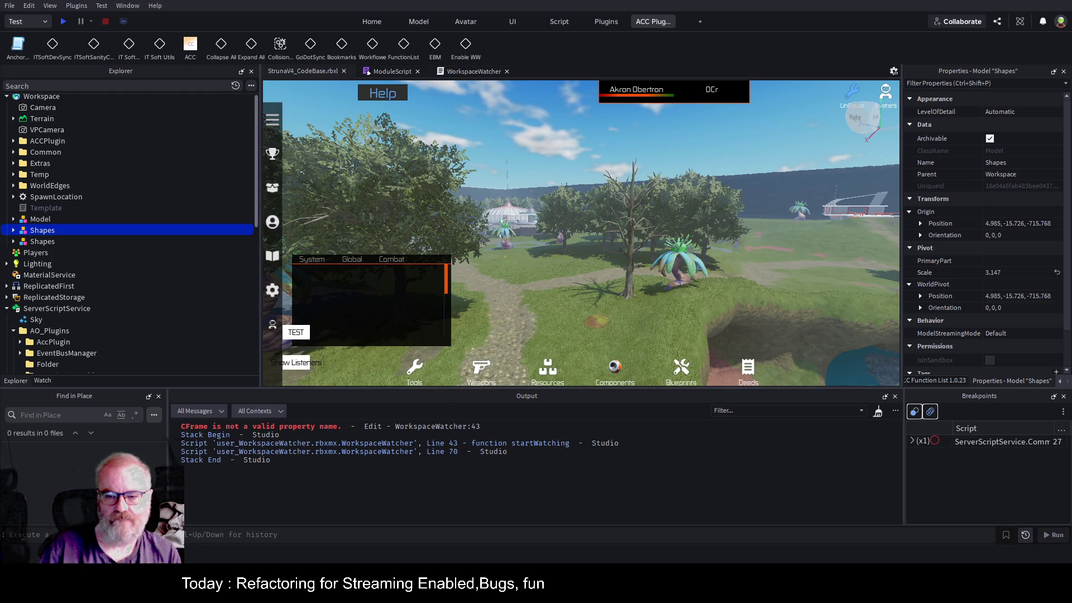
# - Open the WorkspaceWatcher script tab
pyautogui.click(472, 72)
# - Replace the script with the revised watcher code, label the button 'Enable WW', and save
pyautogui.hotkey('ctrl', 'z')
pyautogui.hotkey('ctrl', 'z')
pyautogui.hotkey('ctrl', 'z')
pyautogui.hotkey('ctrl', 'z')
pyautogui.hotkey('ctrl', 'z')
pyautogui.hotkey('ctrl', 'z')
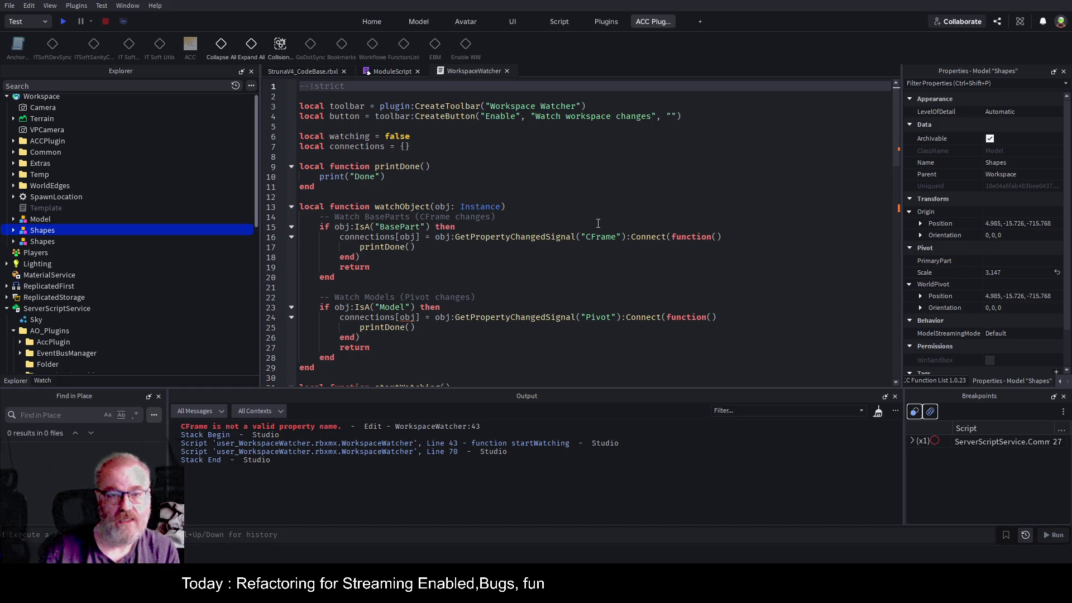
pyautogui.click(517, 116)
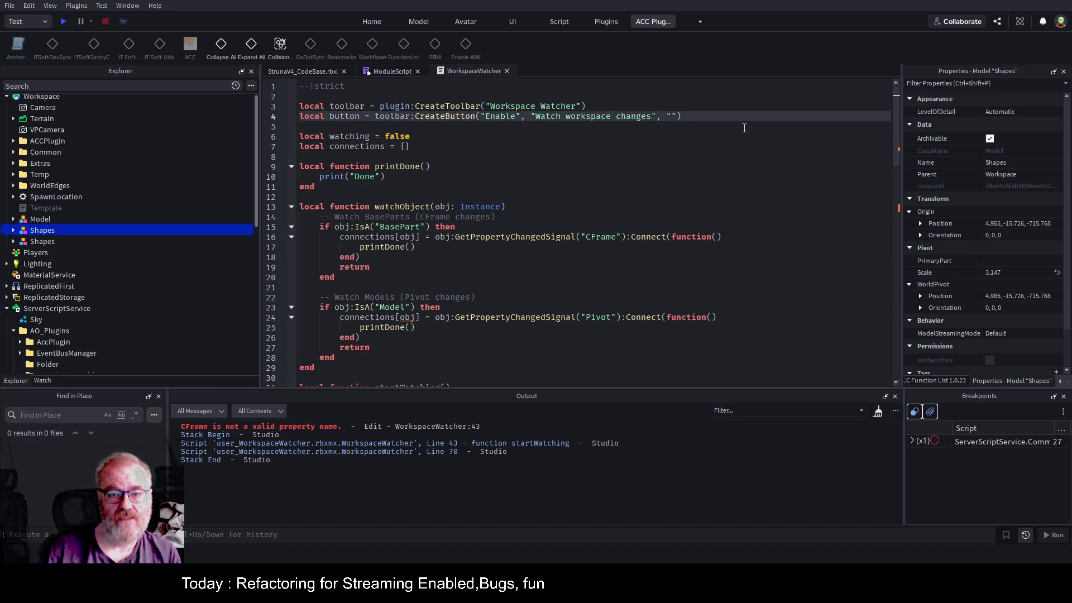
pyautogui.write('WW')
pyautogui.hotkey('ctrl', 's')
# - Save the place again and review the Pivot property and connections code
pyautogui.click(596, 177)
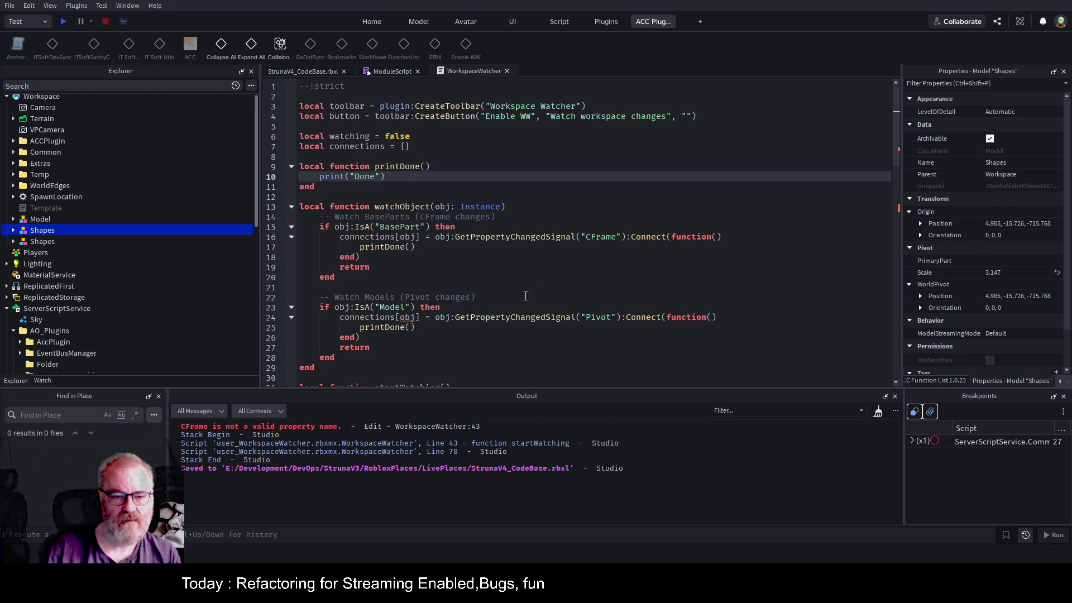
pyautogui.click(550, 286)
pyautogui.hotkey('ctrl', 's')
pyautogui.doubleClick(598, 317)
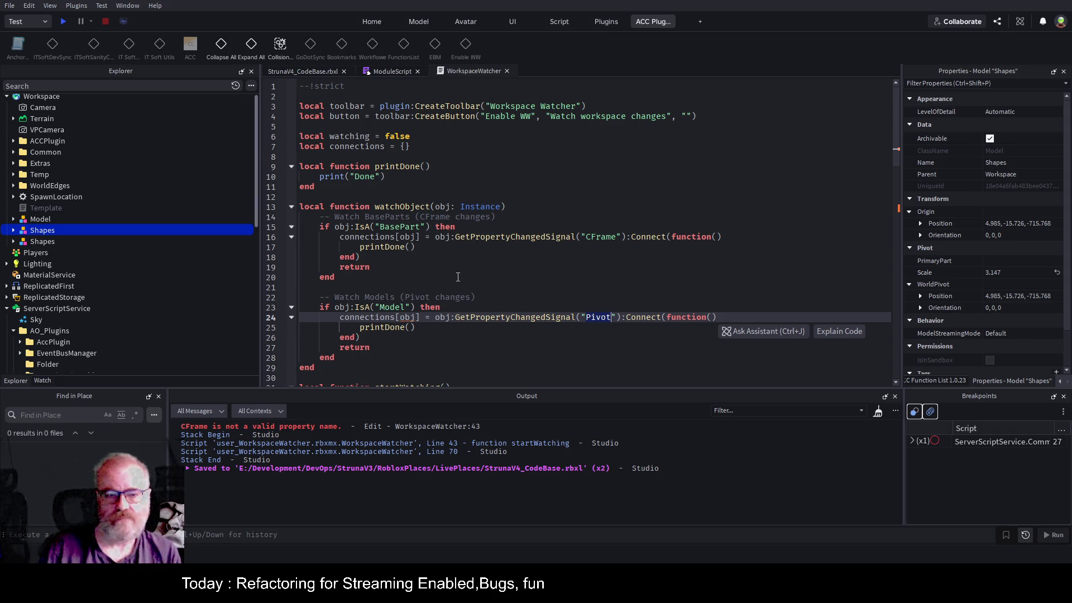
pyautogui.doubleClick(371, 238)
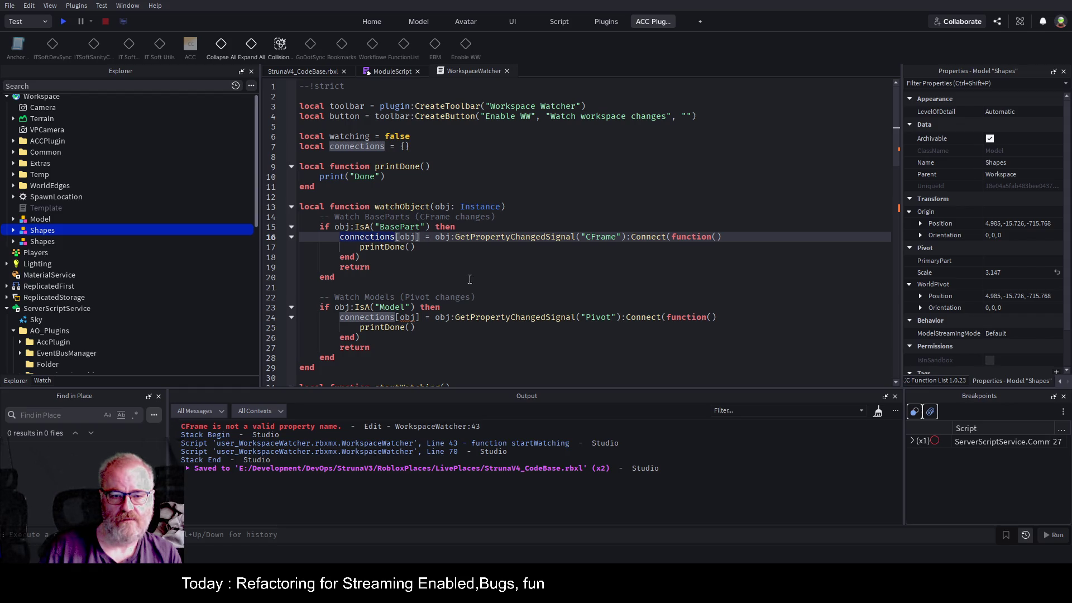
pyautogui.click(504, 281)
pyautogui.scroll(-2, 423, 325)
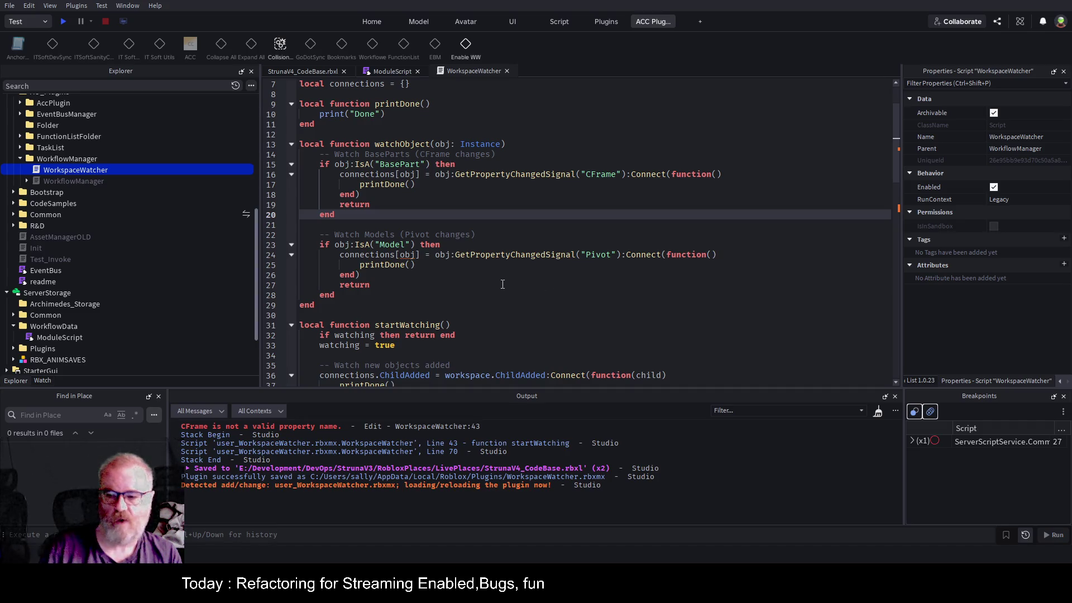
# - Clear Output, run Enable WW from the game view, and follow the WorkspaceWatcher:24 error link
pyautogui.click(485, 284)
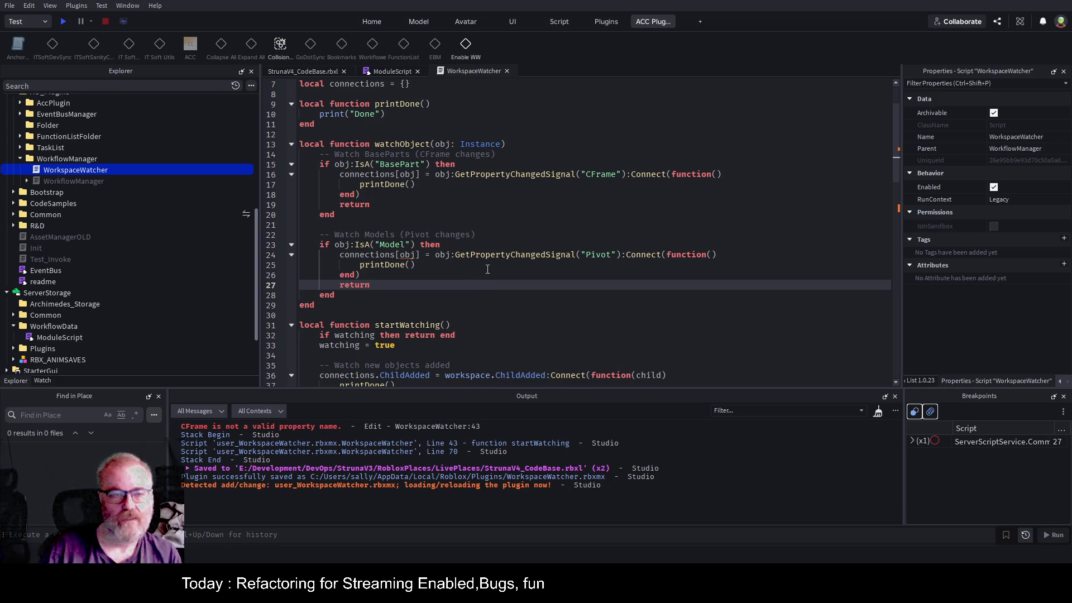
pyautogui.click(317, 73)
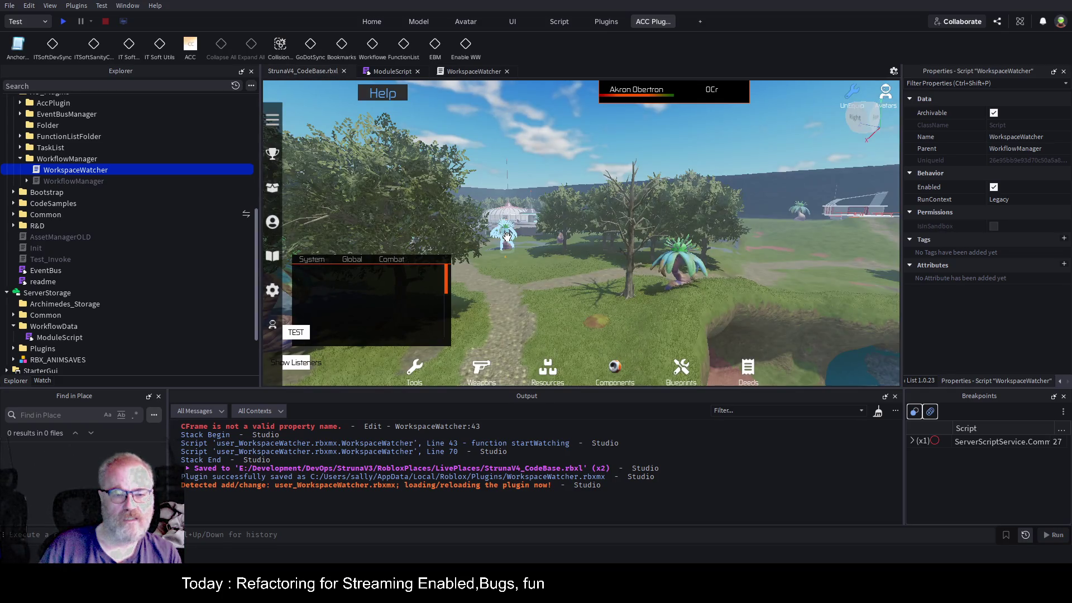
pyautogui.click(471, 72)
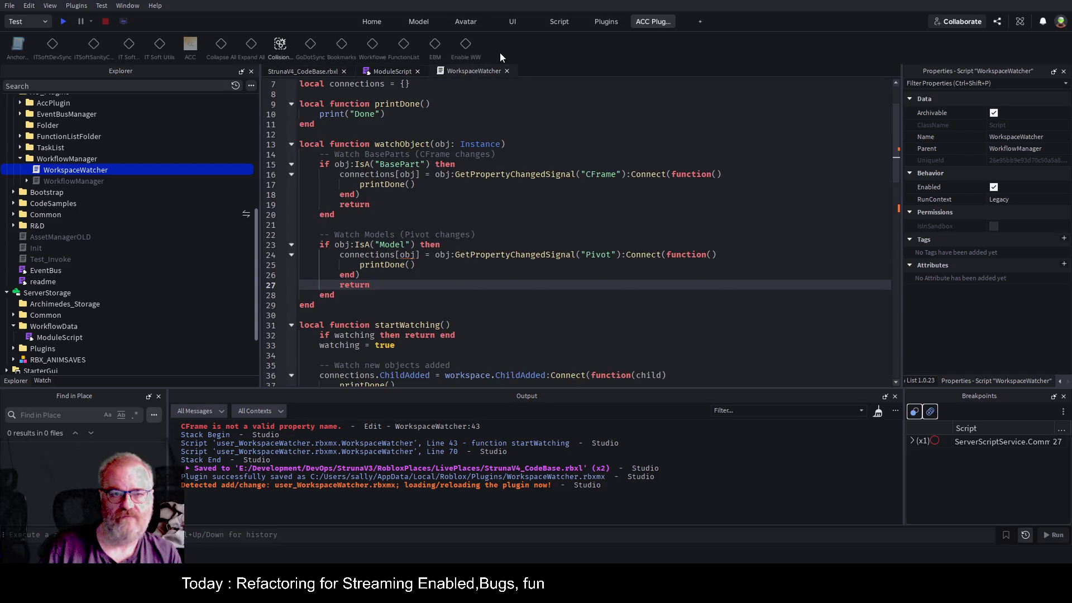
pyautogui.click(311, 73)
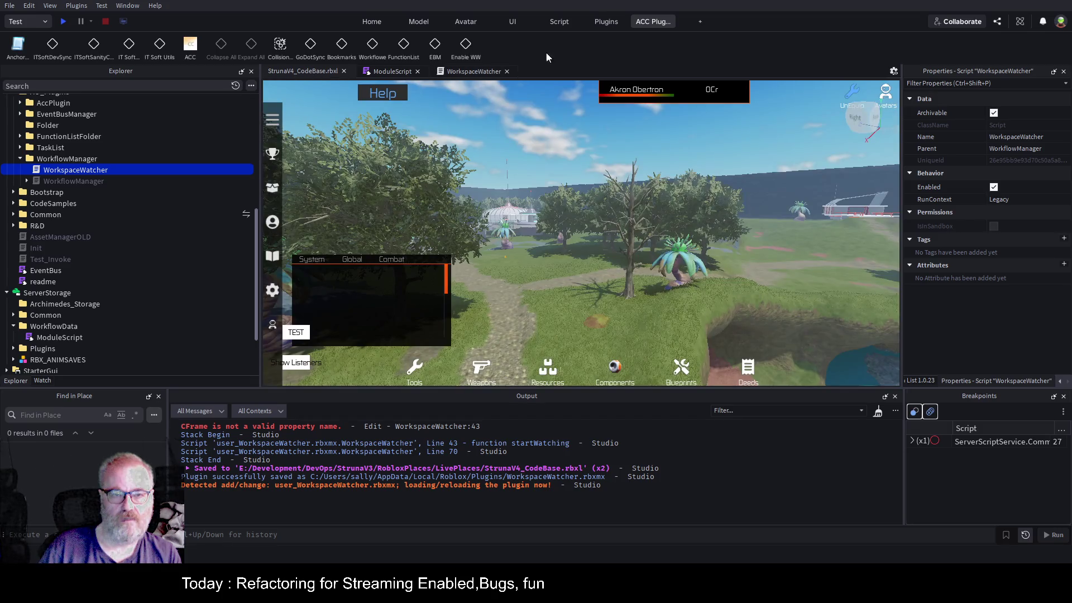
pyautogui.click(878, 412)
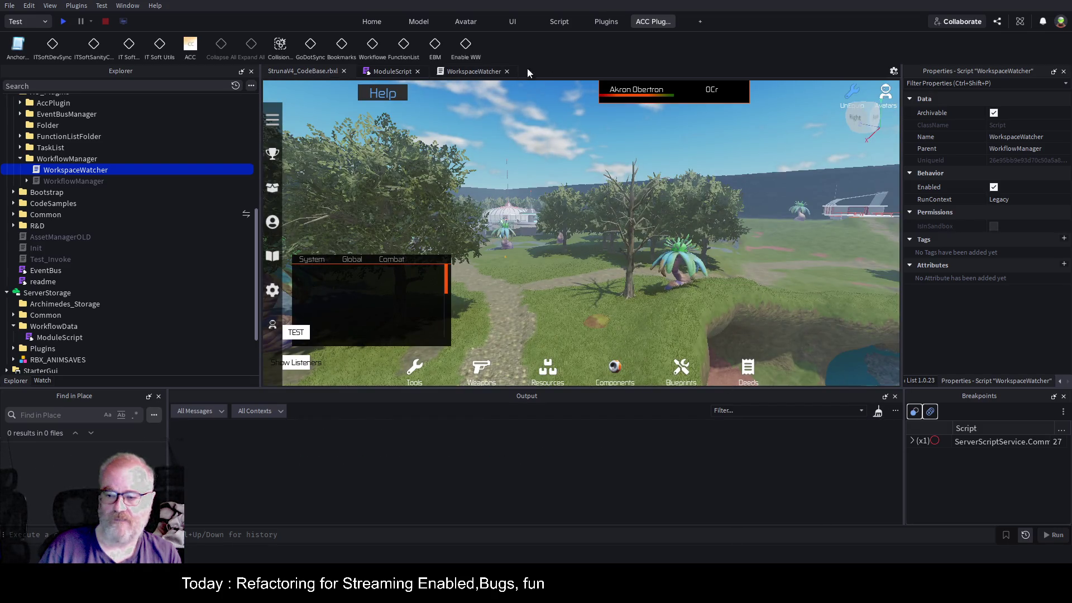
pyautogui.click(466, 47)
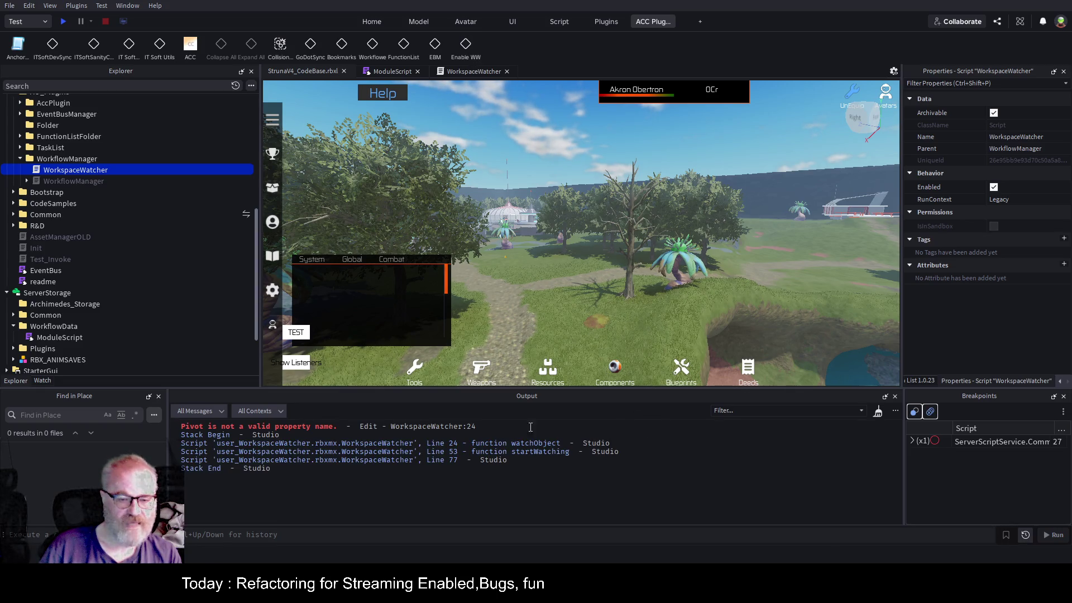
pyautogui.click(462, 428)
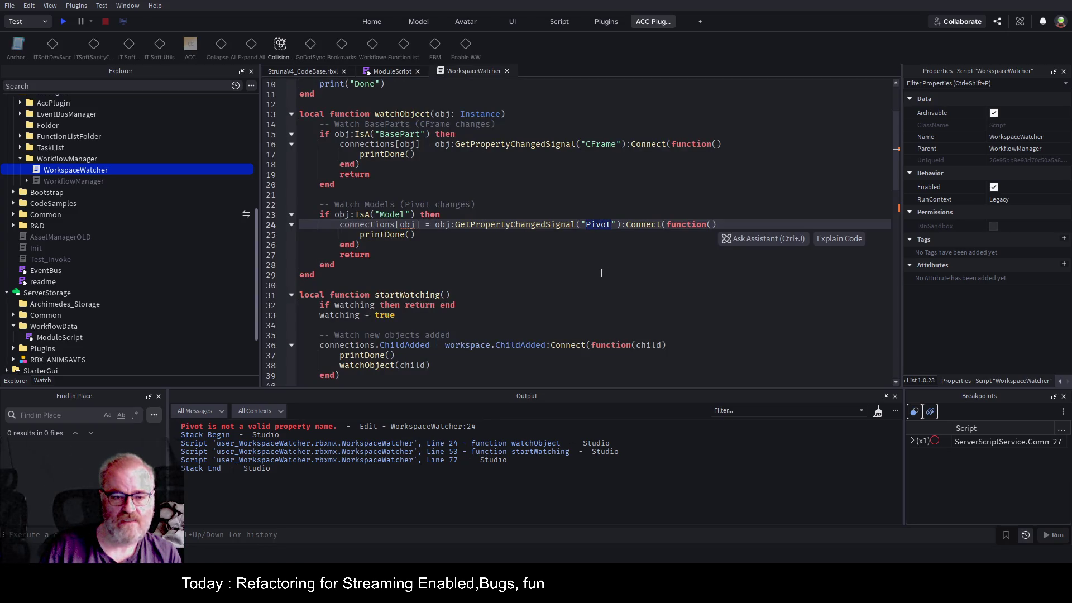
# - Copy 'CFrame' from line 16 over 'Pivot' on line 24 and save
pyautogui.click(548, 223)
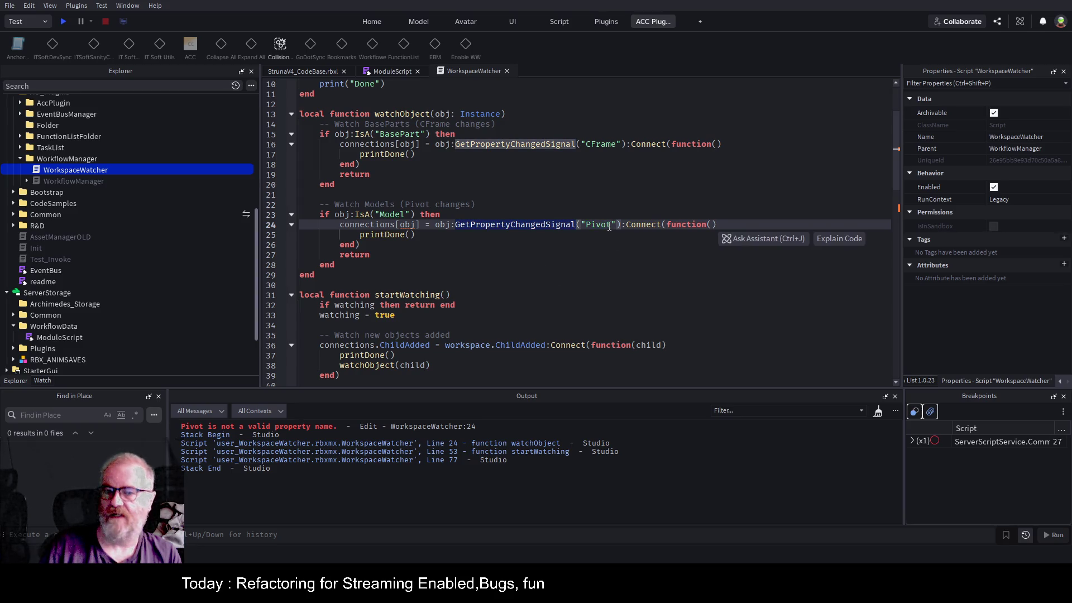
pyautogui.click(538, 261)
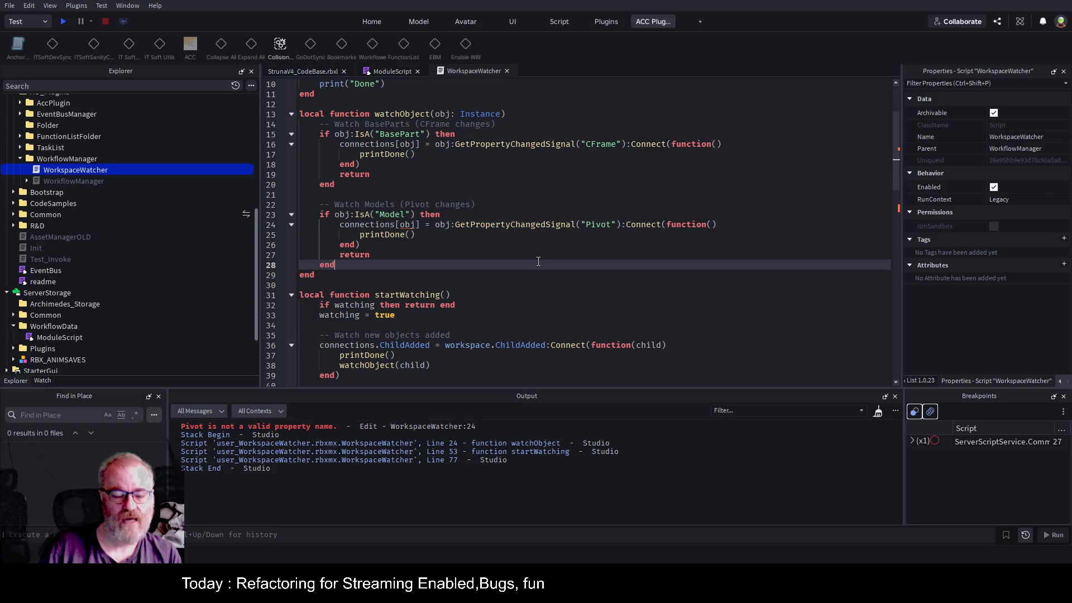
pyautogui.doubleClick(606, 144)
pyautogui.hotkey('ctrl', 'c')
pyautogui.doubleClick(600, 224)
pyautogui.hotkey('ctrl', 'v')
pyautogui.click(595, 259)
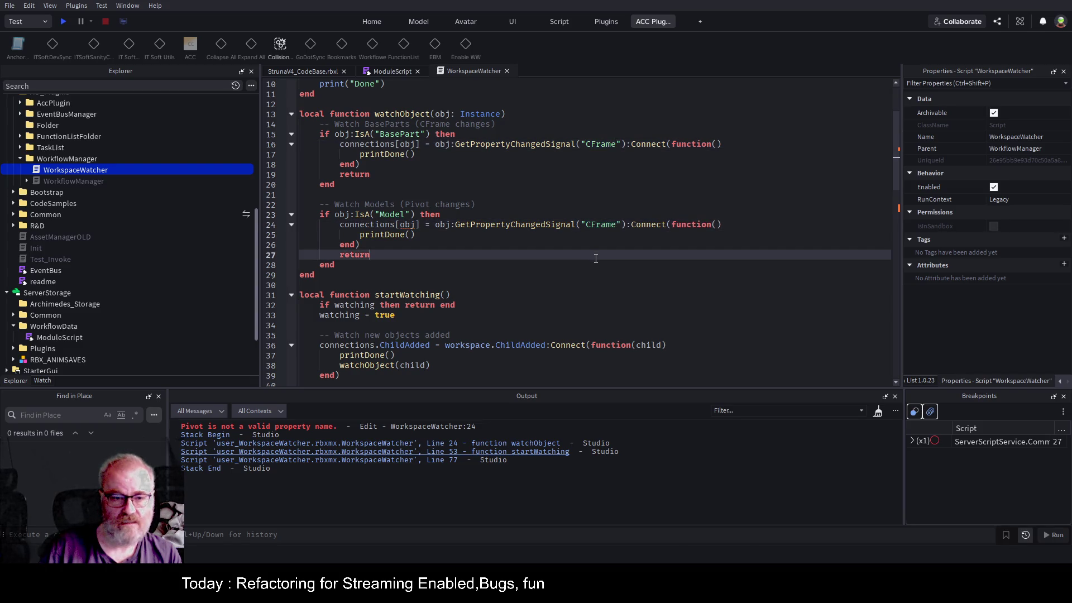
pyautogui.hotkey('ctrl', 's')
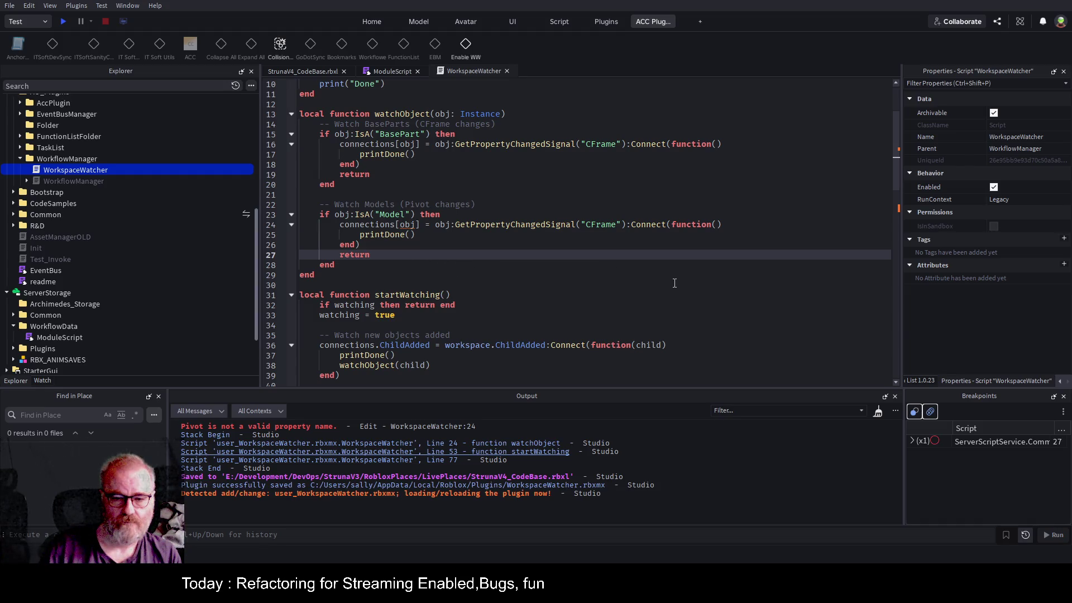
# - Scroll through the script and clear the Output log
pyautogui.scroll(-8, 667, 286)
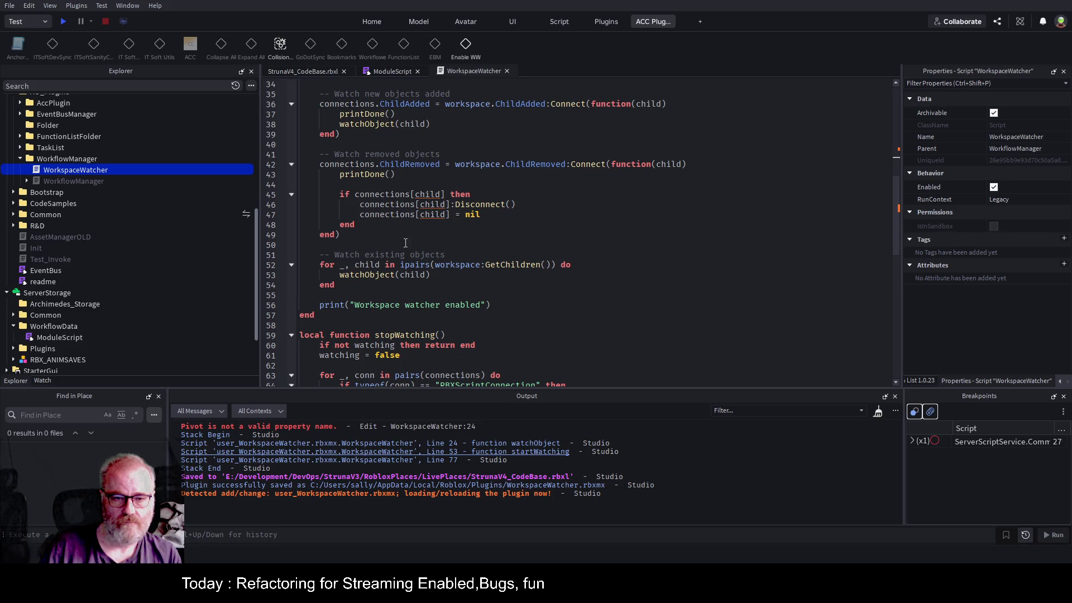
pyautogui.scroll(-8, 587, 306)
pyautogui.scroll(5, 652, 311)
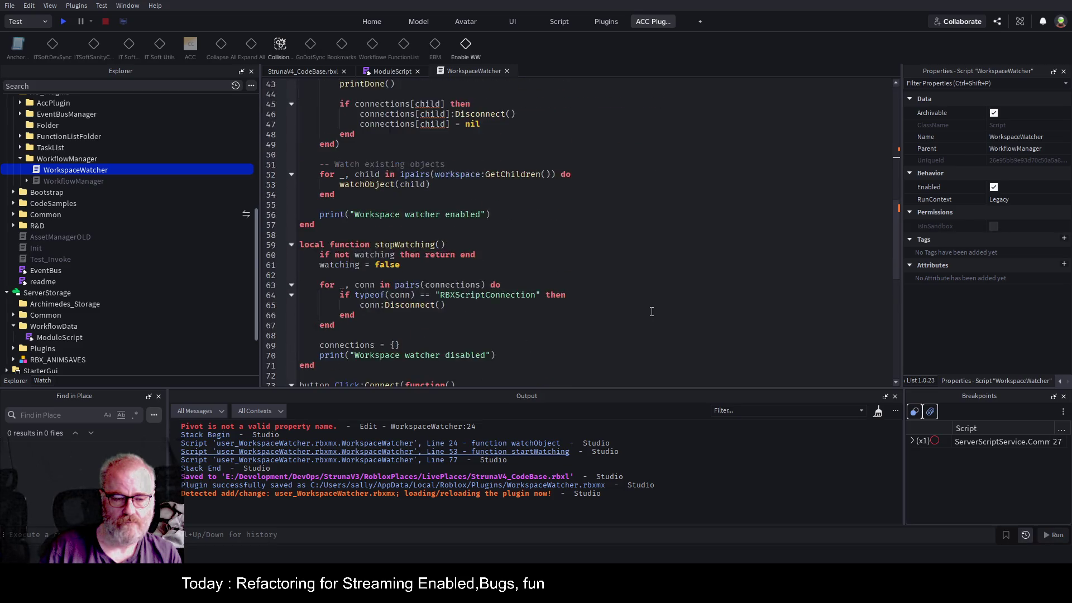
pyautogui.scroll(5, 652, 312)
pyautogui.click(878, 412)
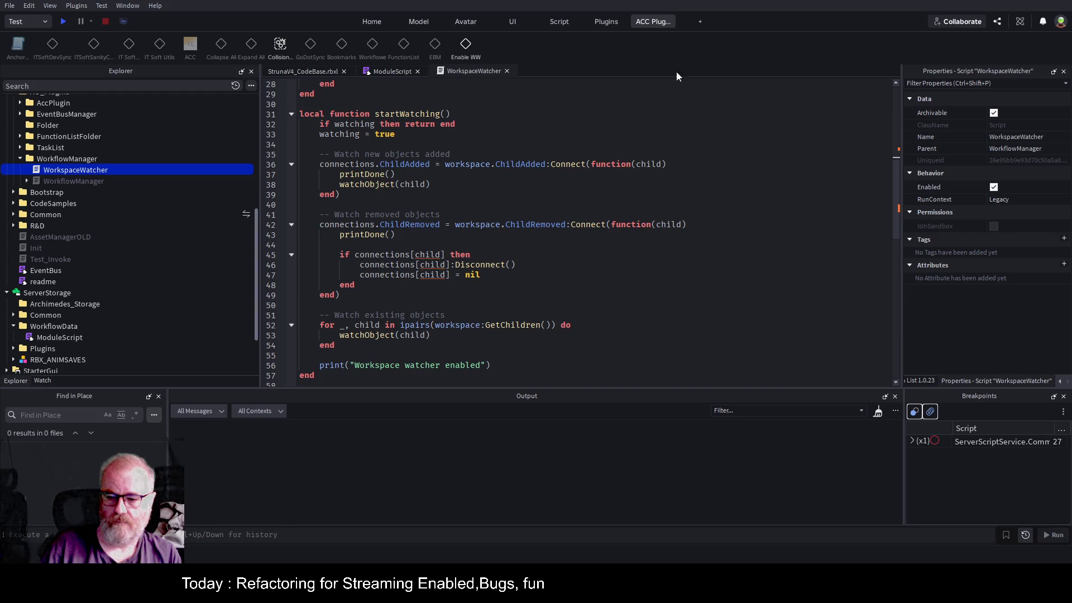
pyautogui.click(467, 46)
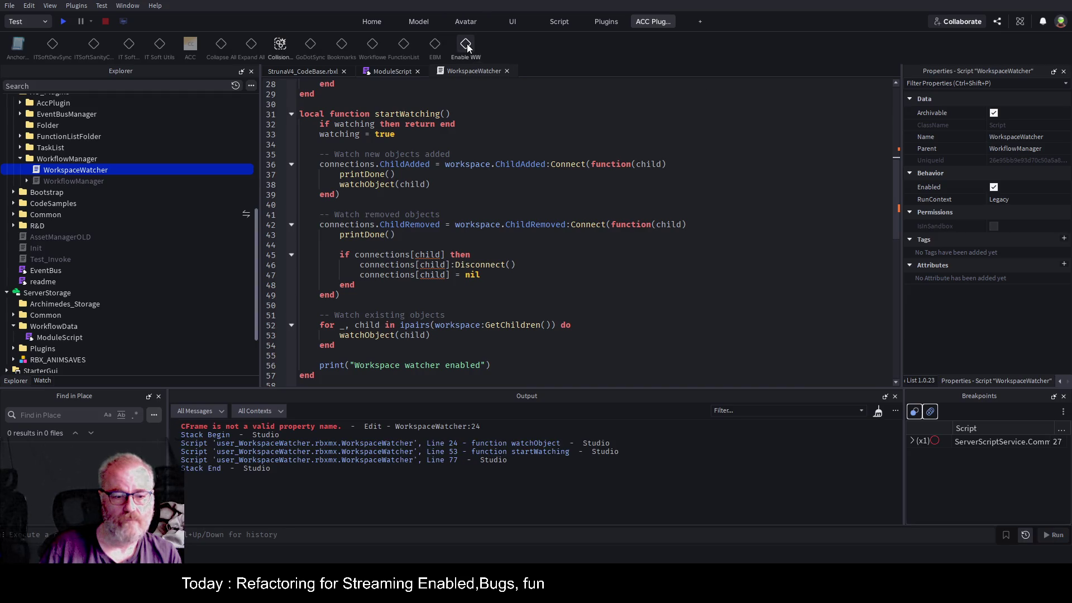
pyautogui.scroll(5, 652, 252)
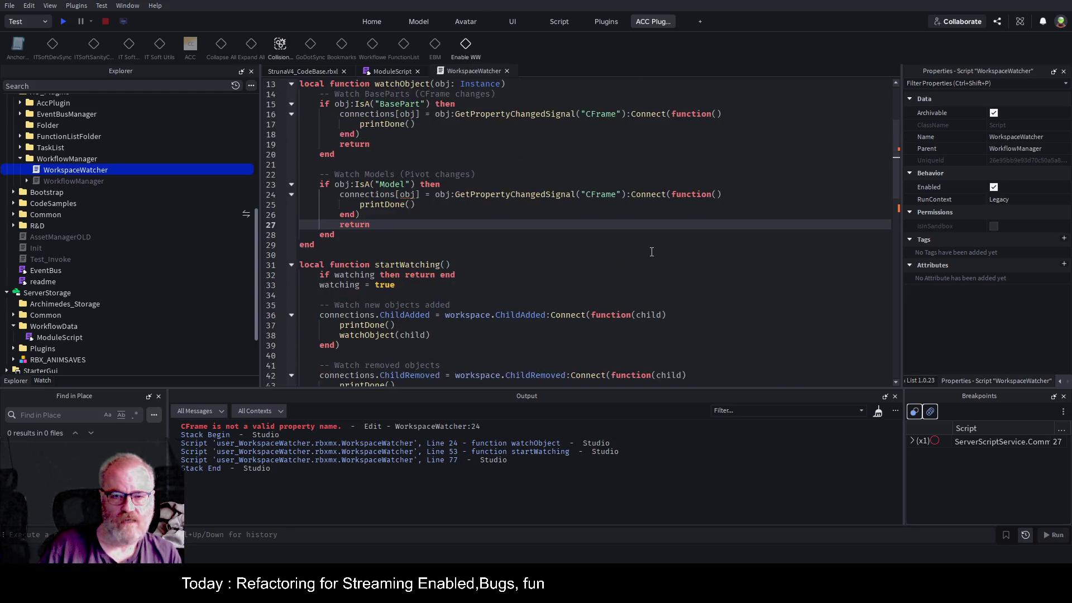
pyautogui.scroll(2, 652, 252)
pyautogui.doubleClick(590, 256)
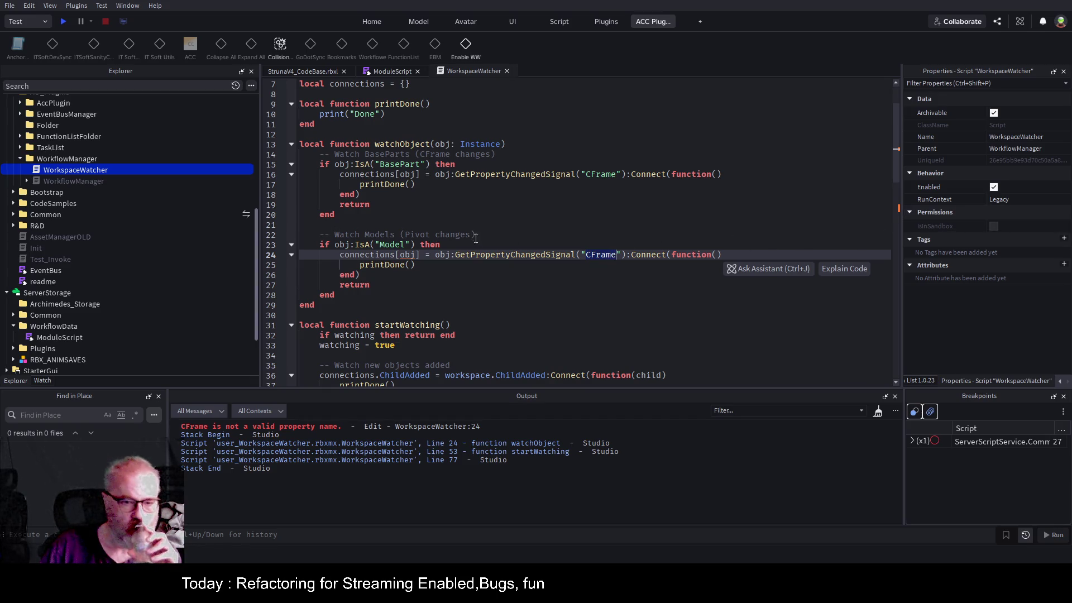
pyautogui.click(511, 244)
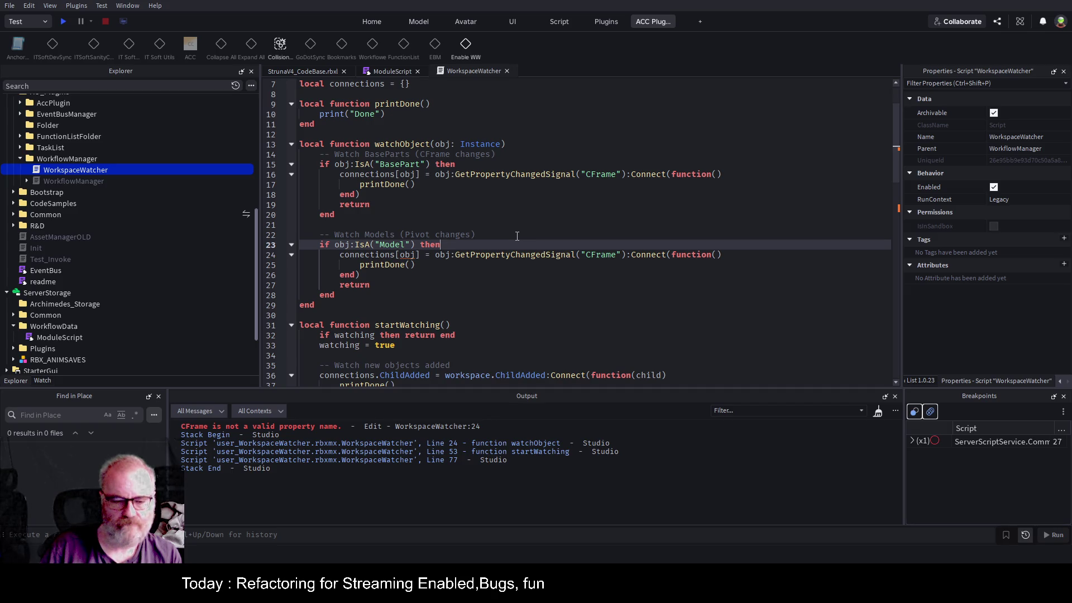
pyautogui.doubleClick(523, 255)
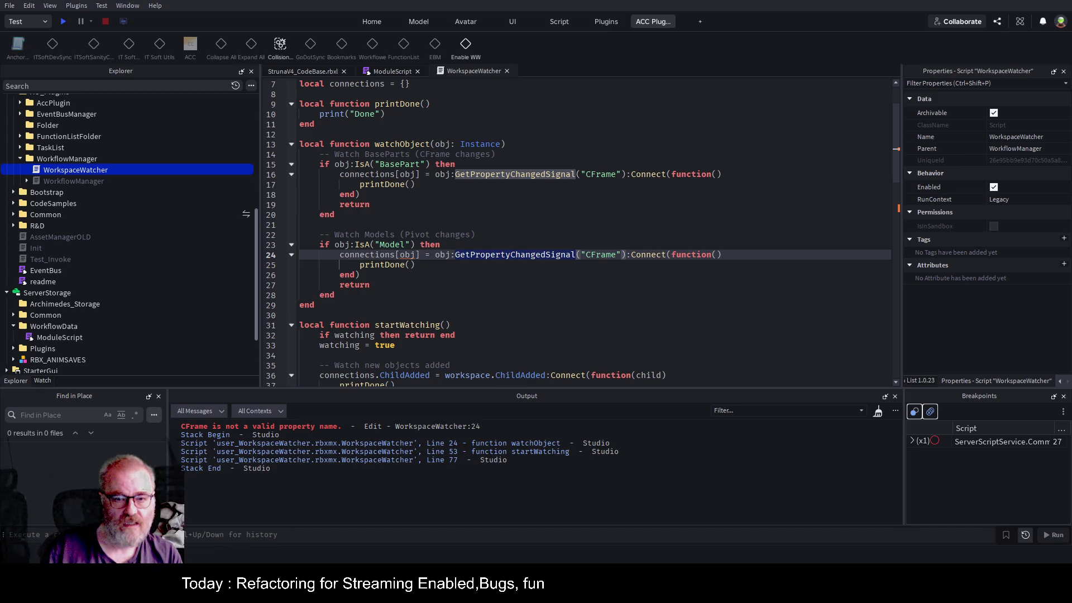
pyautogui.click(457, 305)
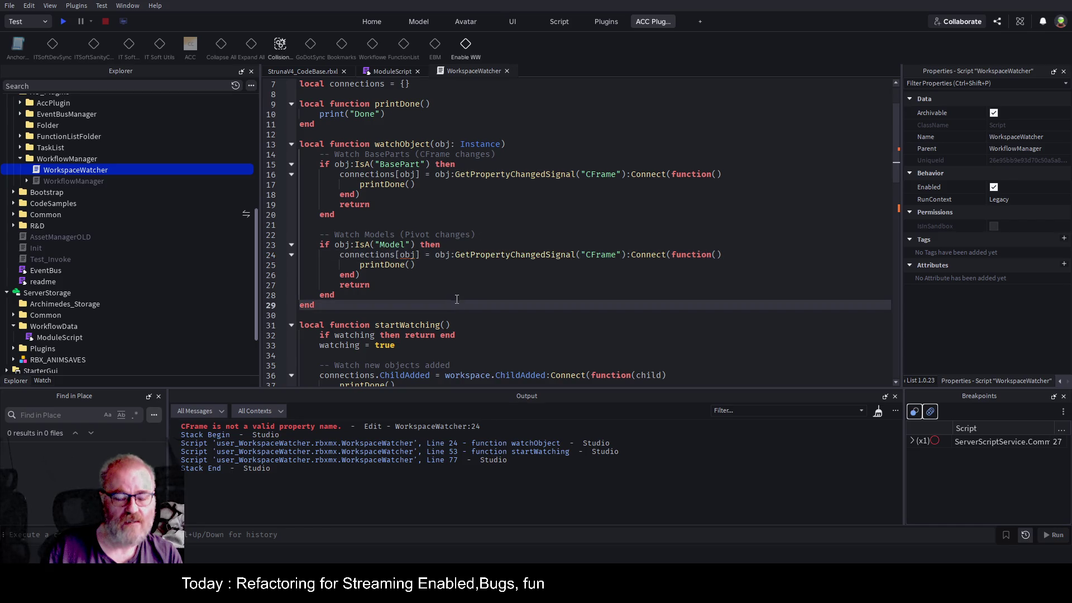
pyautogui.scroll(2, 457, 291)
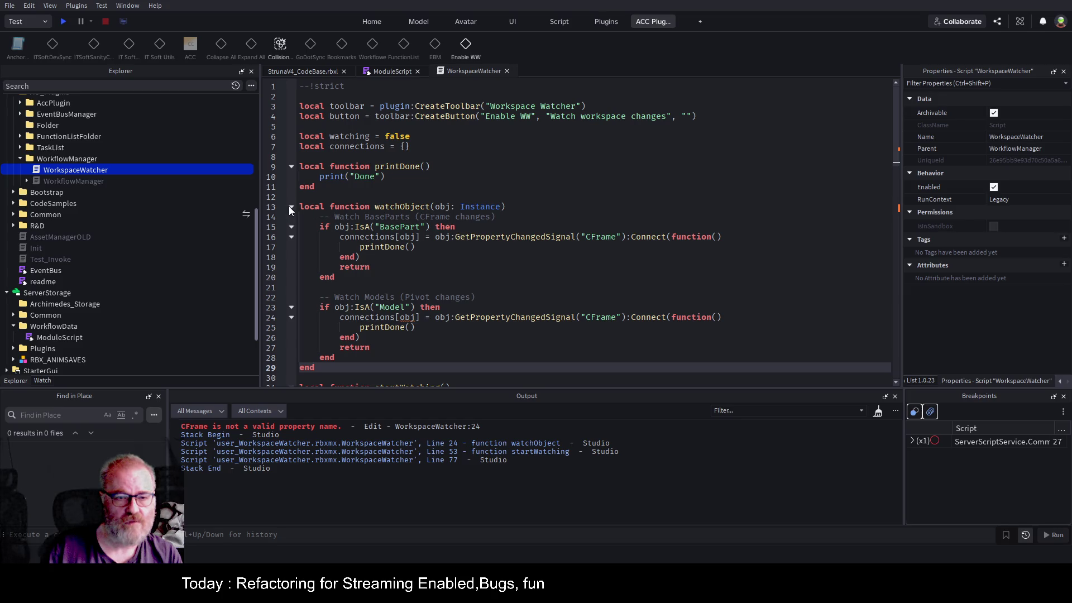
# - Fold watchObject, startWatching and stopWatching, and add a '---mystuff' comment below them
pyautogui.click(290, 207)
pyautogui.click(290, 238)
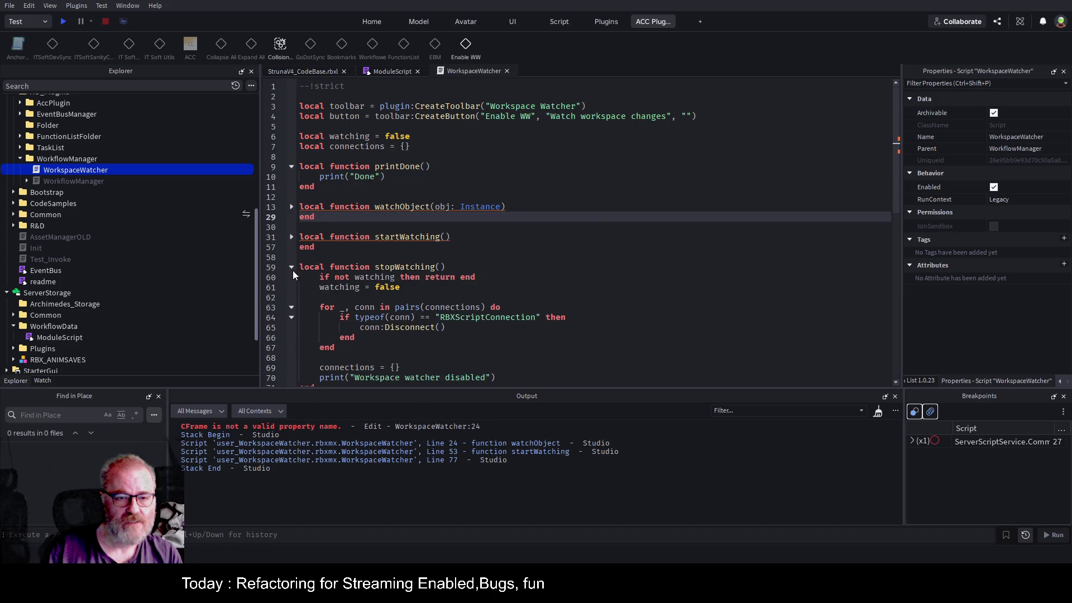
pyautogui.click(291, 267)
pyautogui.click(315, 287)
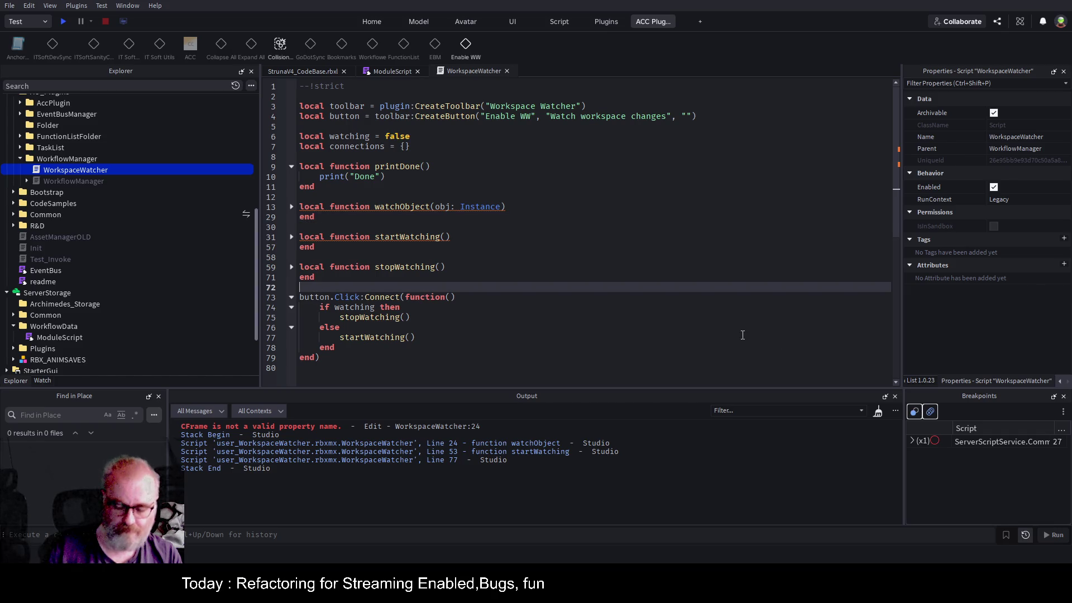
pyautogui.press('Return')
pyautogui.press('Return')
pyautogui.press('Return')
pyautogui.press('Up')
pyautogui.press('Up')
pyautogui.write('---m')
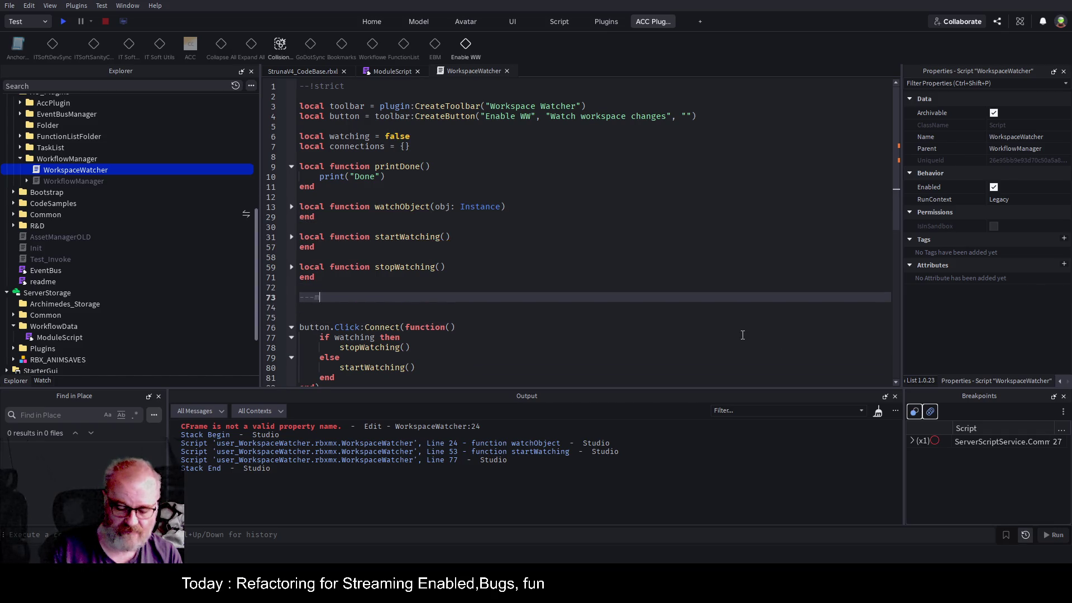
pyautogui.write('ystuff')
pyautogui.press('Return')
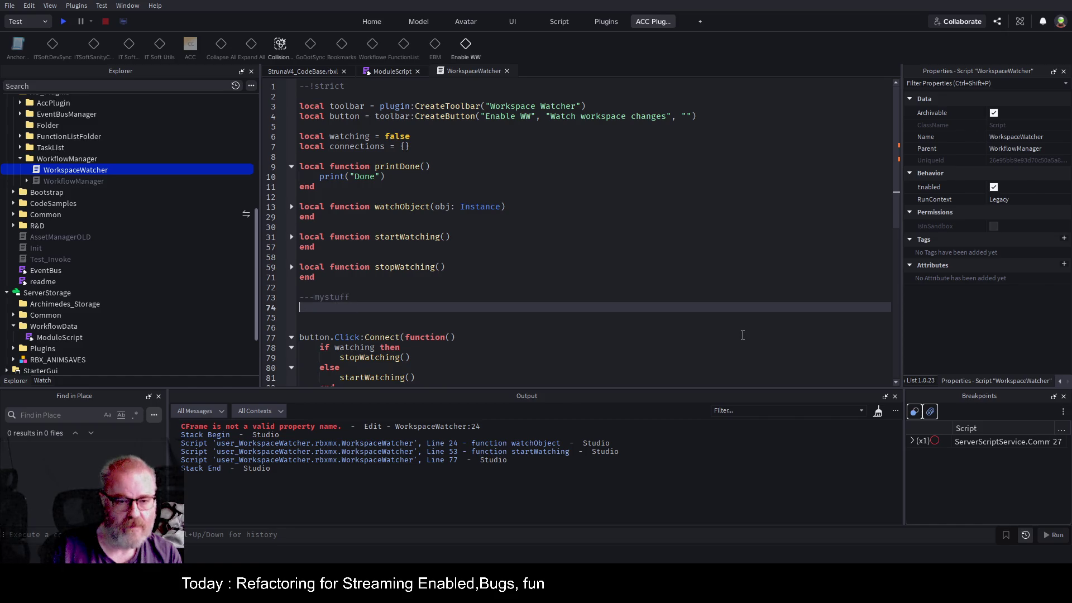
# - Paste the onChanged(property) handler and replace onBrickColorChanged() with an indented printDone()
pyautogui.press('Tab')
pyautogui.press('Up')
pyautogui.press('Up')
pyautogui.press('Up')
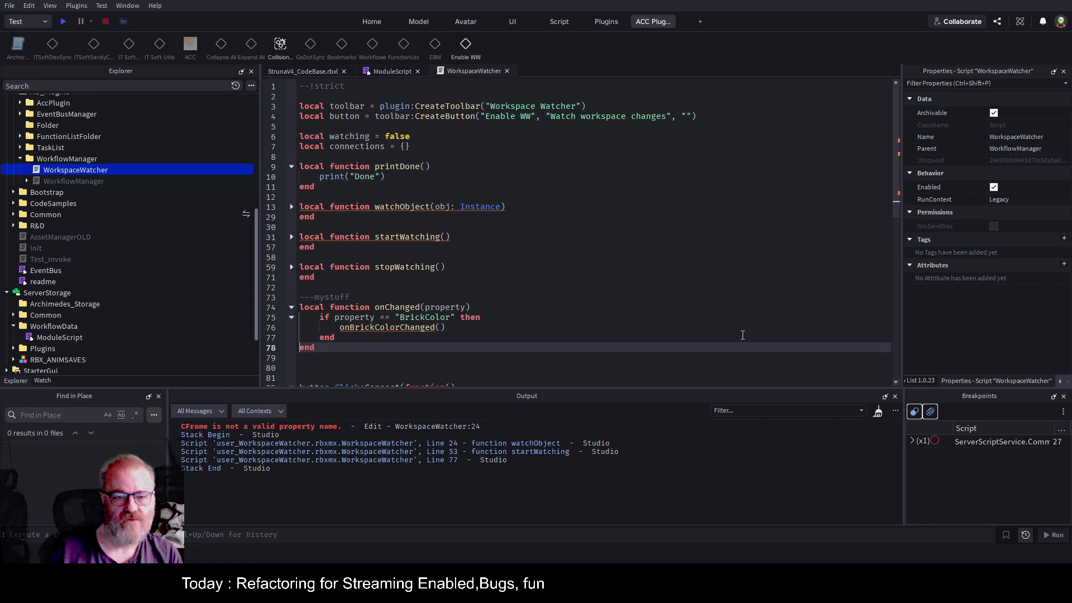
pyautogui.hotkey('shift', 'End')
pyautogui.press('BackSpace')
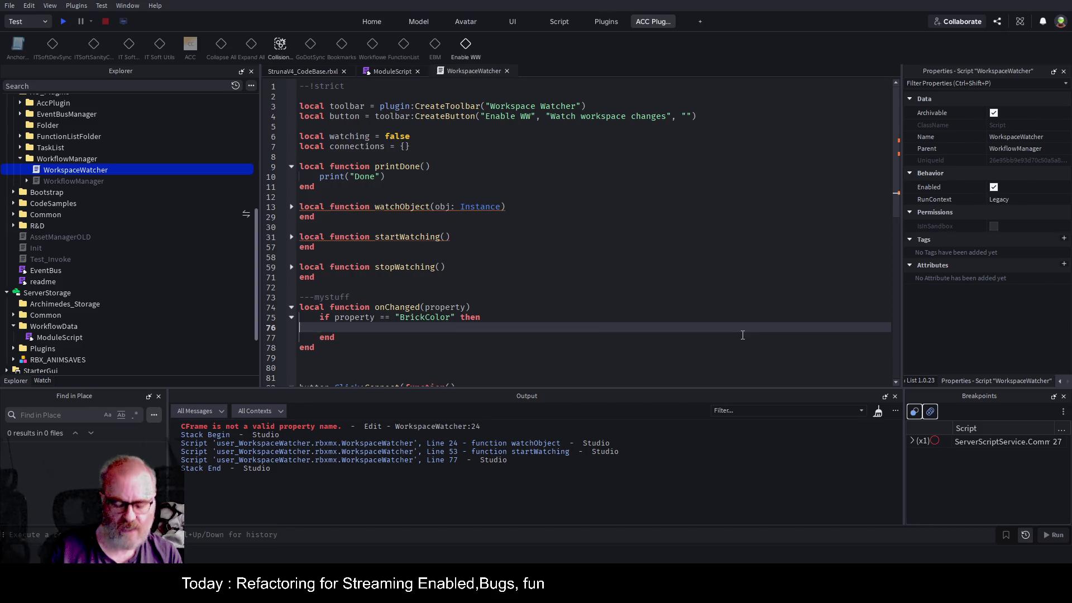
pyautogui.write('printDone()')
pyautogui.press('Tab')
pyautogui.press('Tab')
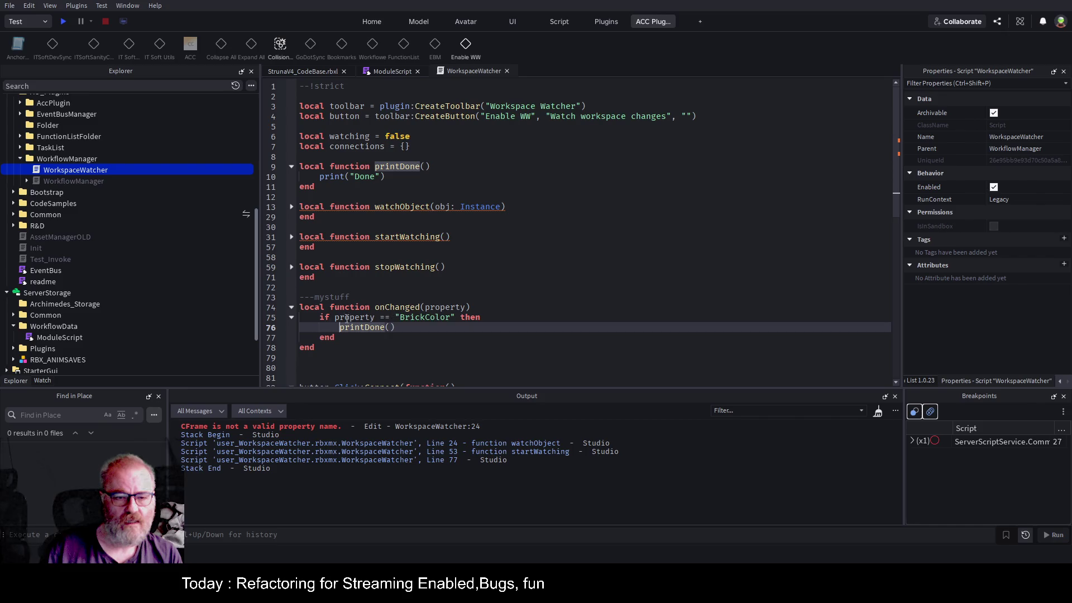
# - Add print(property) as the first line inside onChanged
pyautogui.click(483, 307)
pyautogui.press('Return')
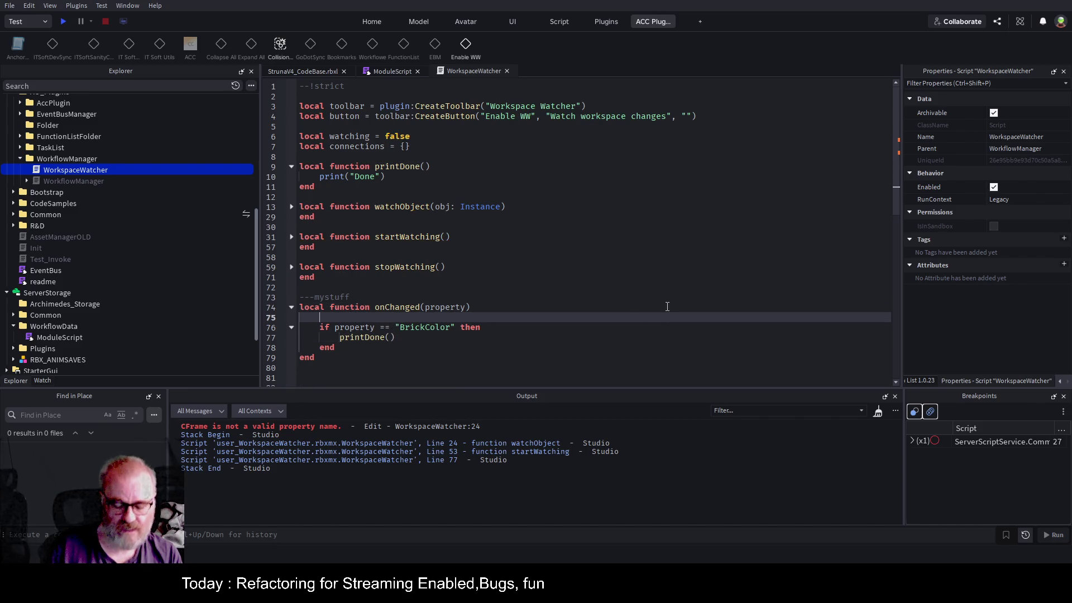
pyautogui.write('print("proip')
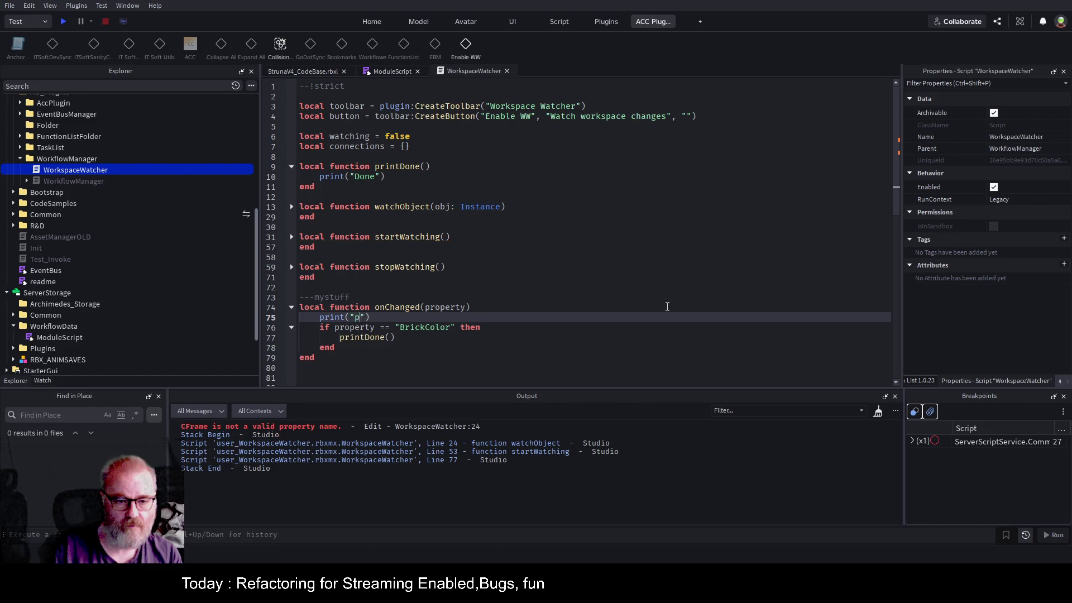
pyautogui.press('BackSpace')
pyautogui.press('BackSpace')
pyautogui.press('BackSpace')
pyautogui.write('property')
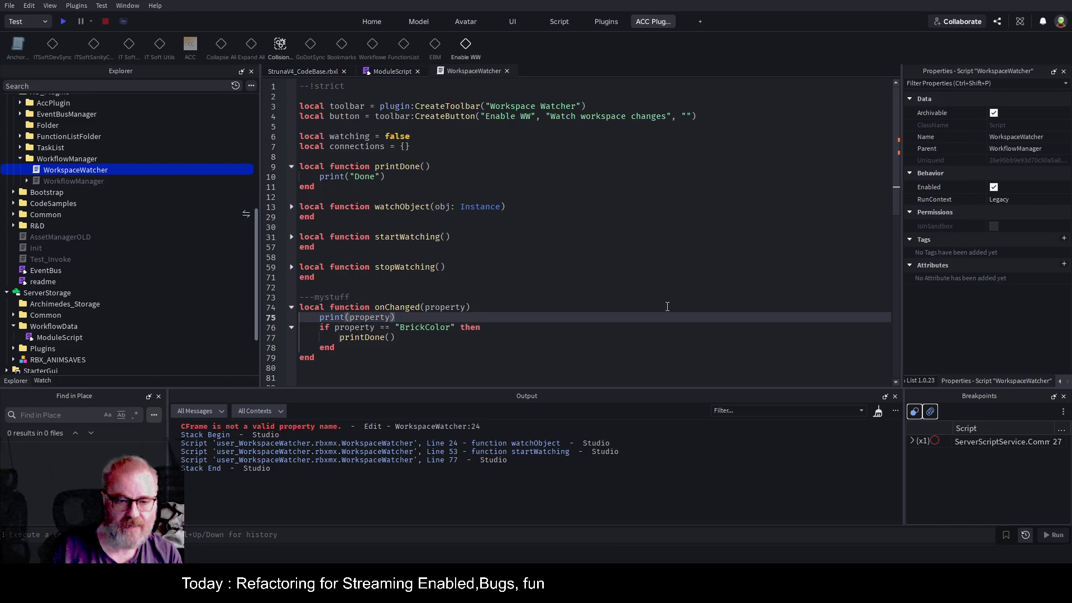
pyautogui.press('Return')
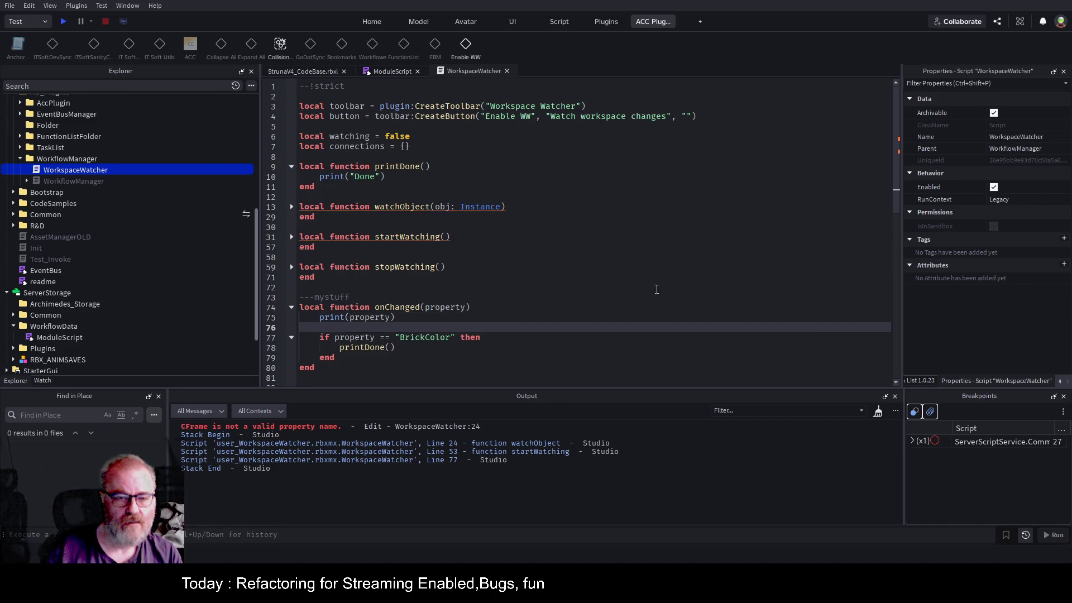
# - Delete the BrickColor if…end block from onChanged and save the place
pyautogui.moveTo(314, 333); pyautogui.dragTo(390, 358)
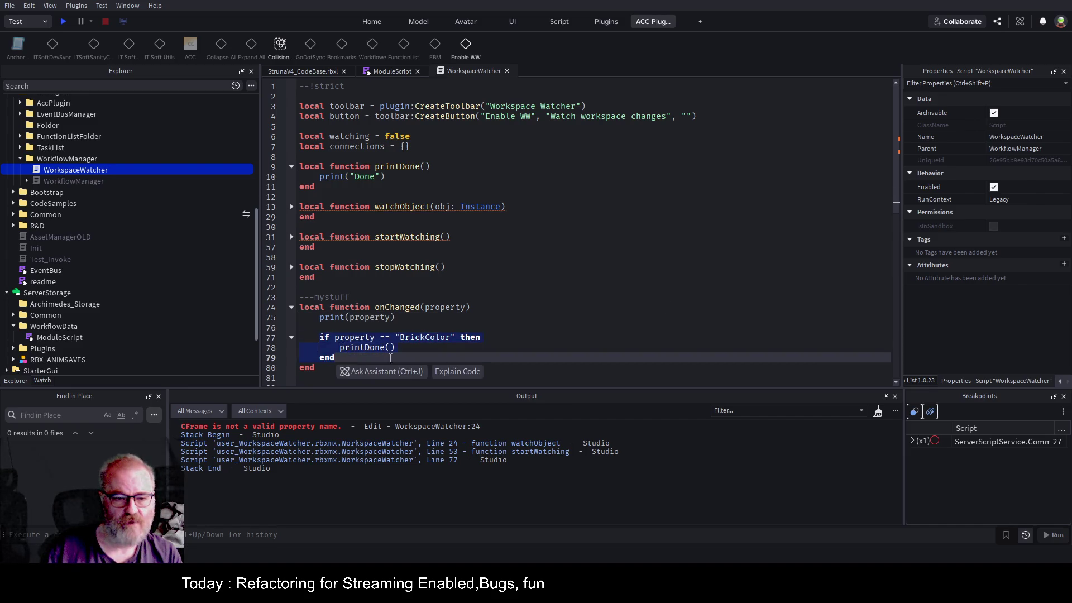
pyautogui.press('BackSpace')
pyautogui.click(536, 307)
pyautogui.hotkey('ctrl', 's')
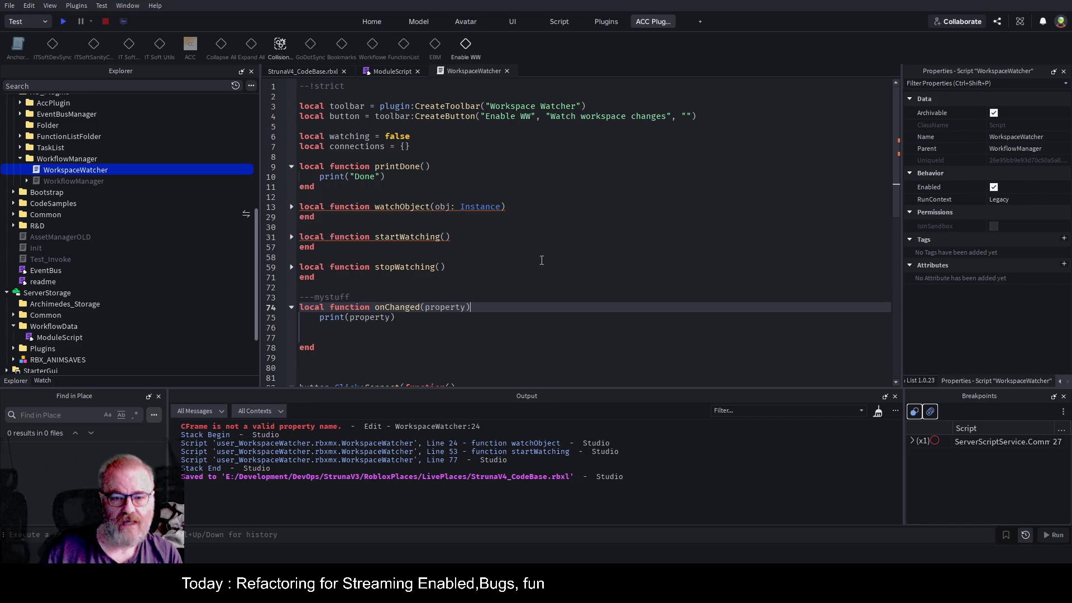
pyautogui.press('Up')
pyautogui.press('Up')
pyautogui.click(541, 235)
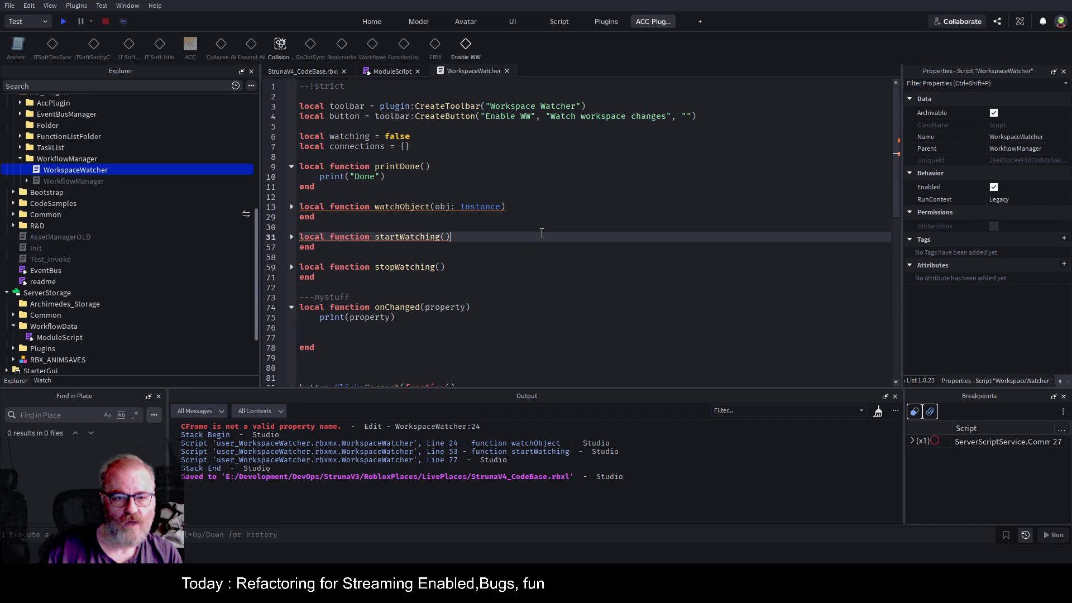
# - Expand startWatching on line 31 and watchObject on line 13, reviewing the code
pyautogui.click(291, 237)
pyautogui.scroll(-5, 502, 213)
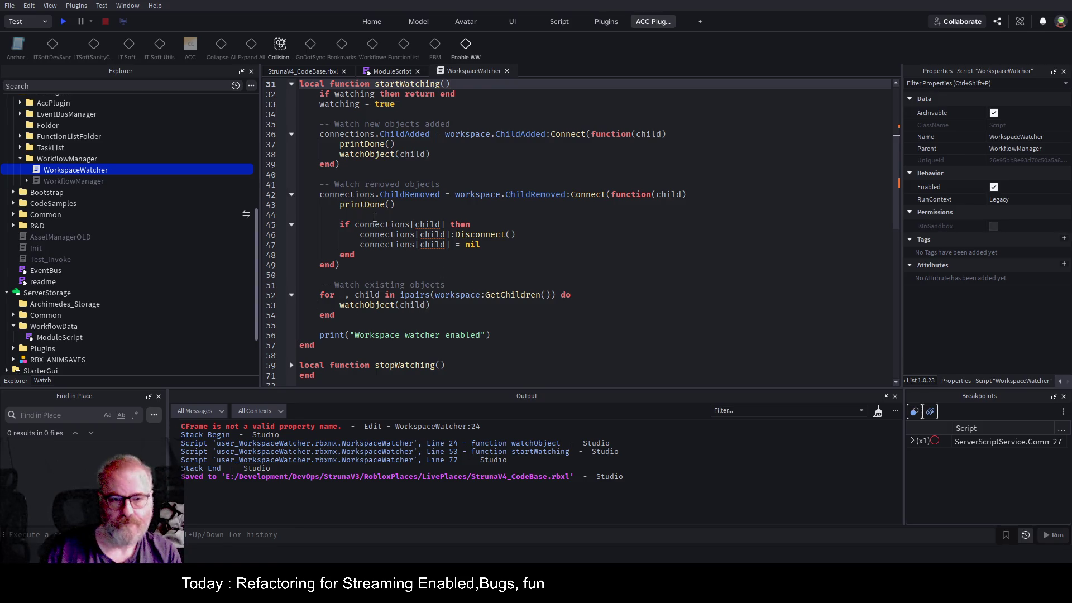
pyautogui.scroll(1, 457, 162)
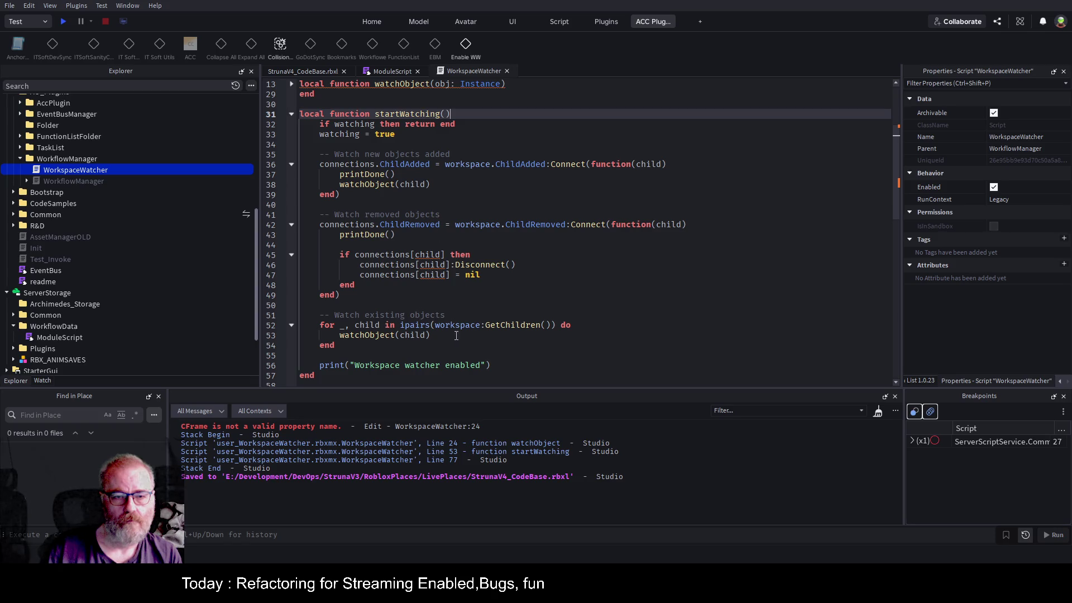
pyautogui.scroll(-1, 457, 336)
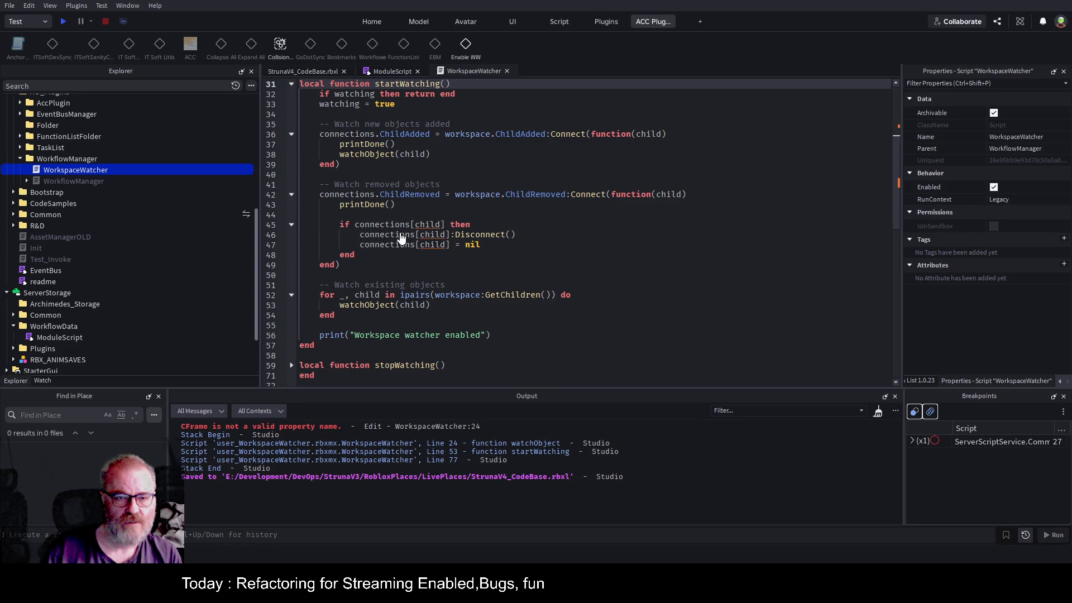
pyautogui.scroll(5, 614, 249)
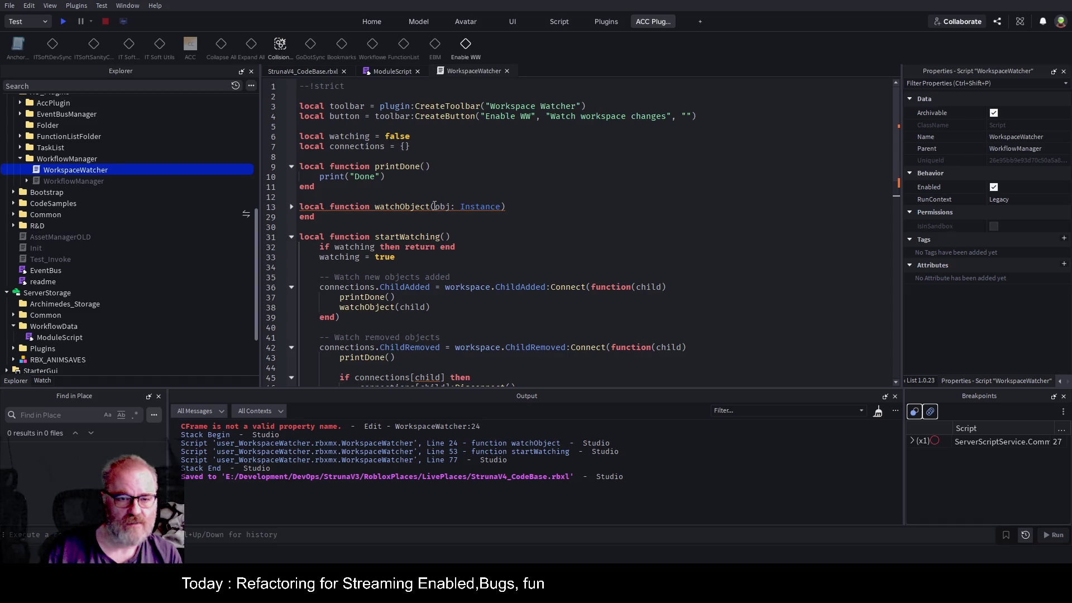
pyautogui.click(291, 207)
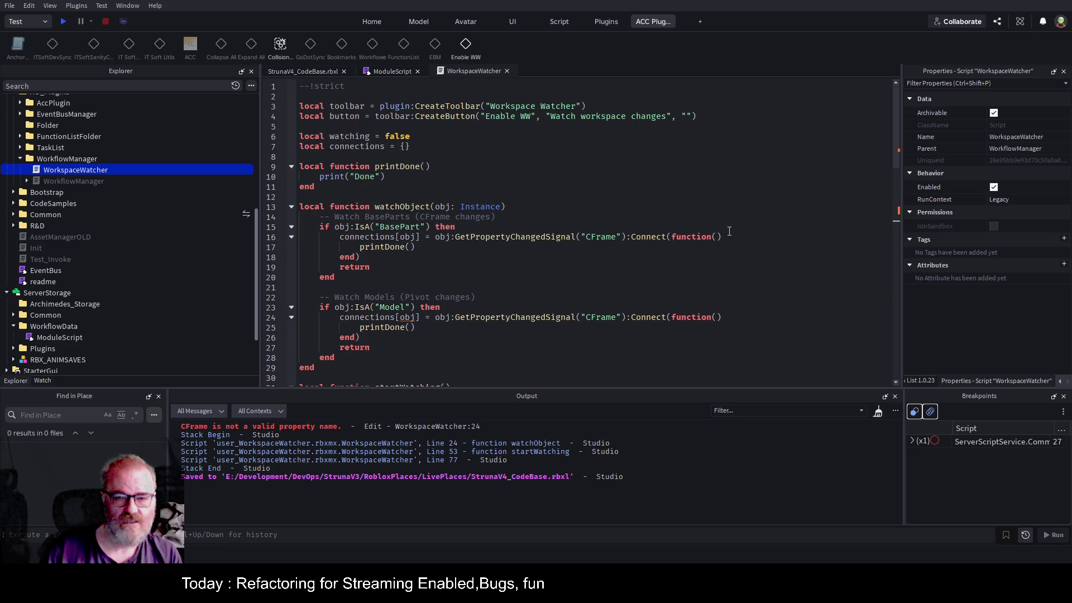
pyautogui.click(540, 225)
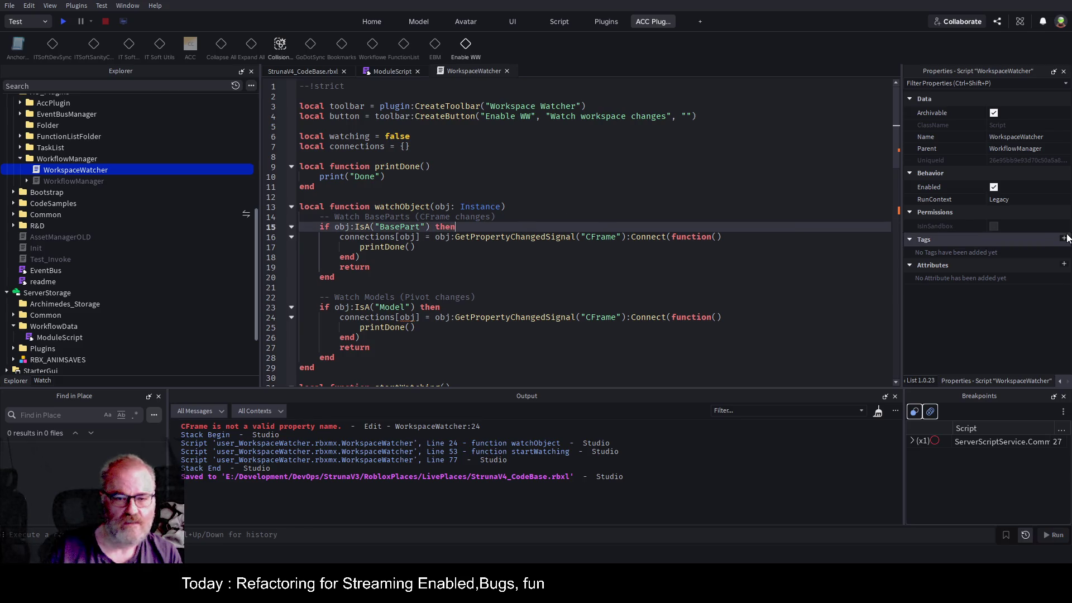
# - Paste an obj.Changed:Connect(onChanged) line under the BasePart check
pyautogui.press('Return')
pyautogui.press('Return')
pyautogui.press('Return')
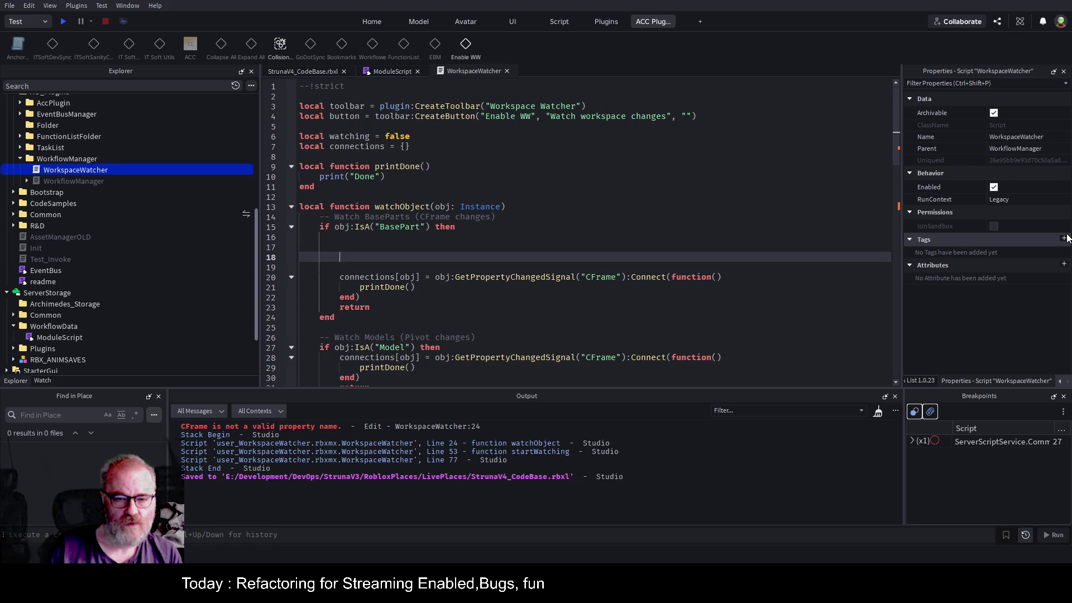
pyautogui.press('Up')
pyautogui.press('Up')
pyautogui.write('part.Changed:Connect(onChanged)')
pyautogui.press('Home')
pyautogui.press('Return')
pyautogui.press('Delete')
pyautogui.press('Delete')
pyautogui.press('Delete')
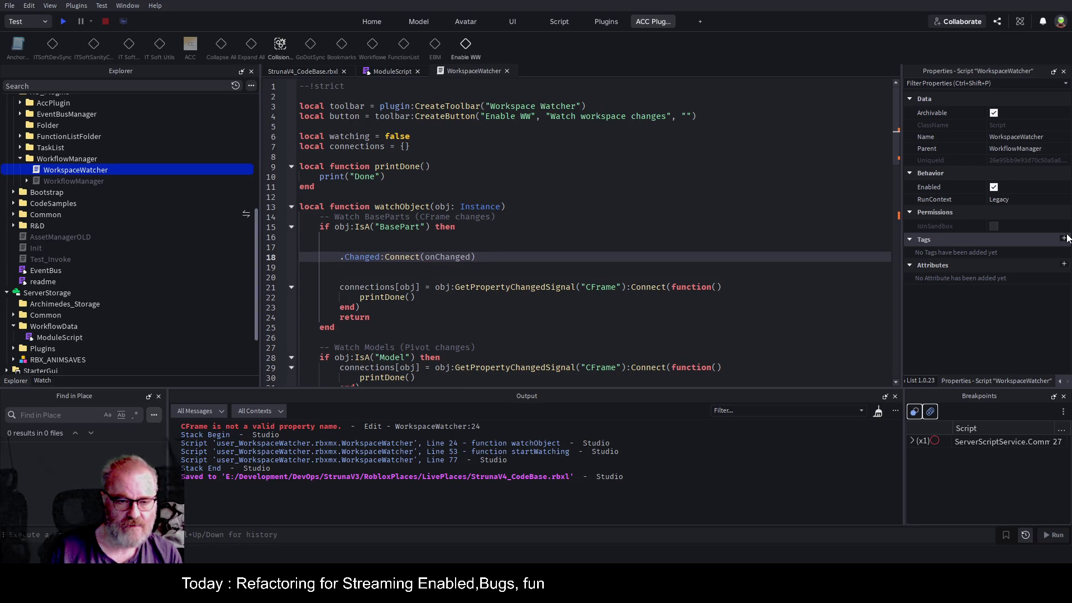
pyautogui.write('obj')
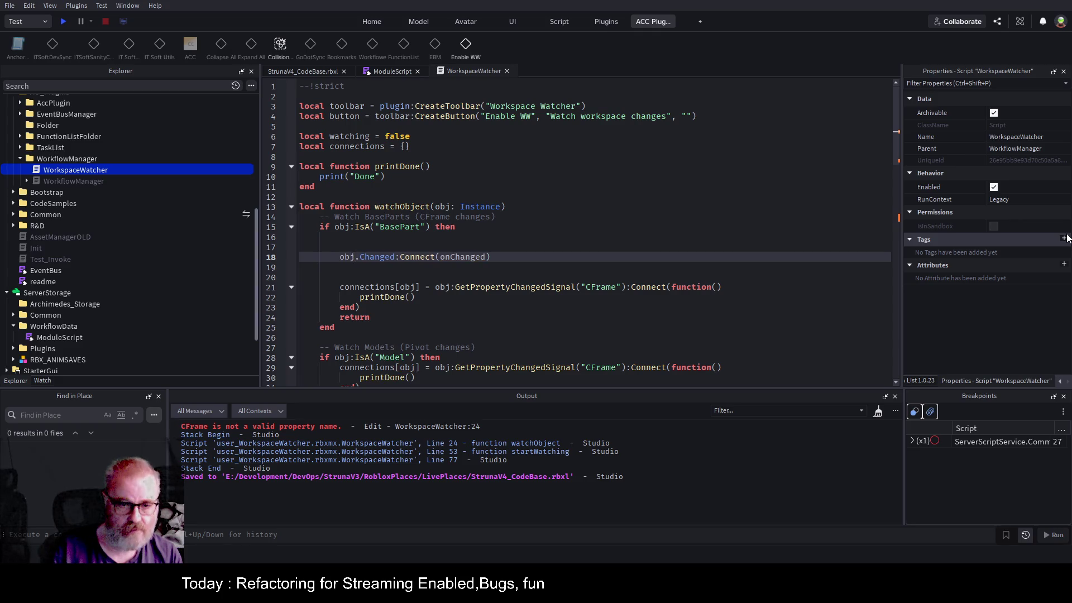
# - Prefix line 18 with 'connections[obj] =' copied from line 21
pyautogui.press('Down')
pyautogui.press('Down')
pyautogui.press('Down')
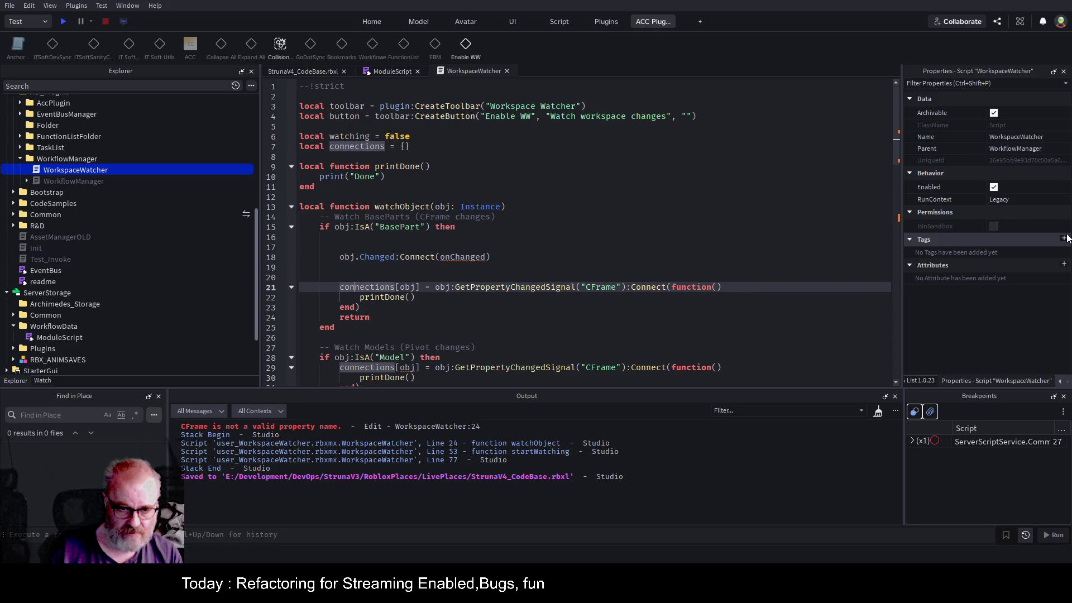
pyautogui.hotkey('ctrl', 'Right')
pyautogui.hotkey('ctrl', 'Right')
pyautogui.hotkey('ctrl', 'Right')
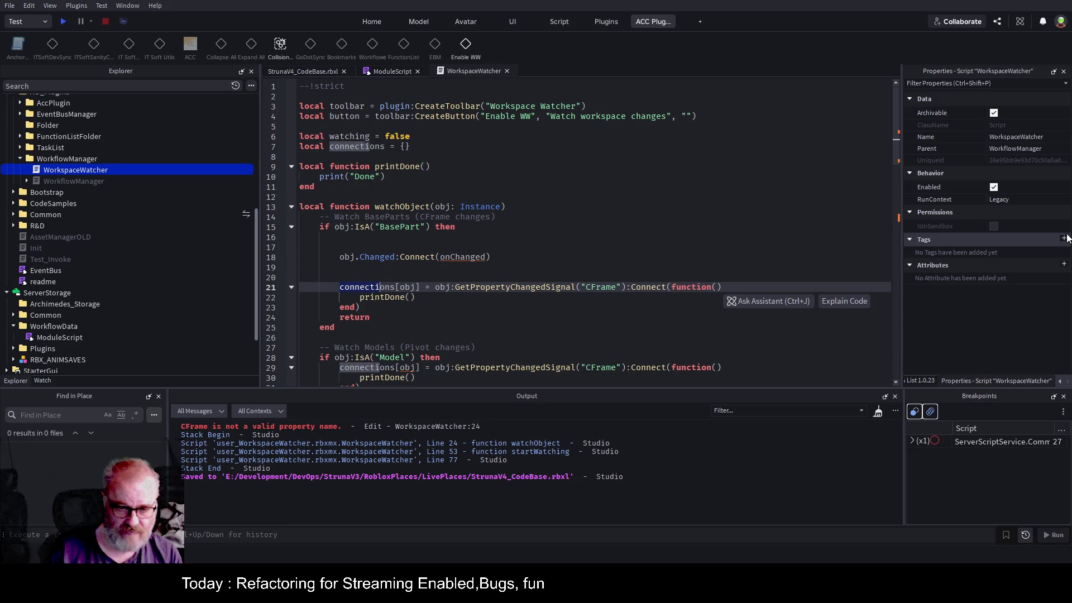
pyautogui.press('Up')
pyautogui.press('Up')
pyautogui.press('Up')
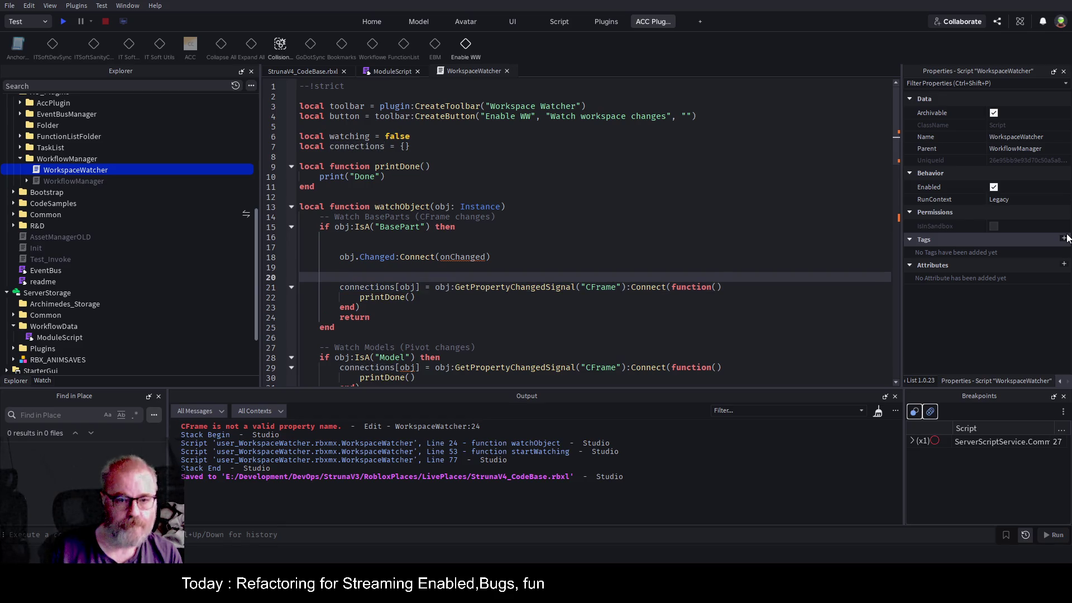
pyautogui.press('Home')
pyautogui.write('connections[obj]')
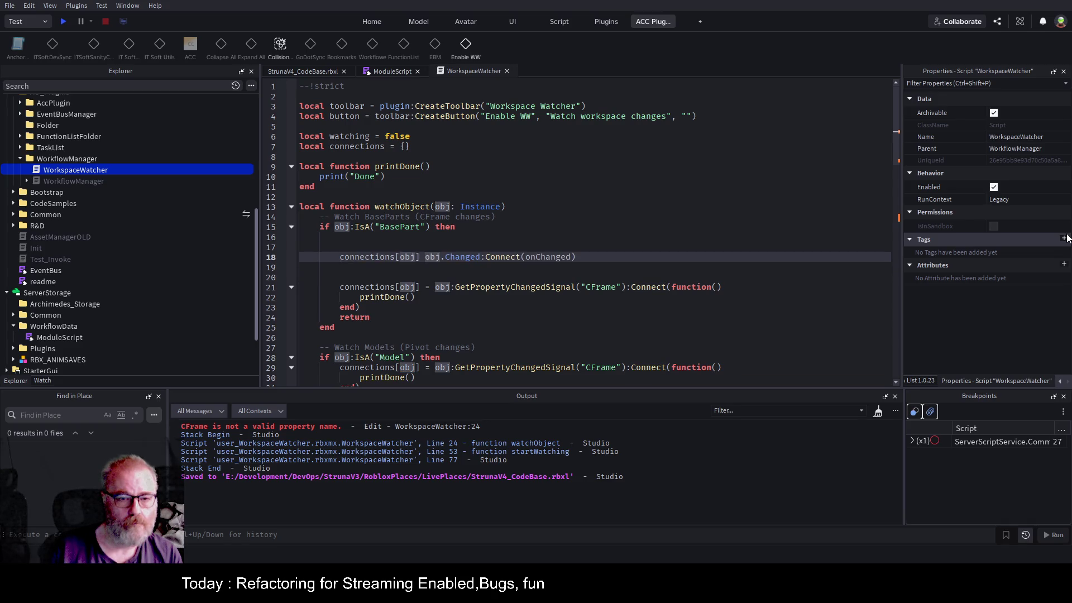
pyautogui.write('=')
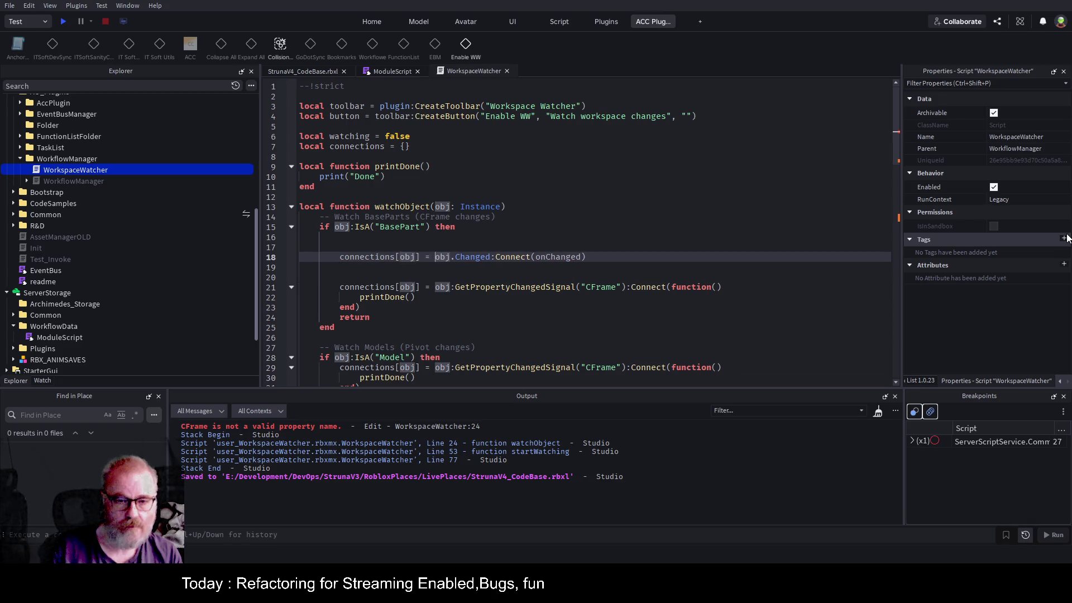
pyautogui.press('Down')
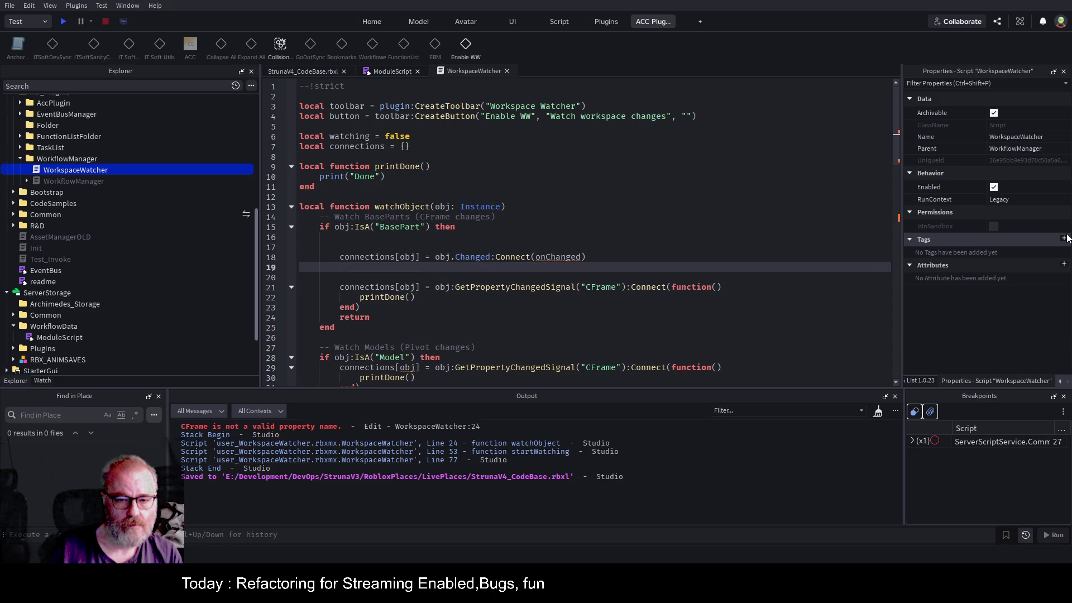
pyautogui.press('Up')
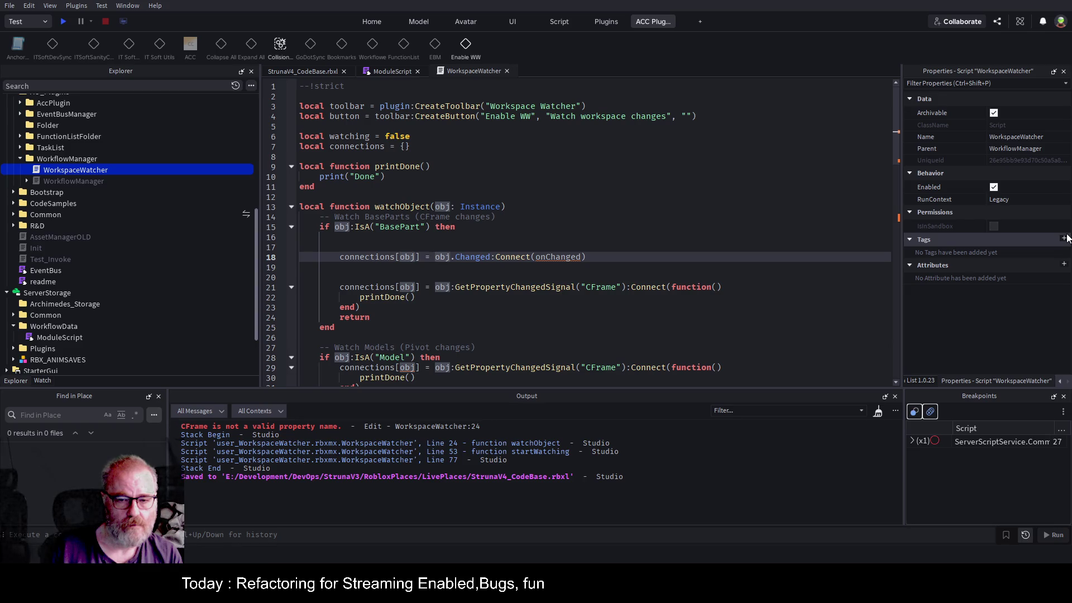
pyautogui.press('End')
pyautogui.press('Left')
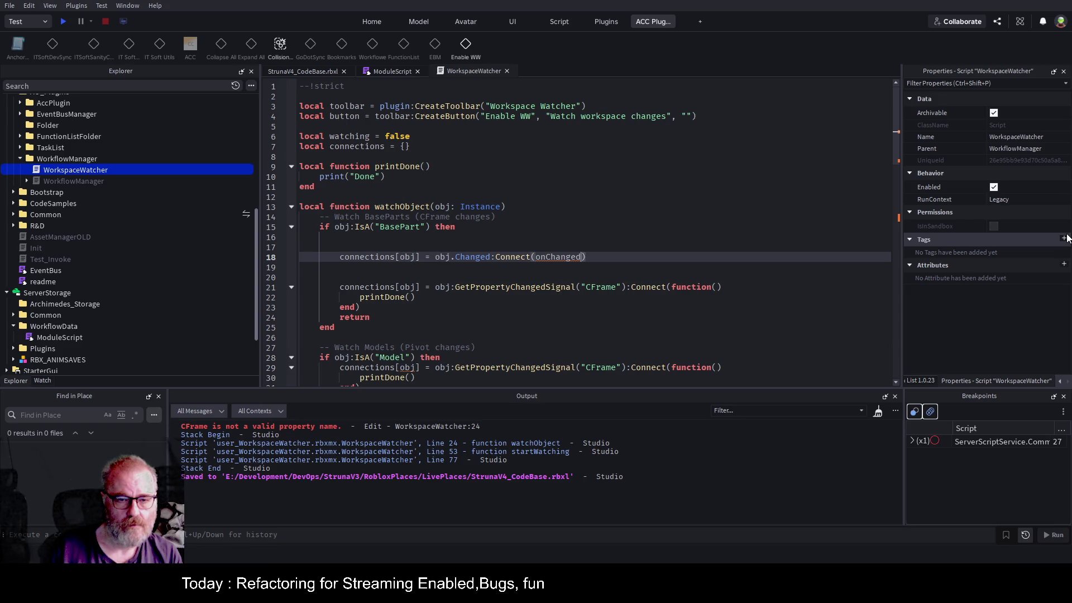
pyautogui.scroll(-5, 470, 273)
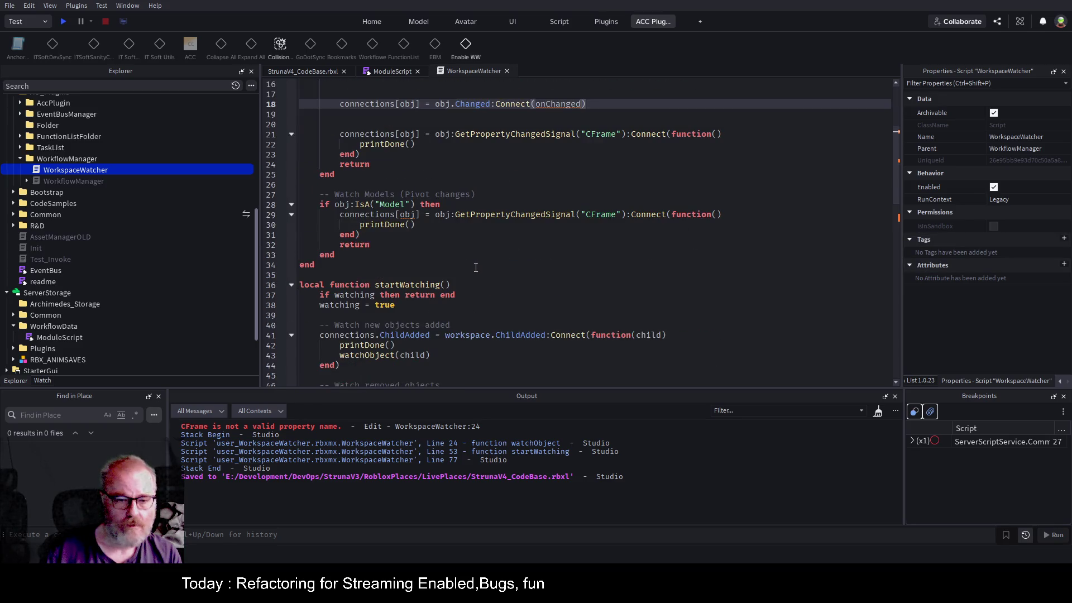
# - Replace the onChanged reference with an inline function() and start a print line in its body
pyautogui.scroll(3, 593, 198)
pyautogui.hotkey('ctrl', 'shift', 'Left')
pyautogui.write('fy')
pyautogui.press('BackSpace')
pyautogui.write('unction()')
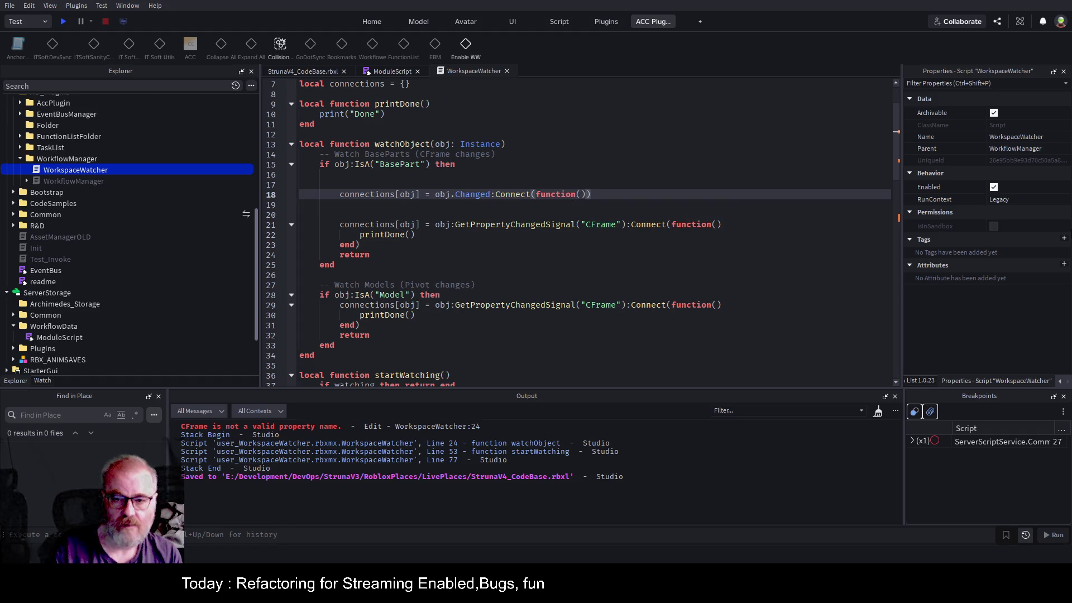
pyautogui.press('Return')
pyautogui.write('print')
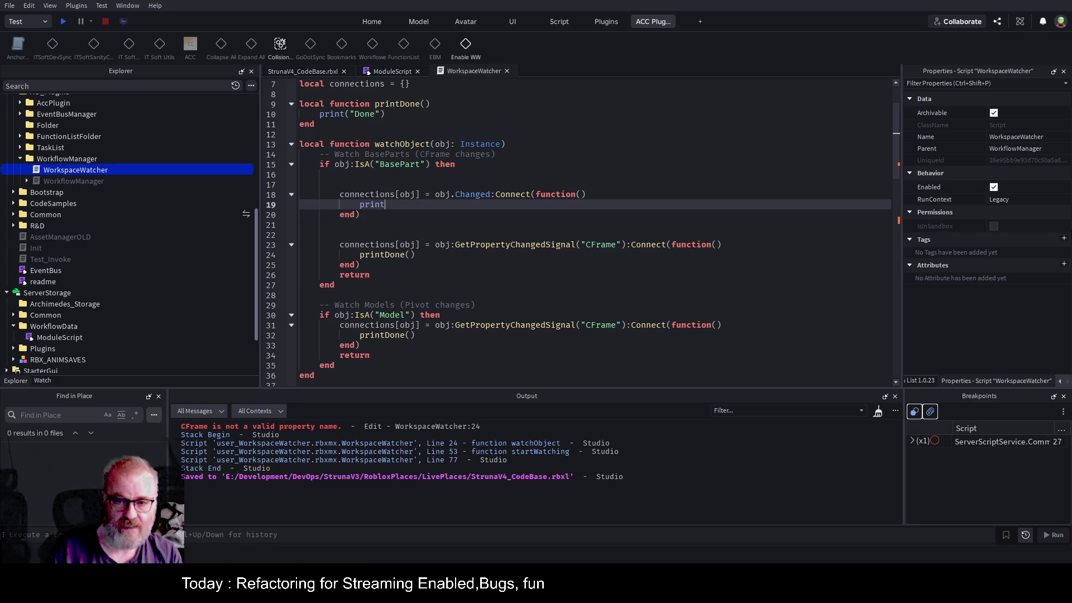
# - Give the function a property parameter, complete print(property), and save the place
pyautogui.click(581, 194)
pyautogui.write('property')
pyautogui.click(385, 205)
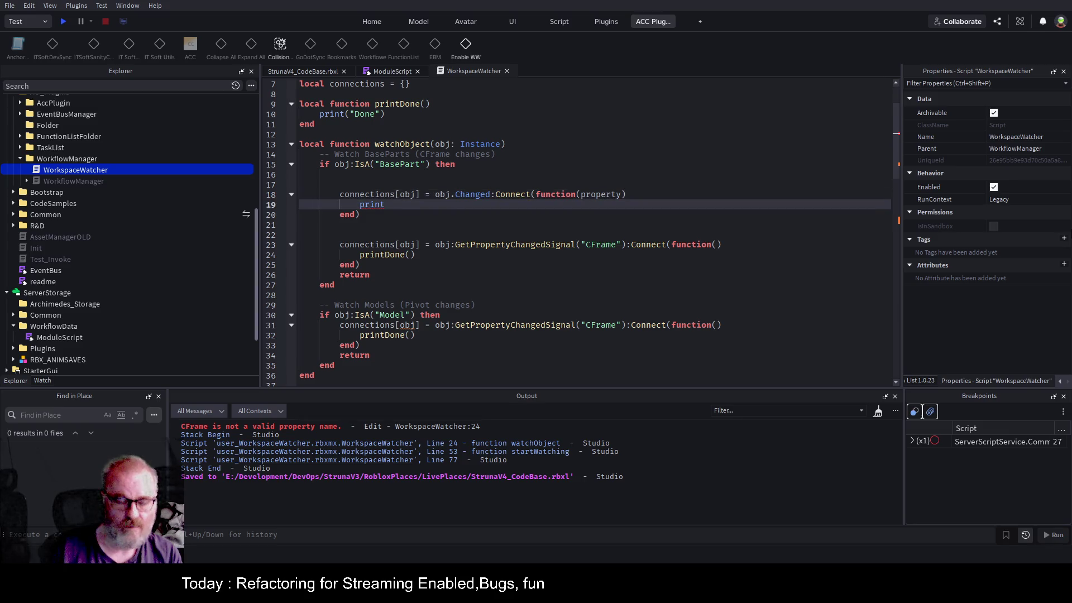
pyautogui.write('(property')
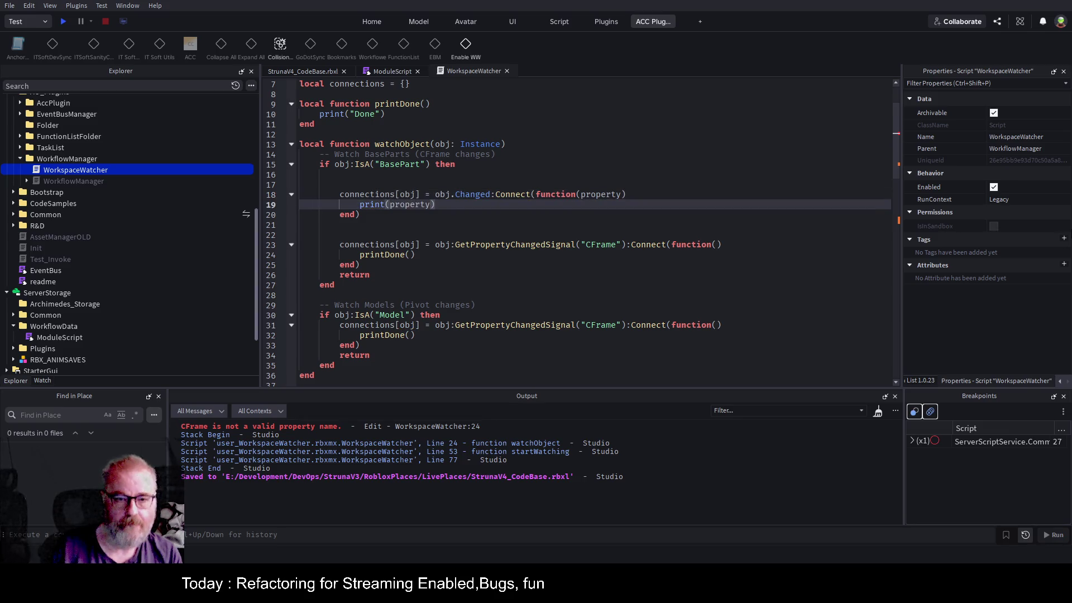
pyautogui.hotkey('ctrl', 's')
pyautogui.click(590, 282)
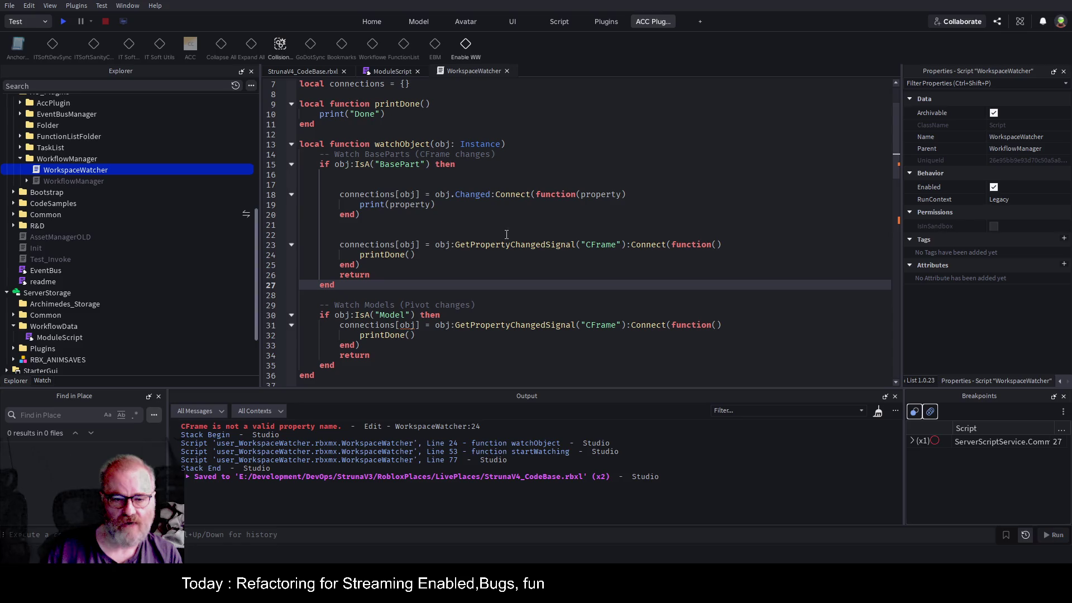
pyautogui.moveTo(338, 194); pyautogui.dragTo(388, 213)
pyautogui.hotkey('ctrl', 'c')
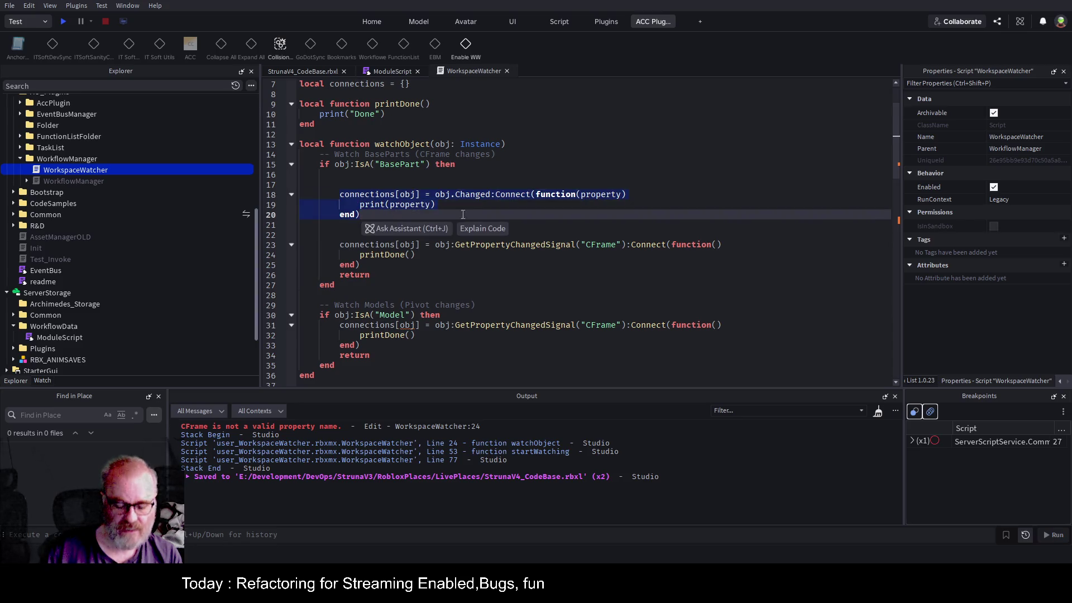
# - Remove the Changed handler block and leftover blank lines from the BasePart branch, then save
pyautogui.press('BackSpace')
pyautogui.press('Up')
pyautogui.press('Up')
pyautogui.hotkey('shift', 'Down')
pyautogui.hotkey('shift', 'Down')
pyautogui.hotkey('shift', 'Down')
pyautogui.press('BackSpace')
pyautogui.press('BackSpace')
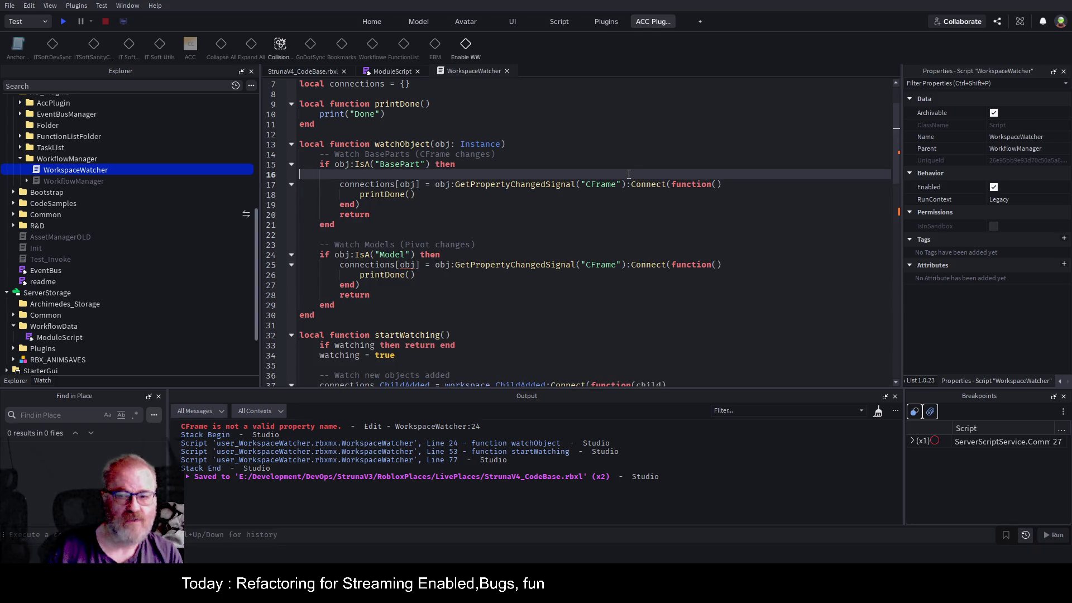
pyautogui.hotkey('ctrl', 's')
# - Paste the handler under the Model check, comment out its CFrame listener with Ctrl+/, and save
pyautogui.click(466, 256)
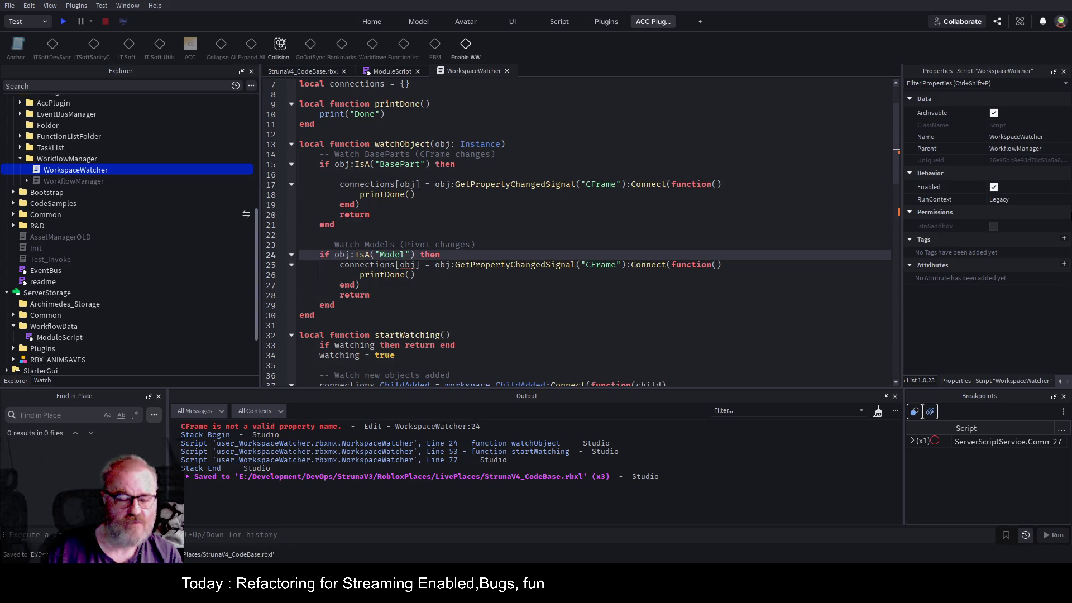
pyautogui.hotkey('ctrl', 'v')
pyautogui.press('Return')
pyautogui.press('Down')
pyautogui.hotkey('shift', 'Down')
pyautogui.hotkey('shift', 'Down')
pyautogui.hotkey('shift', 'End')
pyautogui.hotkey('ctrl', '/')
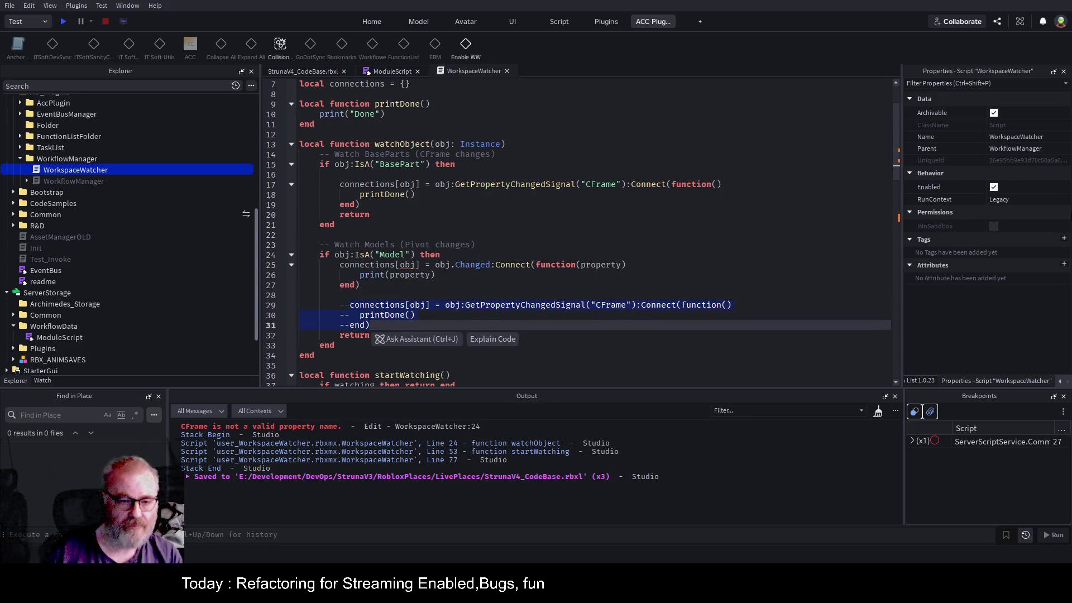
pyautogui.click(493, 274)
pyautogui.hotkey('ctrl', 's')
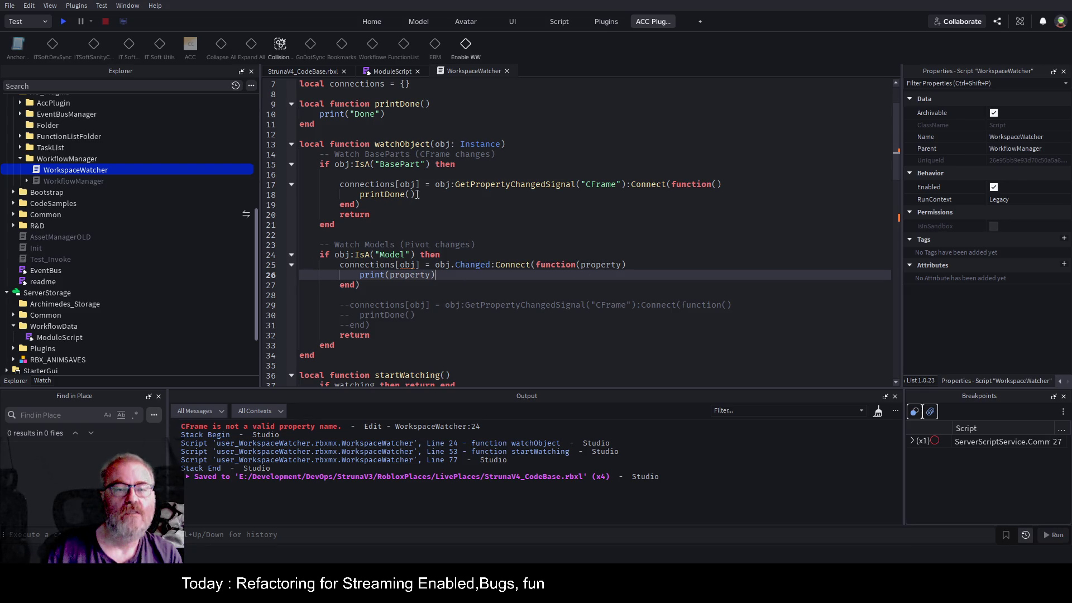
pyautogui.click(580, 242)
pyautogui.hotkey('ctrl', 's')
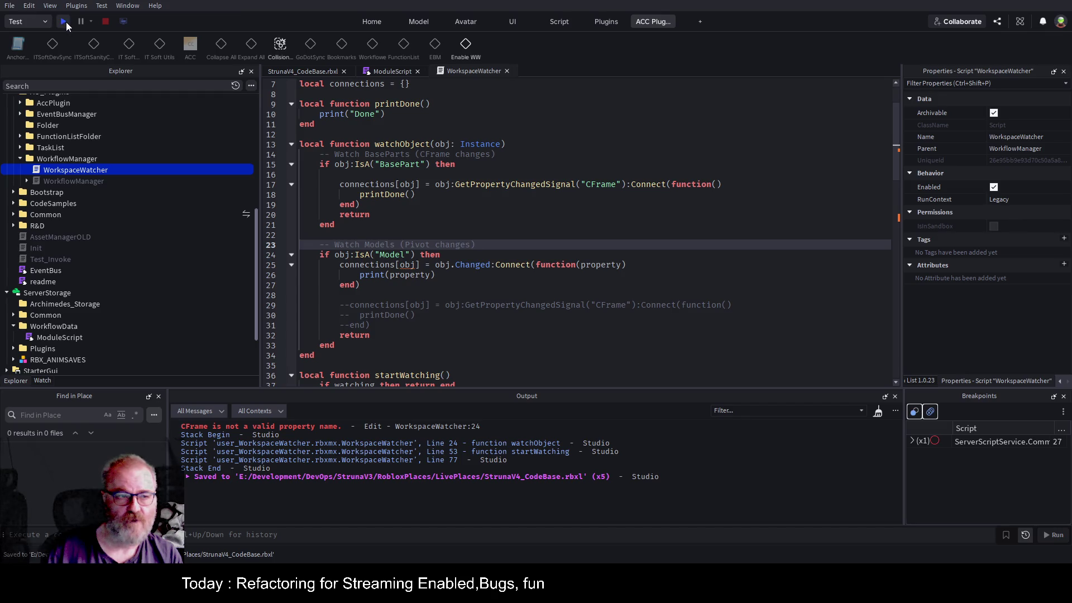
# - Run a play test of the game, check the startup output, and stop it
pyautogui.click(63, 22)
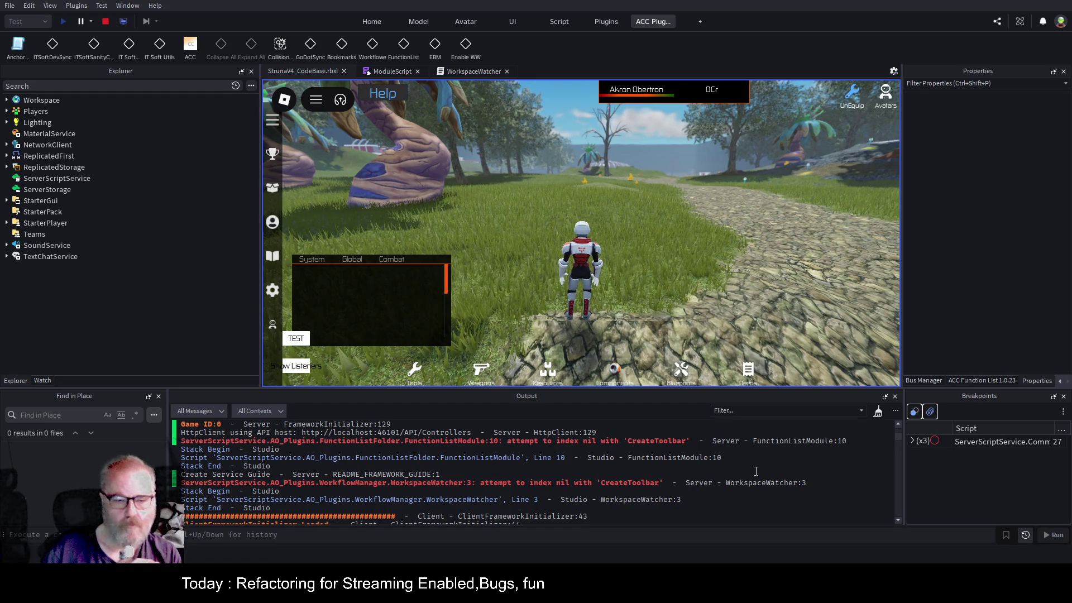
pyautogui.scroll(-3, 684, 452)
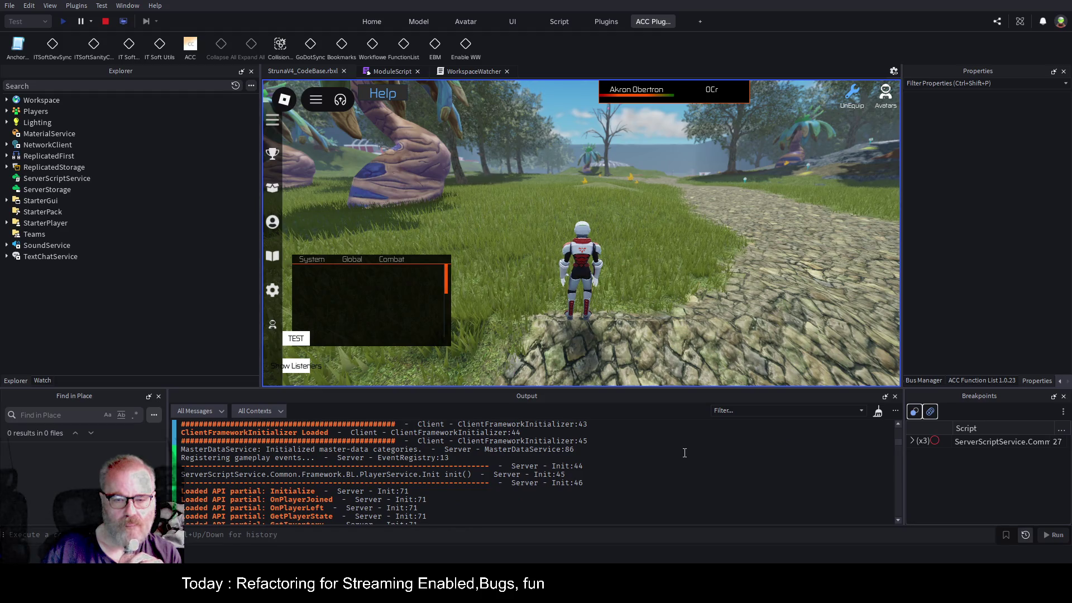
pyautogui.click(105, 21)
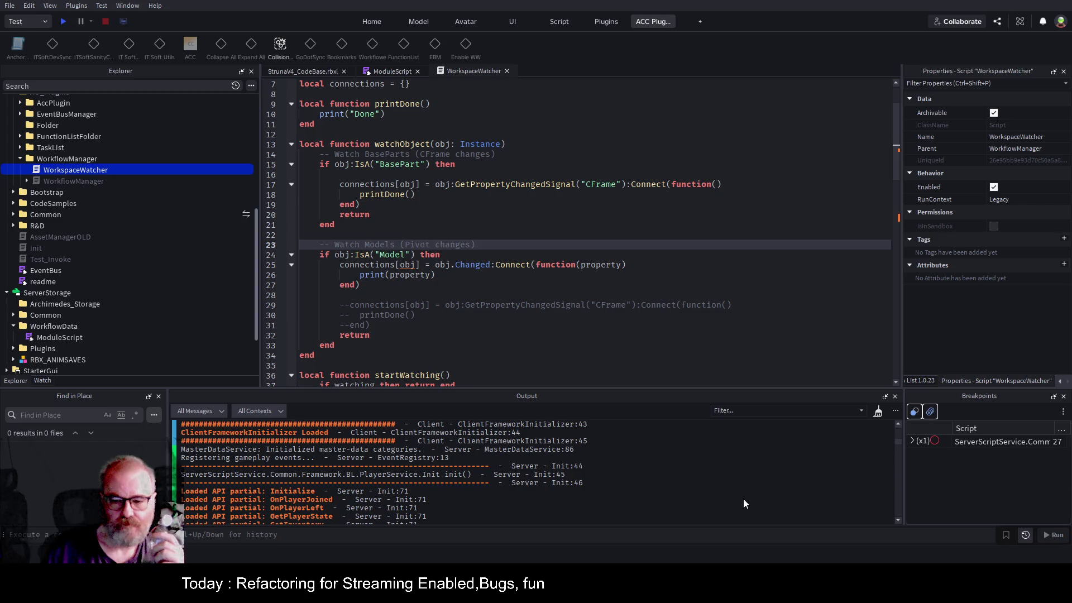
# - Clear the Output, save the script as a local plugin, and turn on Enable WW in the place
pyautogui.hotkey('ctrl', 'k')
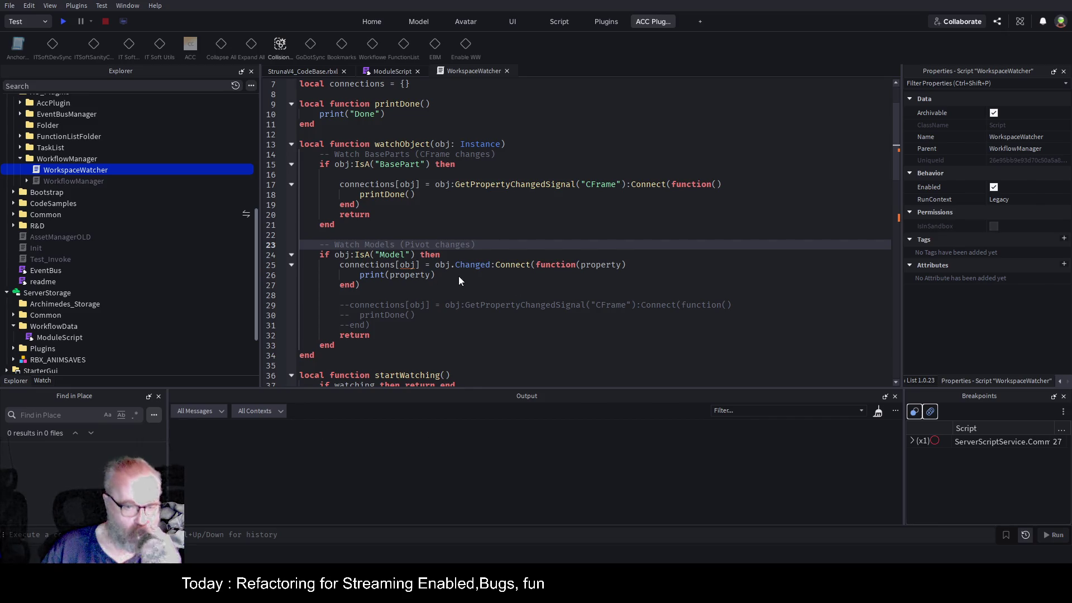
pyautogui.hotkey('ctrl', 'shift', 's')
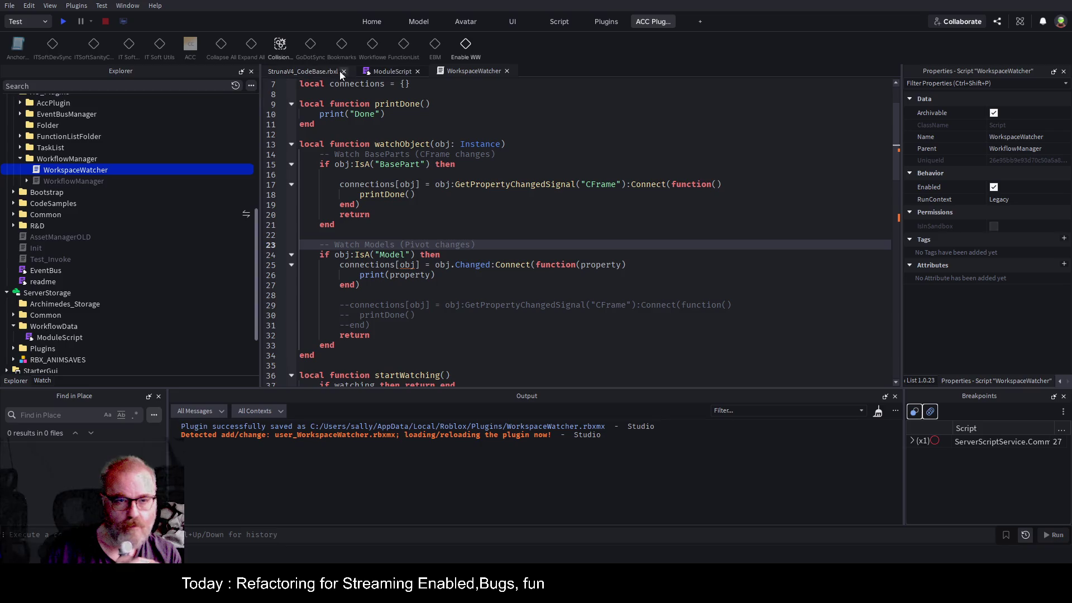
pyautogui.click(314, 72)
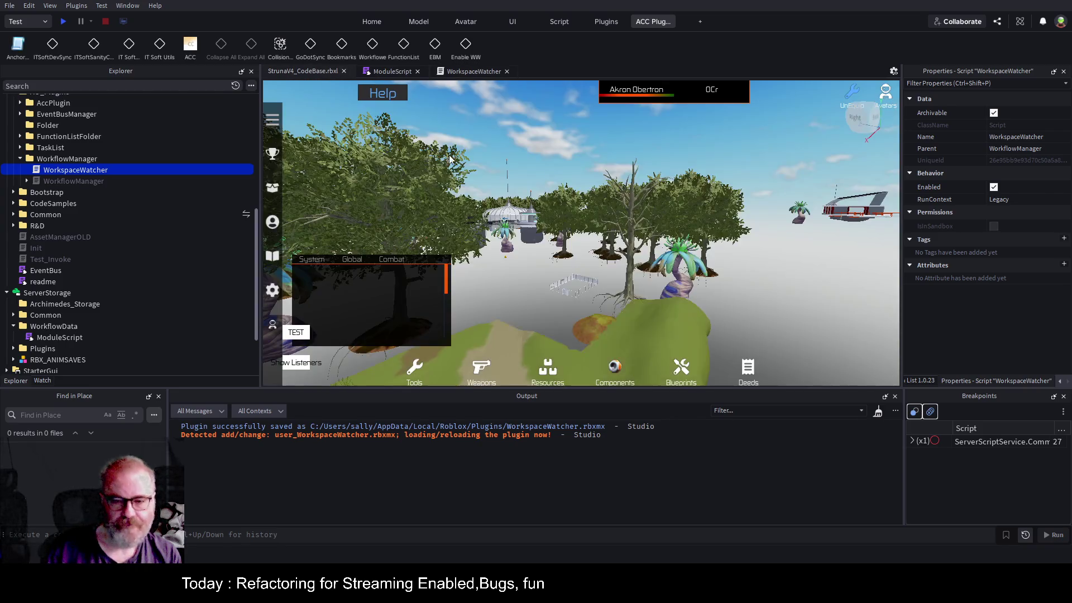
pyautogui.click(468, 46)
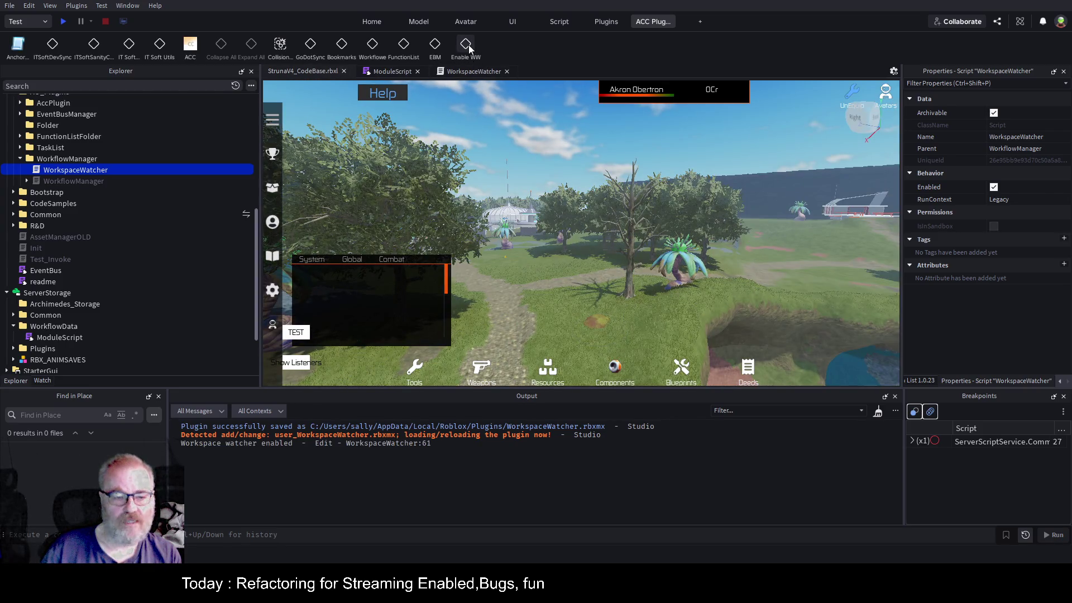
# - Drag the BeechwoodTreeLarge model along X and Z and its Soil part along X, then reopen the script
pyautogui.click(636, 280)
pyautogui.click(90, 270)
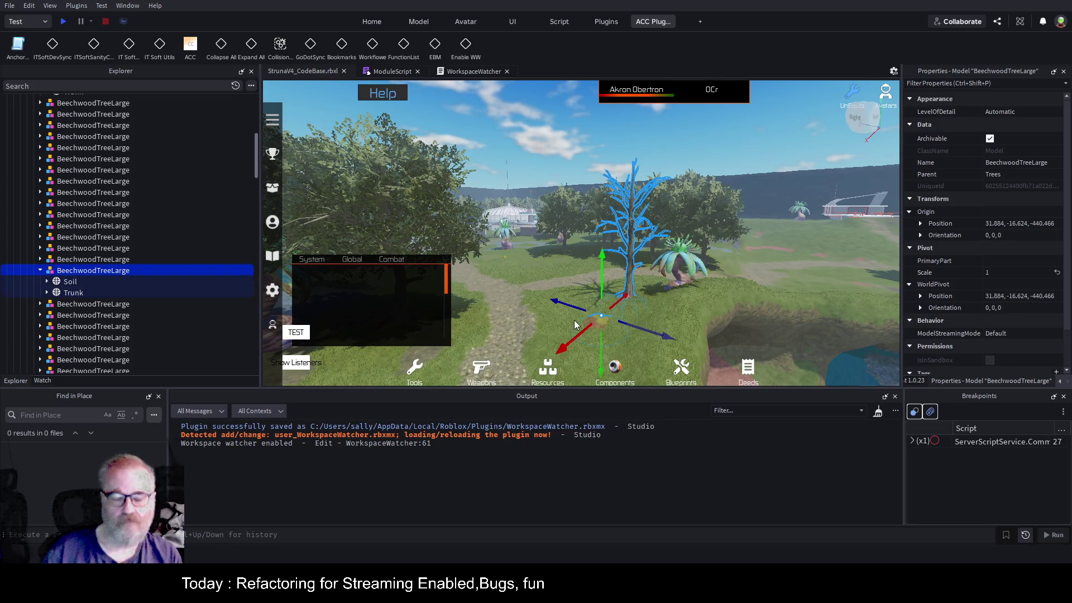
pyautogui.moveTo(567, 342); pyautogui.dragTo(540, 359)
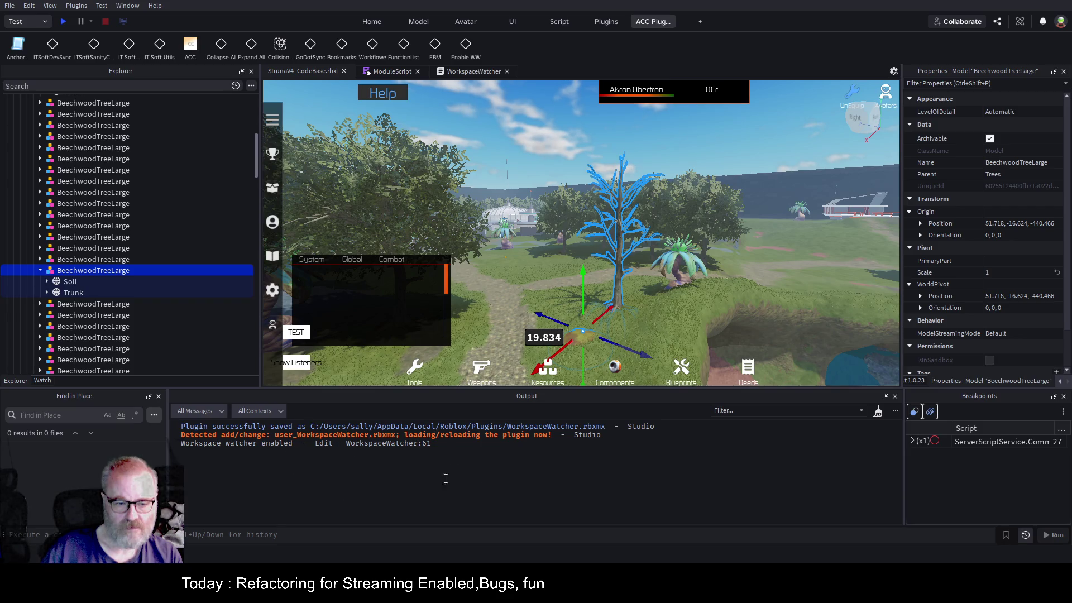
pyautogui.click(65, 282)
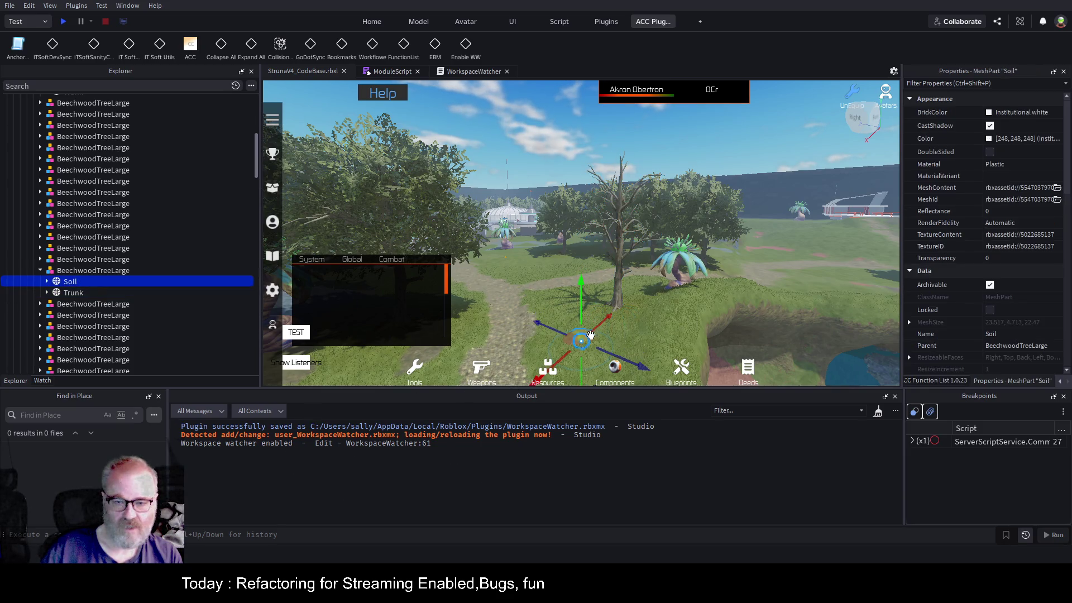
pyautogui.moveTo(605, 318); pyautogui.dragTo(586, 336)
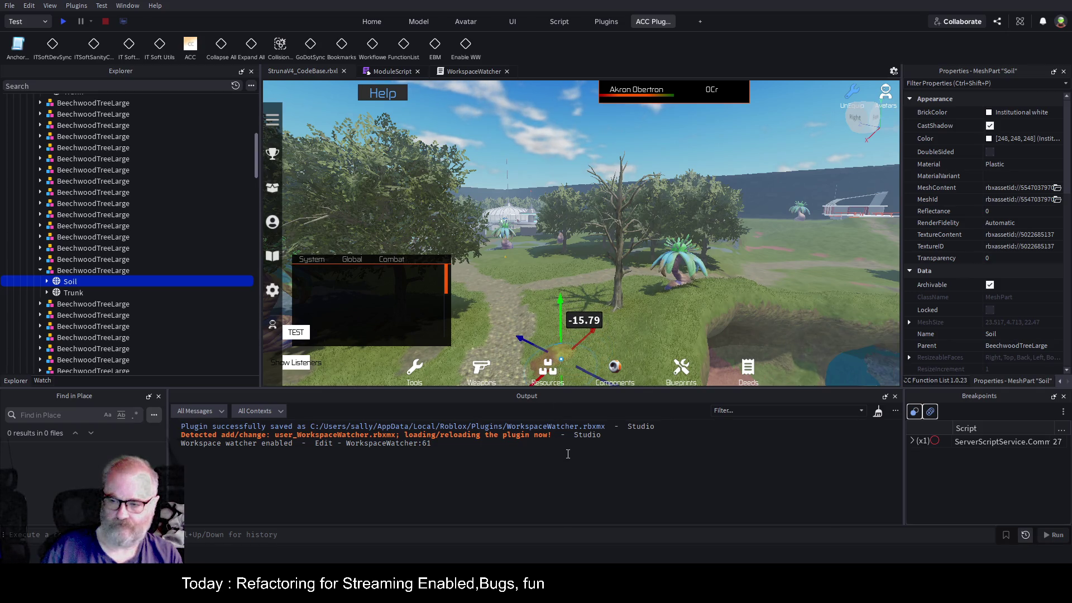
pyautogui.click(105, 271)
pyautogui.moveTo(645, 354); pyautogui.dragTo(596, 342)
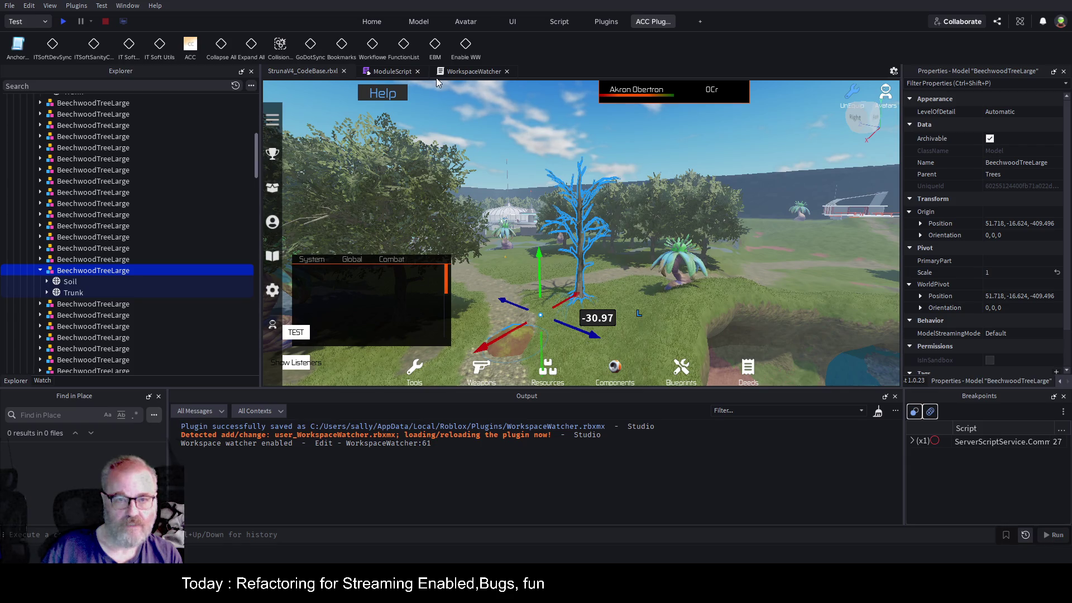
pyautogui.click(472, 71)
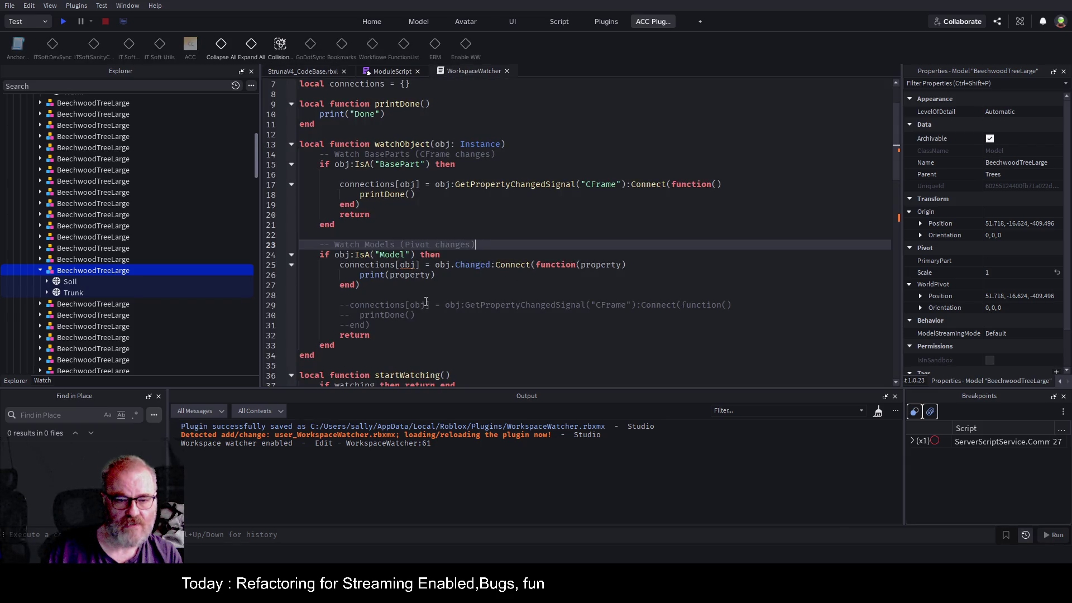
# - Jump to the startWatching function definition in the WorkspaceWatcher script
pyautogui.scroll(-4, 429, 311)
pyautogui.scroll(-15, 429, 311)
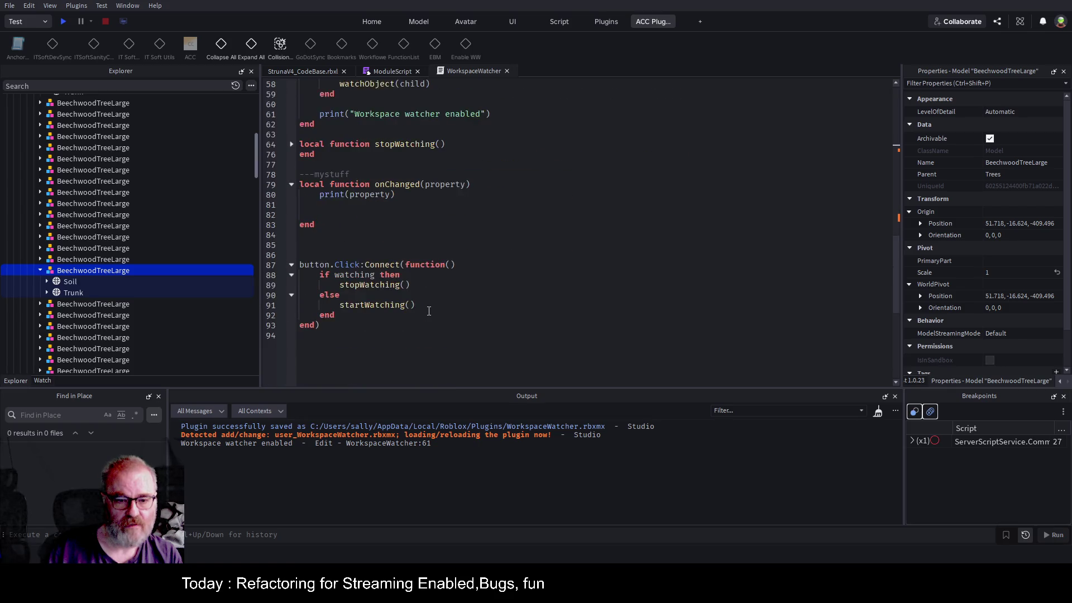
pyautogui.scroll(5, 429, 311)
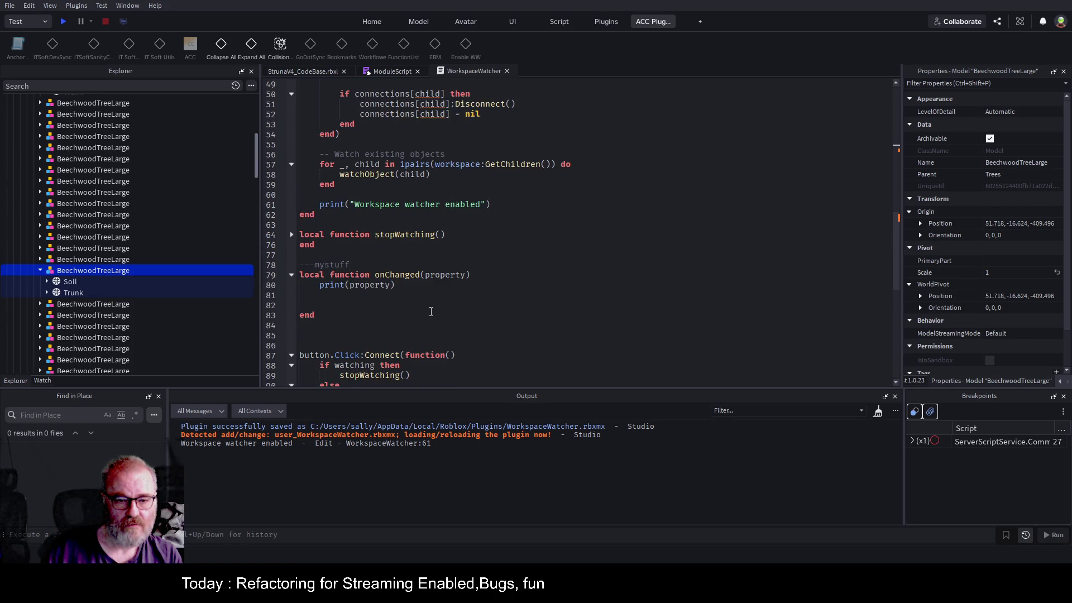
pyautogui.scroll(-3, 431, 311)
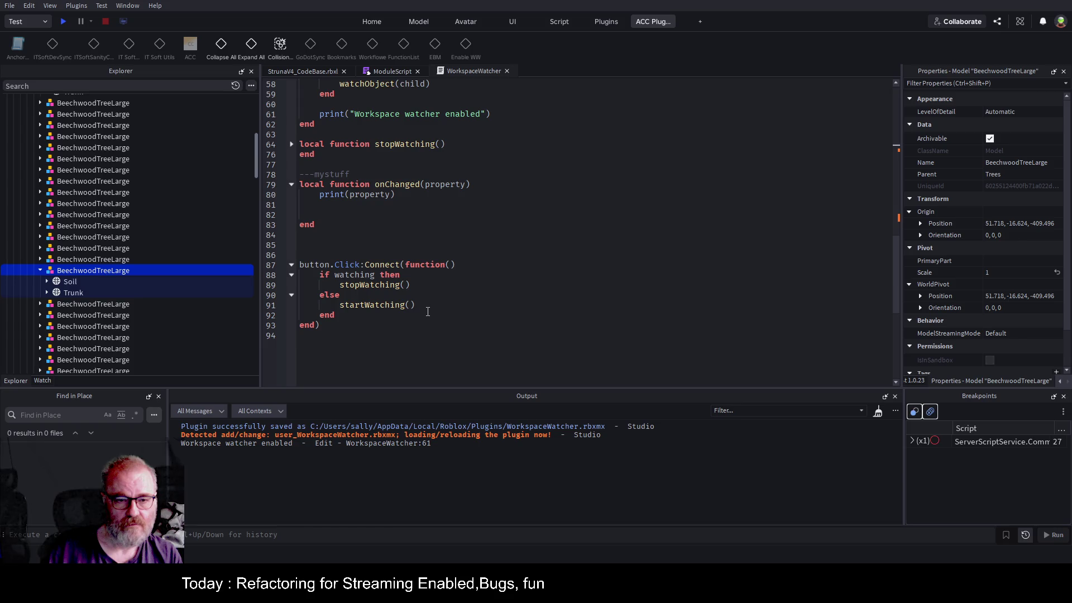
pyautogui.click(399, 304)
pyautogui.press('F12')
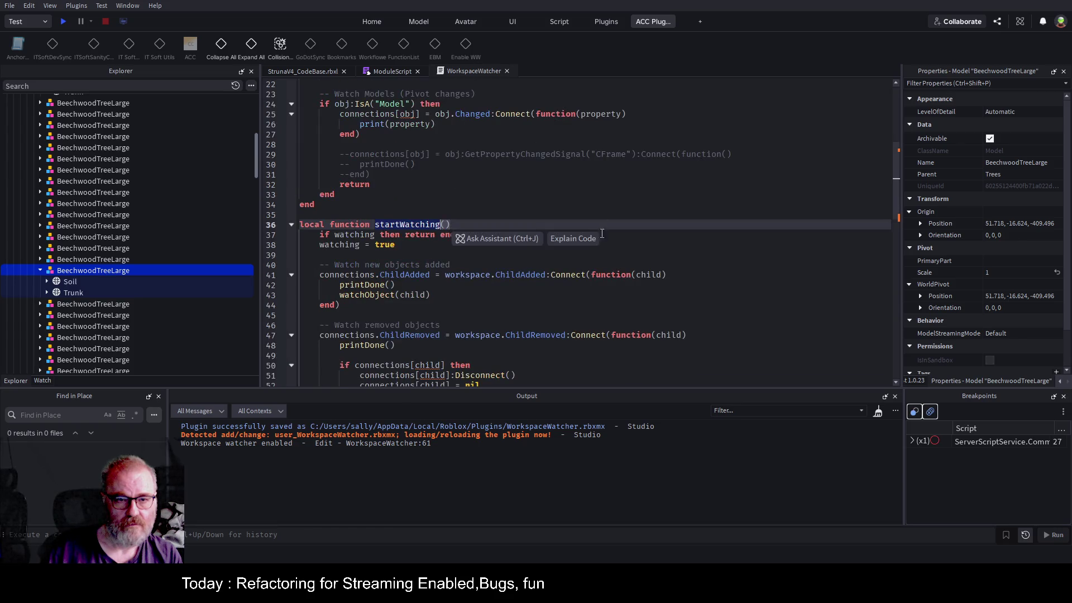
pyautogui.click(427, 263)
# - Replace GetChildren with GetDescendants on line 57 and save the place
pyautogui.scroll(-6, 429, 258)
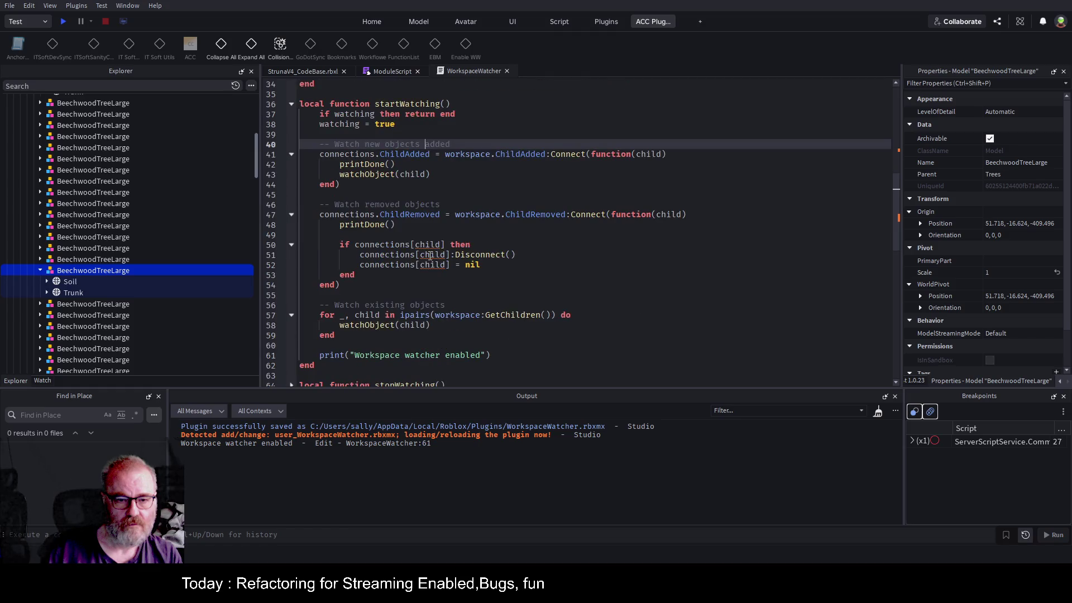
pyautogui.doubleClick(512, 255)
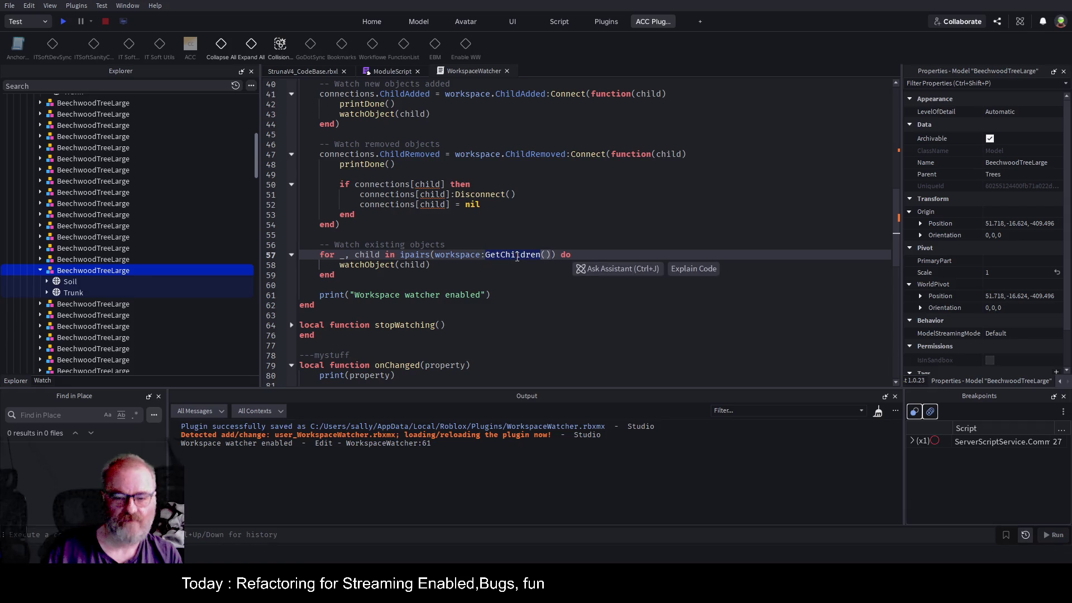
pyautogui.write('getdes')
pyautogui.press('Tab')
pyautogui.click(530, 324)
pyautogui.hotkey('ctrl', 's')
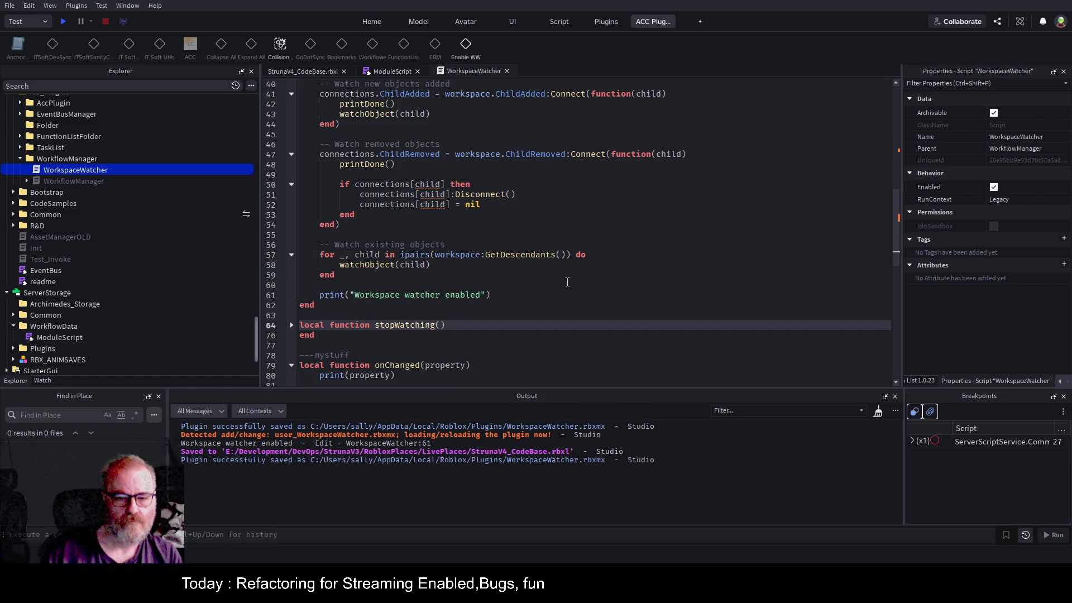
# - Move the BeechwoodTreeLarge model 10.32 studs along X and drag its Soil part along X, then return to the script
pyautogui.click(315, 72)
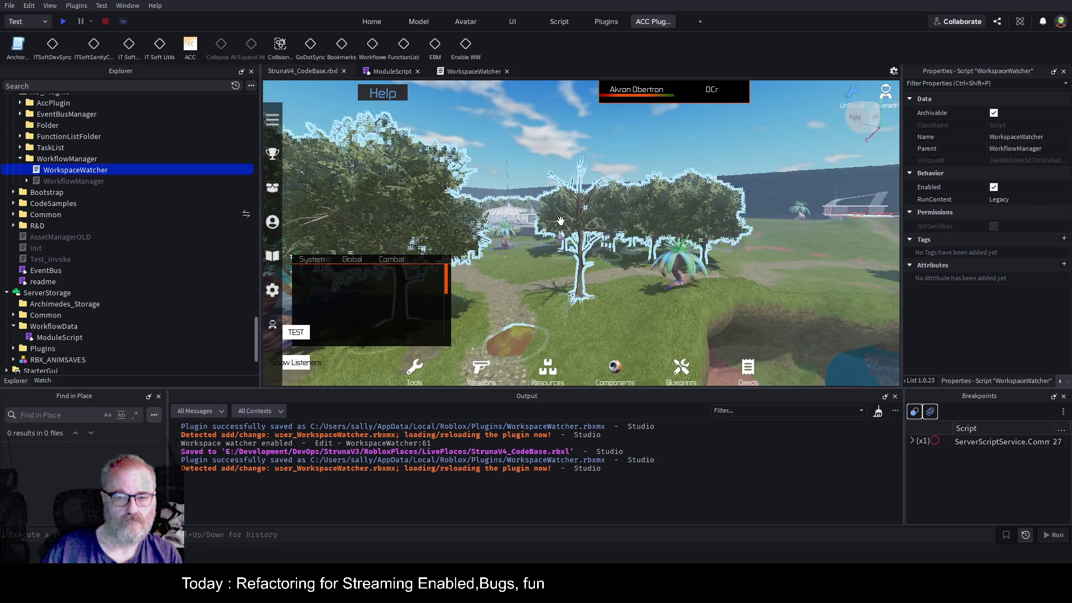
pyautogui.click(577, 276)
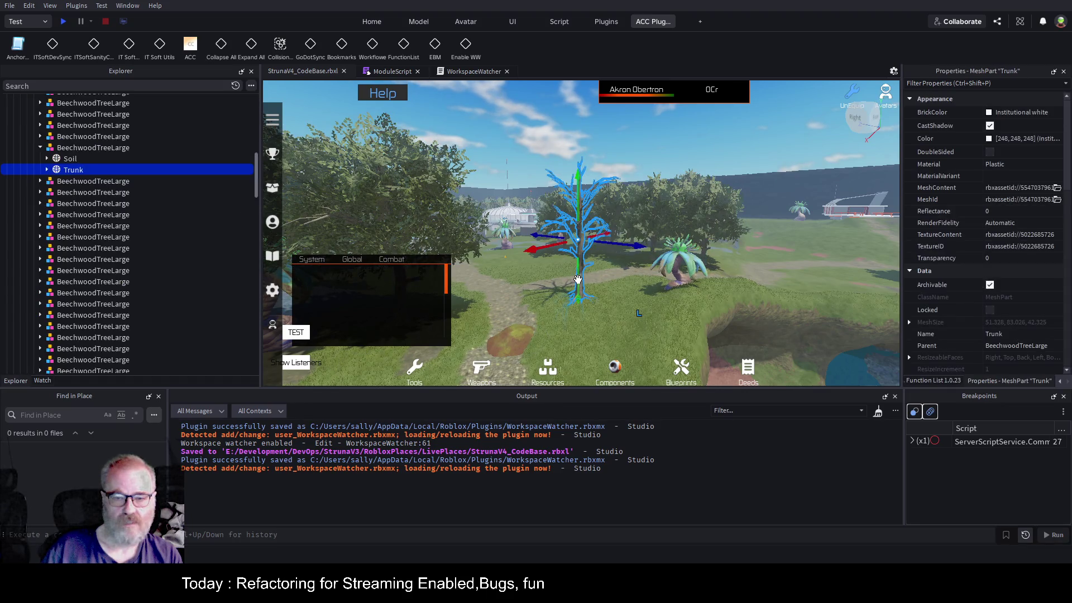
pyautogui.click(95, 148)
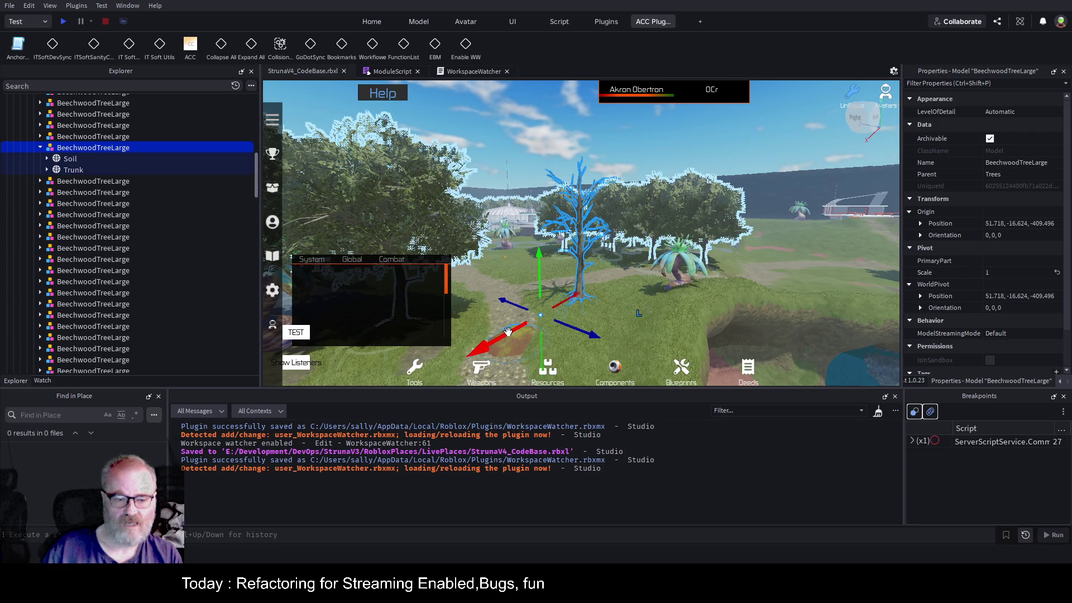
pyautogui.moveTo(508, 332); pyautogui.dragTo(492, 339)
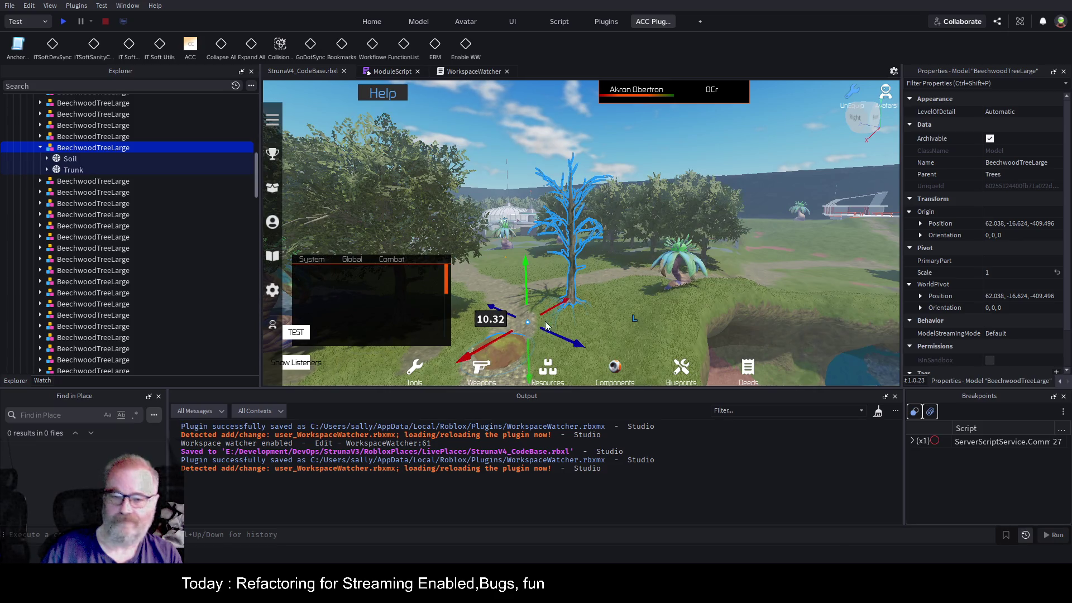
pyautogui.click(69, 160)
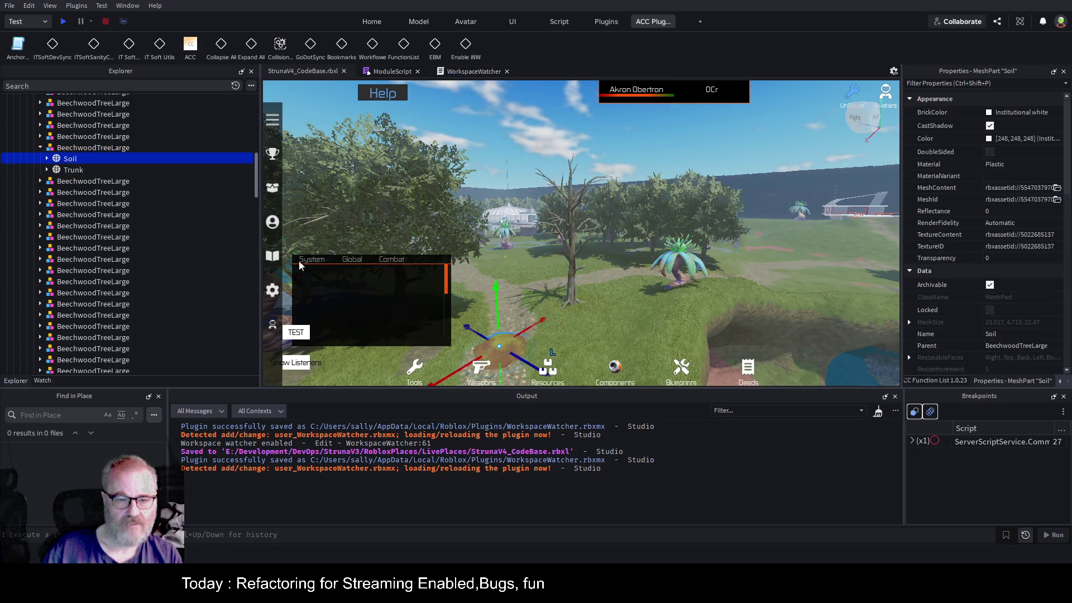
pyautogui.moveTo(528, 330); pyautogui.dragTo(594, 307)
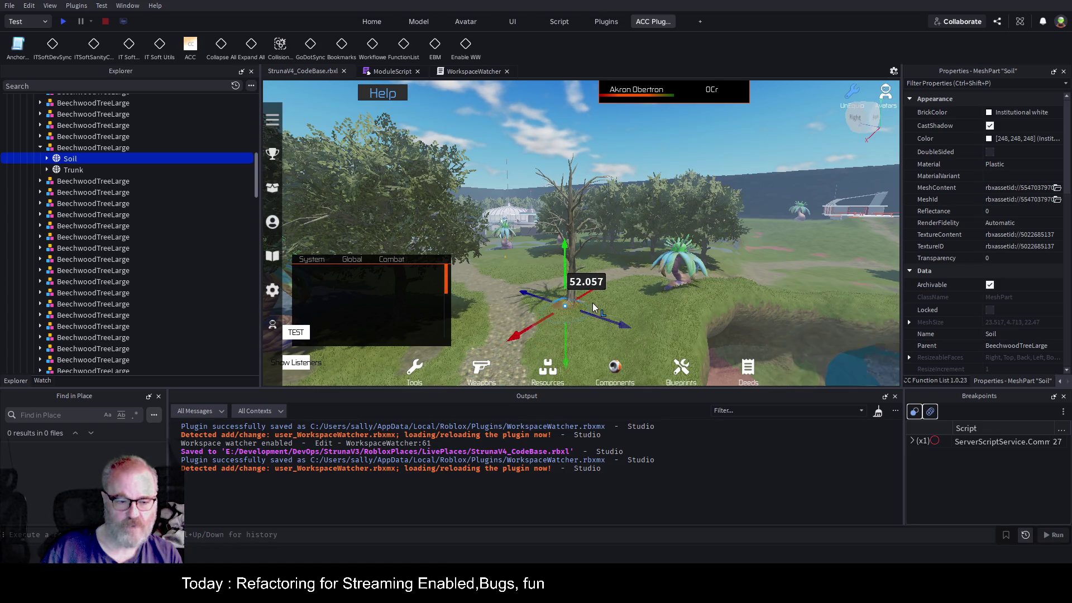
pyautogui.click(471, 72)
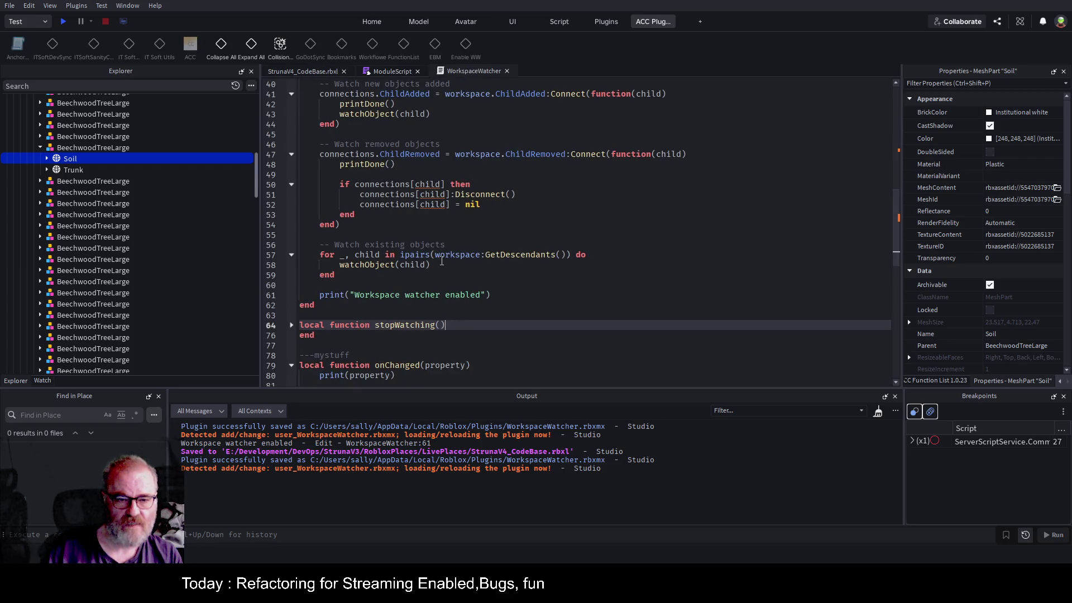
# - Add print(child:GetFullName()) after watchObject(child) on line 59 and save
pyautogui.click(442, 261)
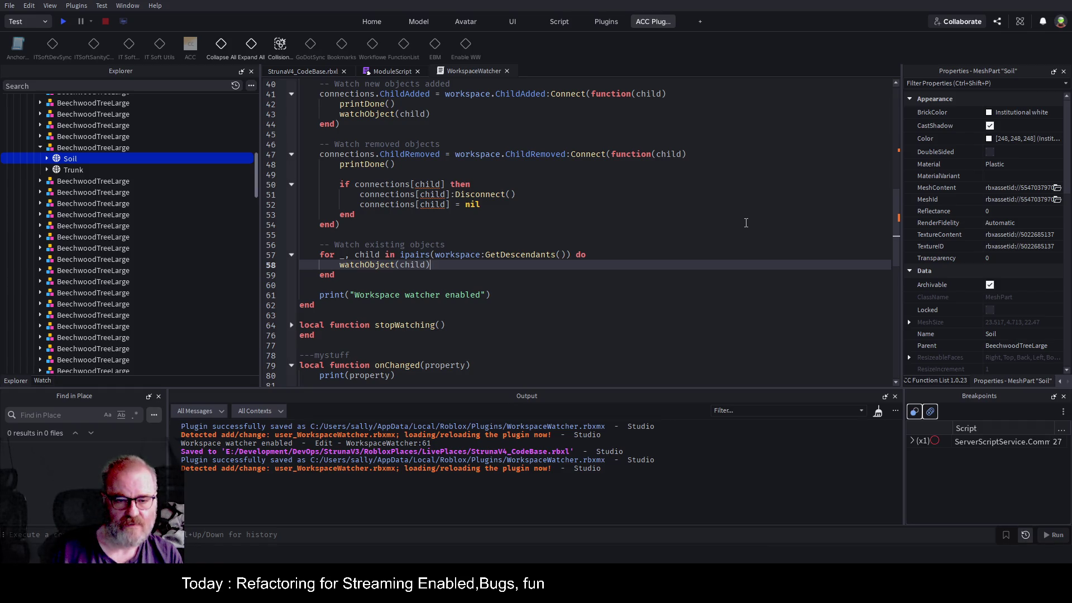
pyautogui.press('Return')
pyautogui.write('print(child.')
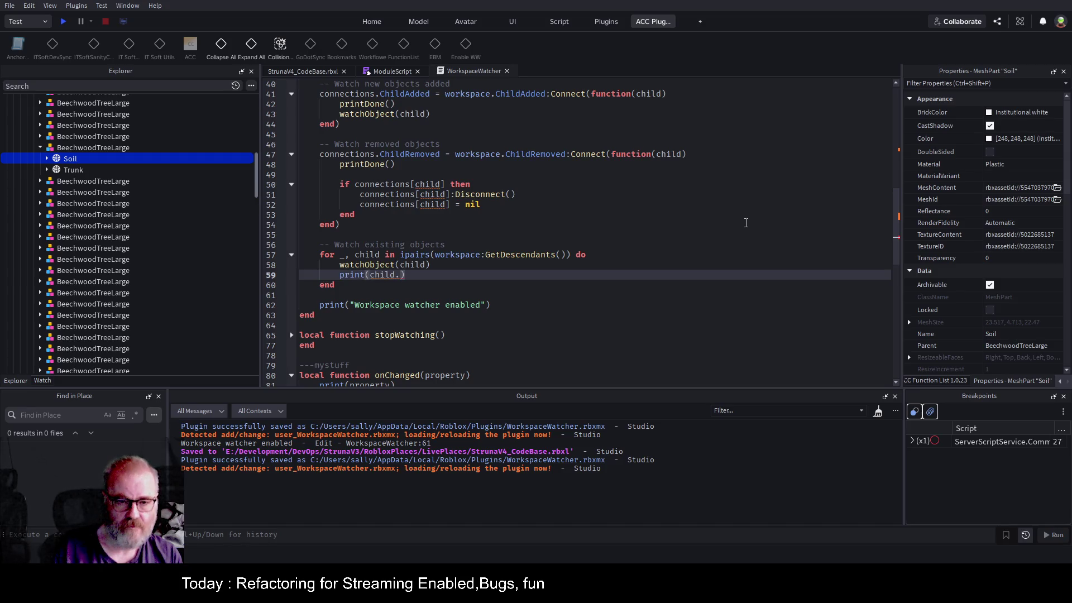
pyautogui.write('Name')
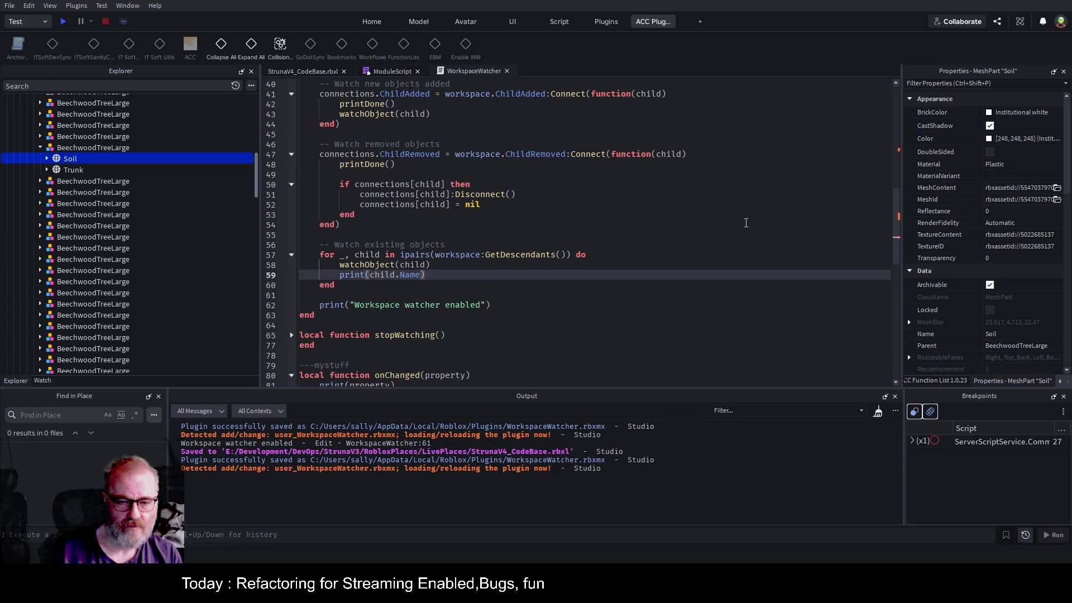
pyautogui.hotkey('ctrl', 's')
pyautogui.press('BackSpace')
pyautogui.press('BackSpace')
pyautogui.press('BackSpace')
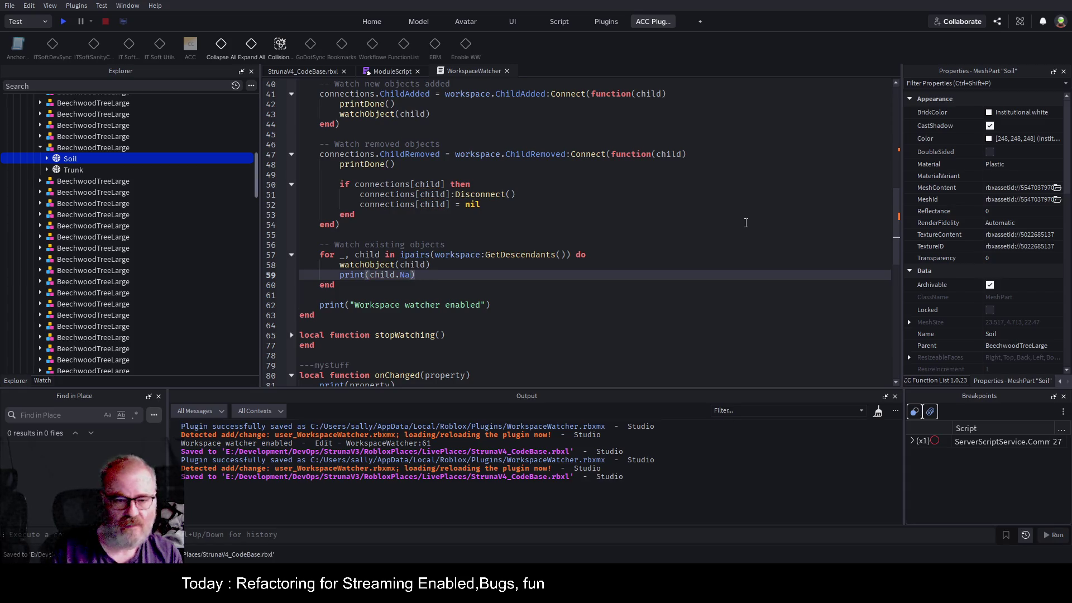
pyautogui.write(':GetFullName()')
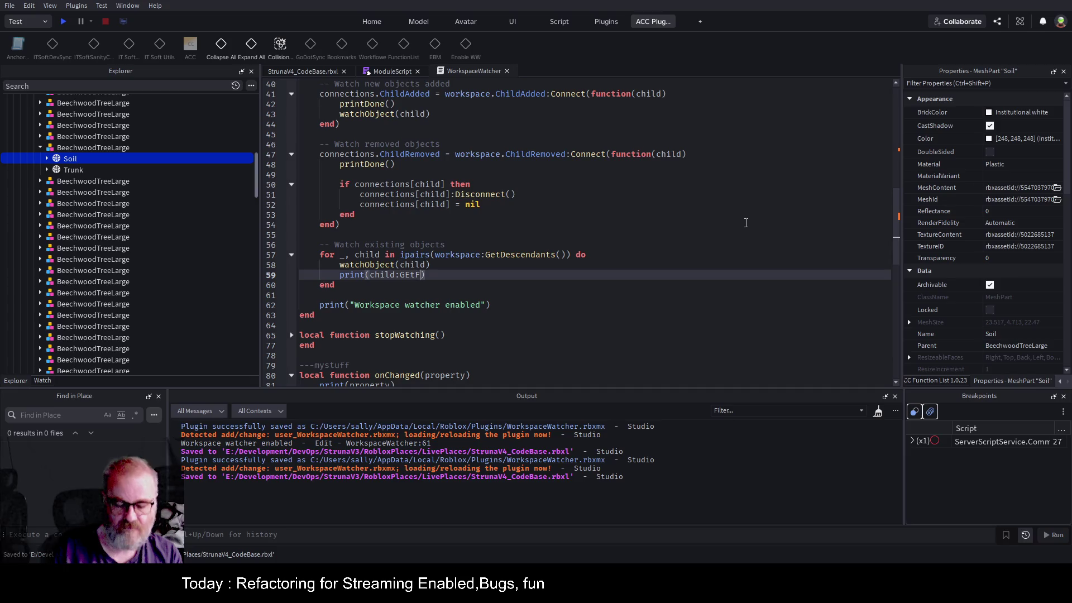
pyautogui.hotkey('ctrl', 's')
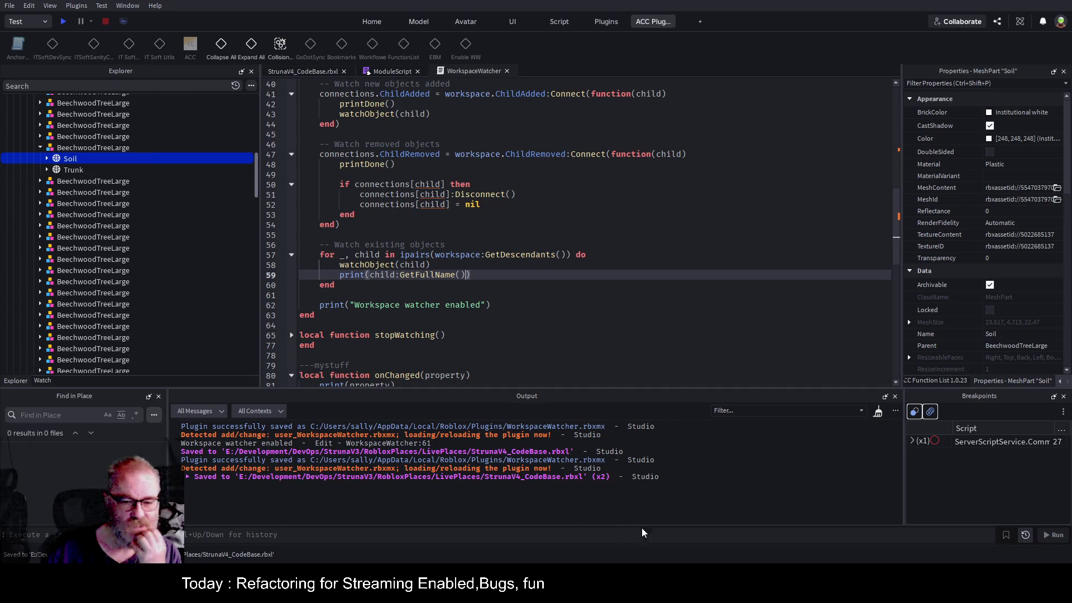
# - Clear the Output log and save the place again
pyautogui.click(878, 411)
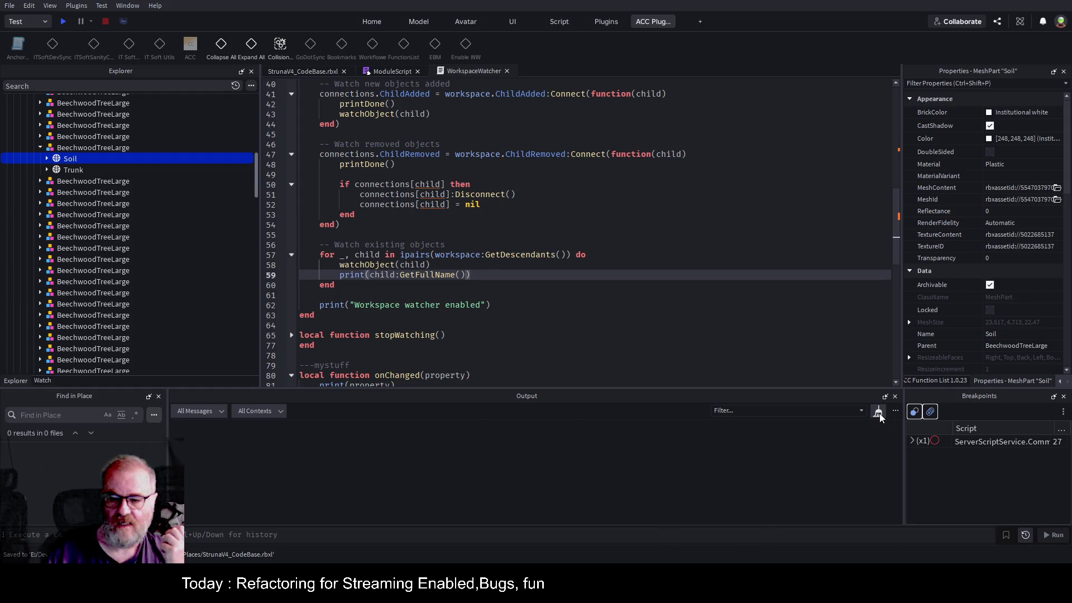
pyautogui.click(532, 226)
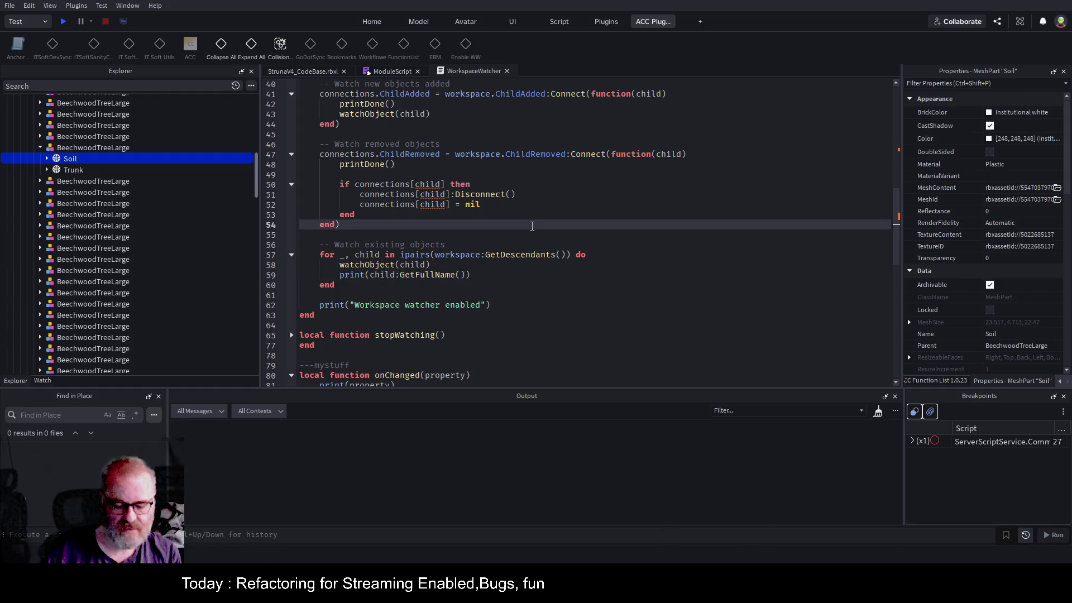
pyautogui.hotkey('ctrl', 's')
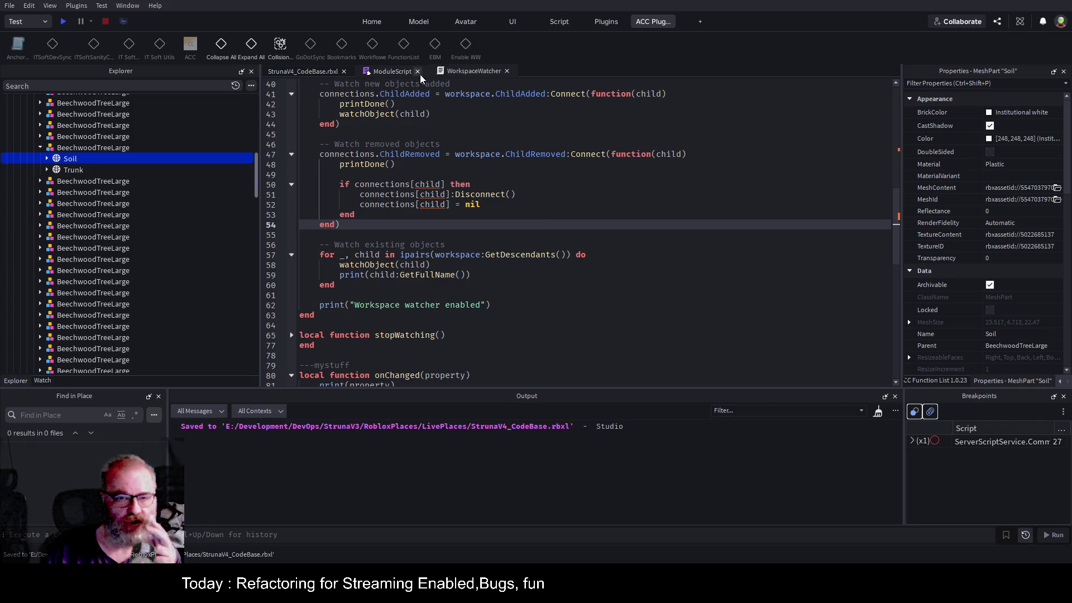
# - Toggle Enable WW off and back on to restart the watcher, then return to line 58 of the script
pyautogui.click(302, 71)
pyautogui.click(468, 46)
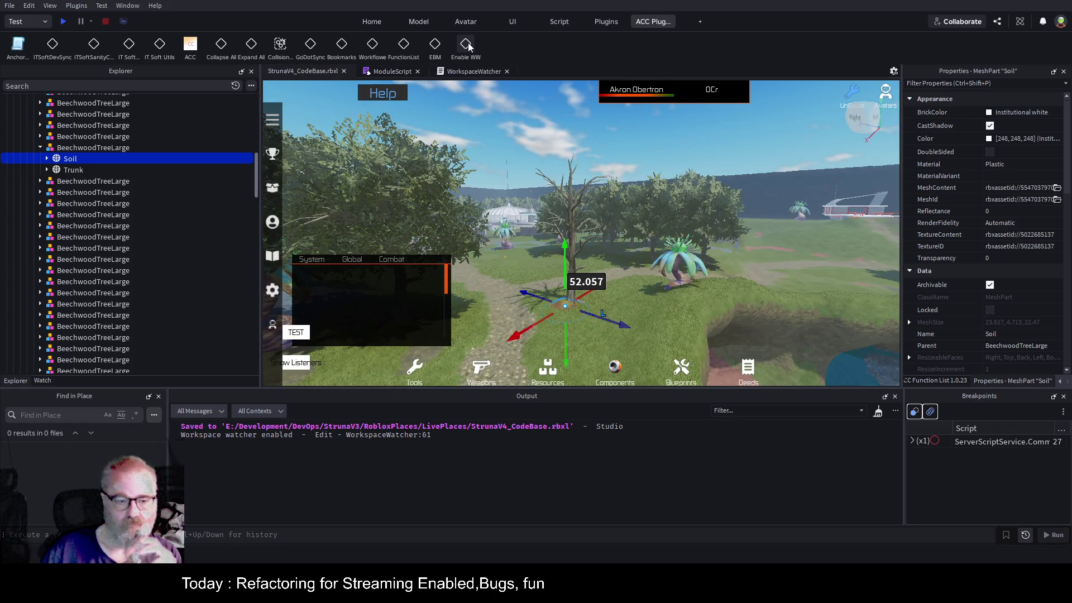
pyautogui.click(467, 46)
pyautogui.click(466, 47)
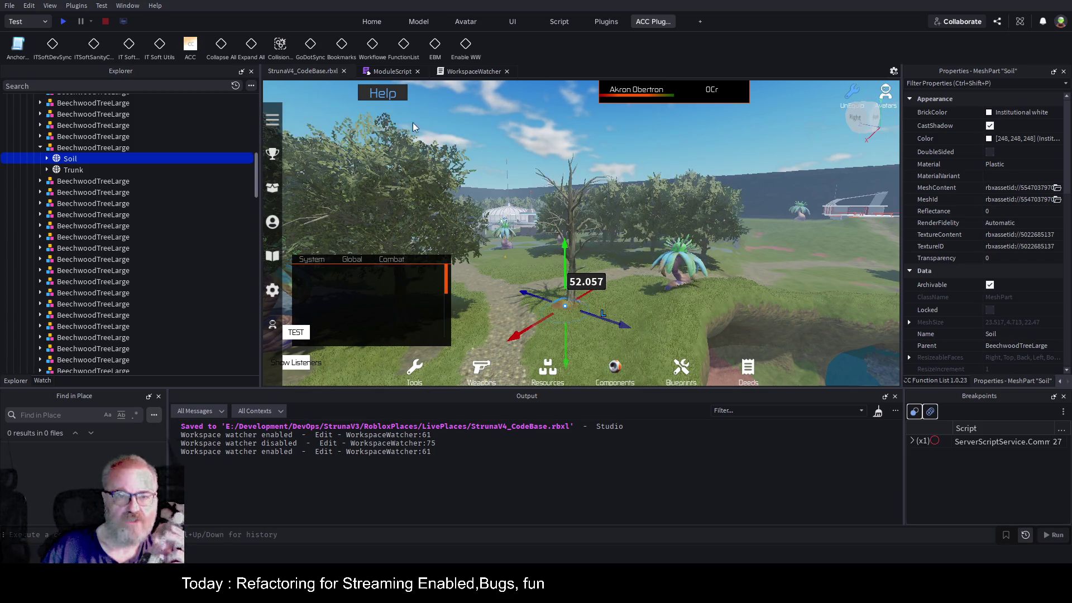
pyautogui.click(485, 71)
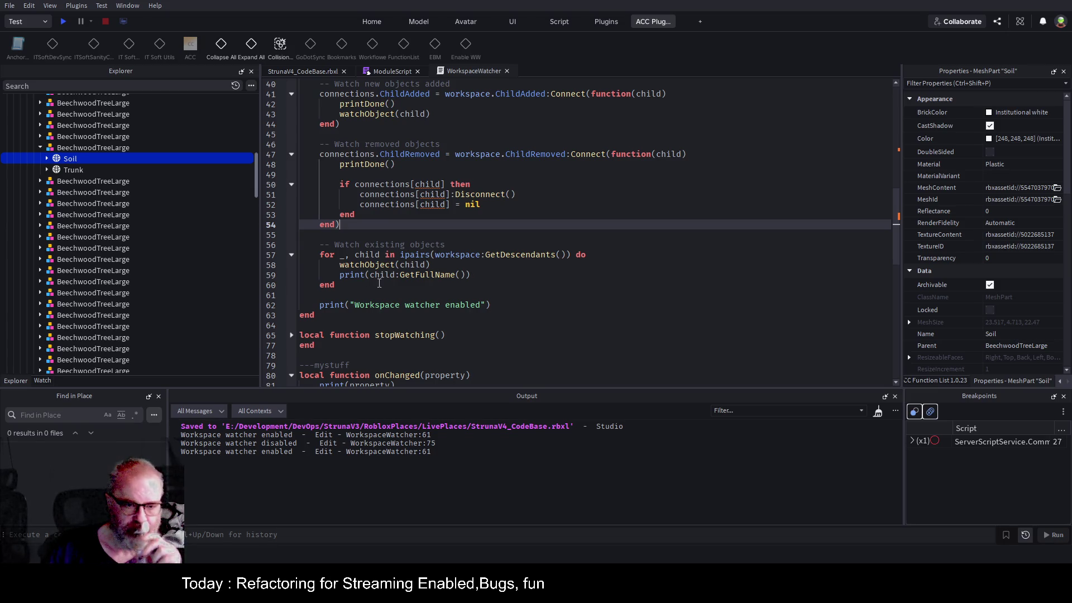
pyautogui.click(452, 264)
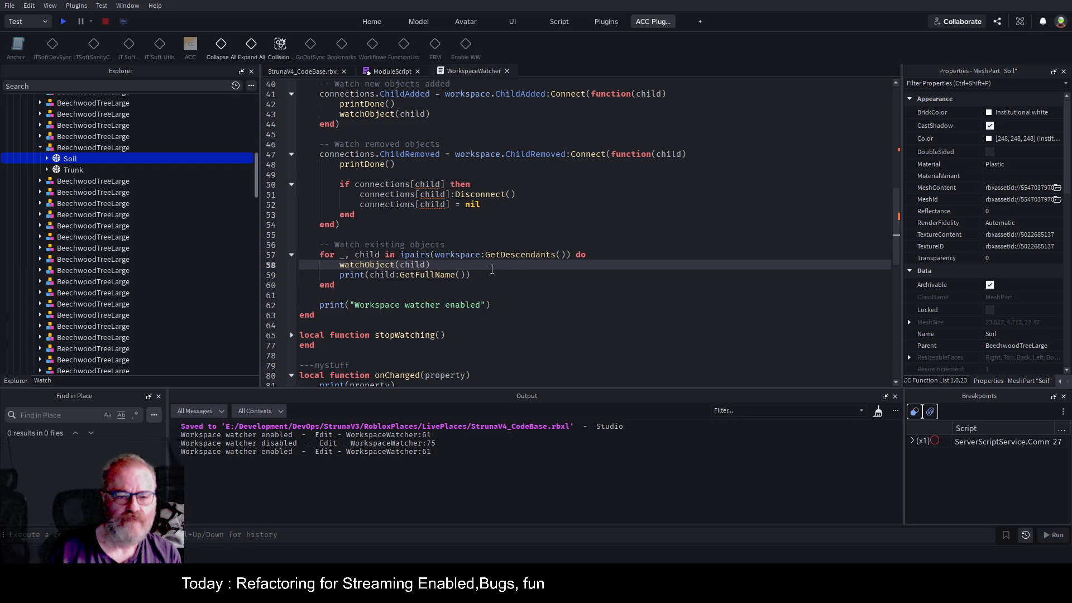
# - Insert print(#workspace:GetDescendants()) above the existing-objects loop on line 57 and save the plugin
pyautogui.doubleClick(416, 306)
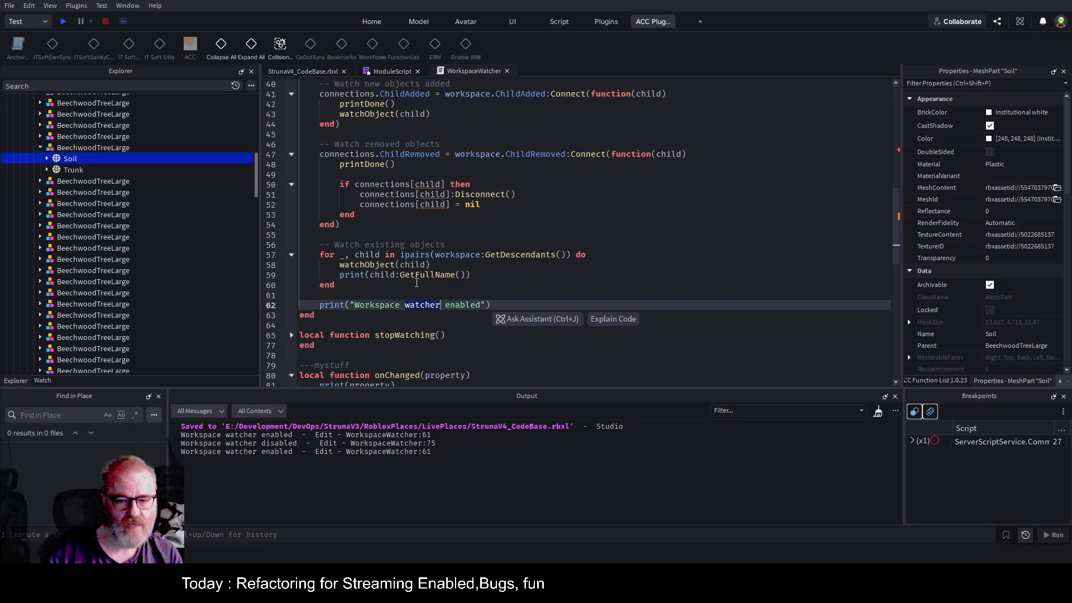
pyautogui.click(509, 262)
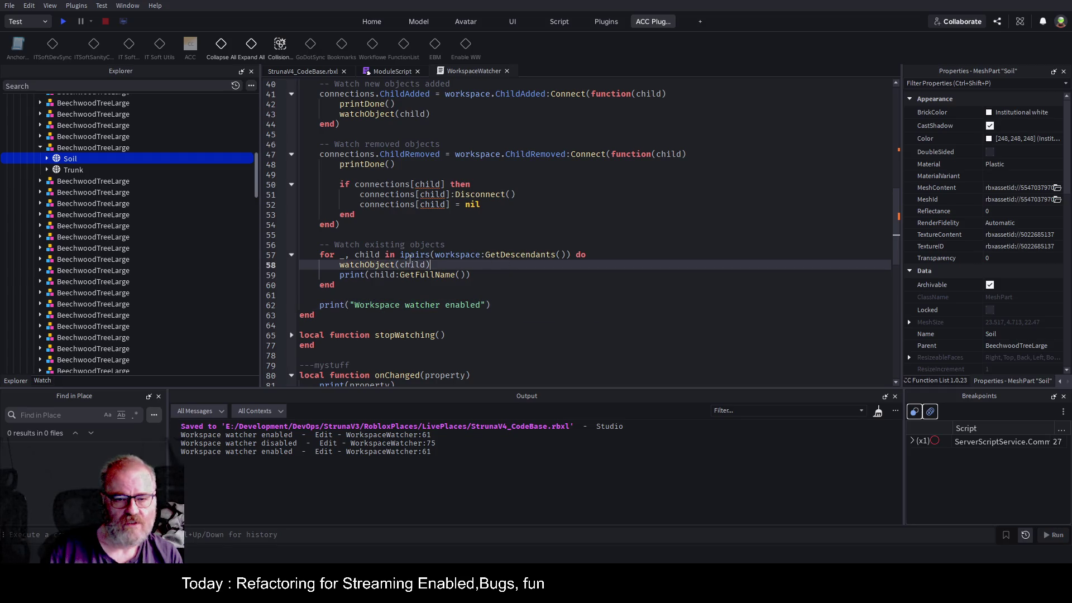
pyautogui.click(410, 256)
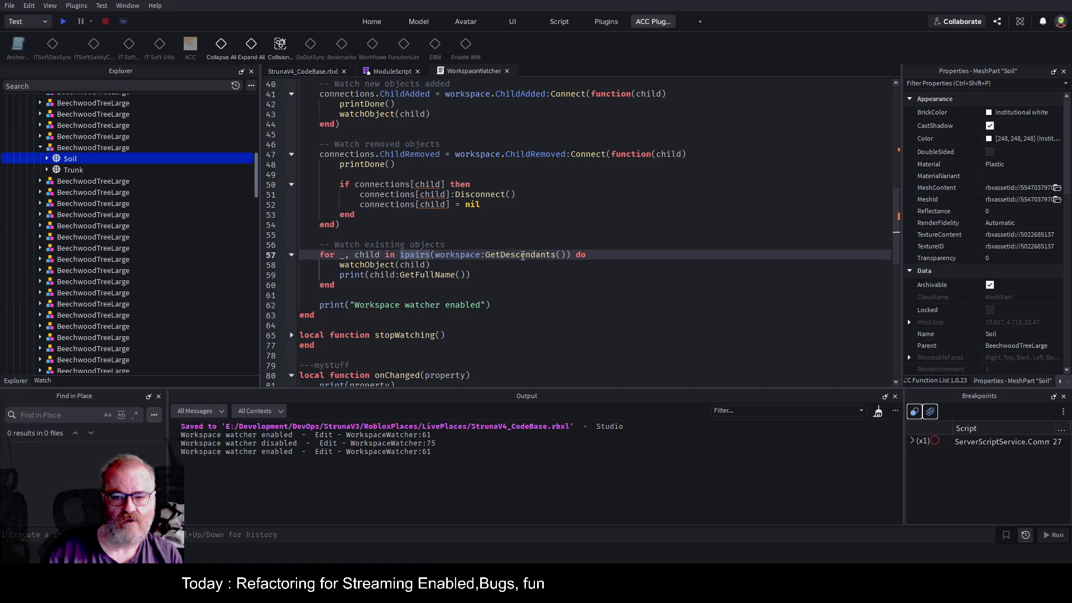
pyautogui.click(457, 245)
pyautogui.press('Return')
pyautogui.write("print('")
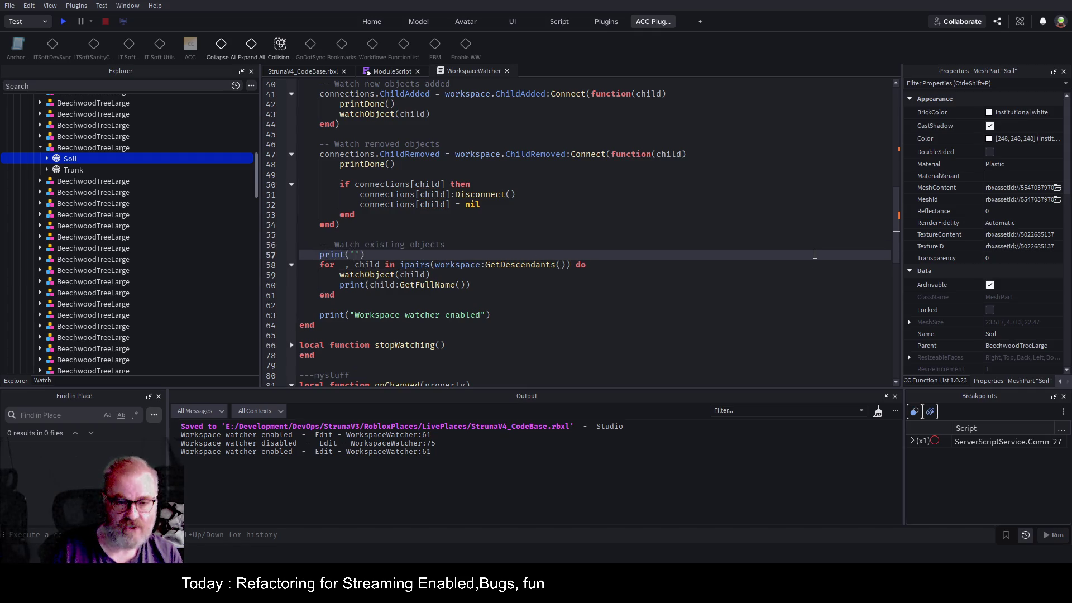
pyautogui.press('BackSpace')
pyautogui.write('#workspace:GET')
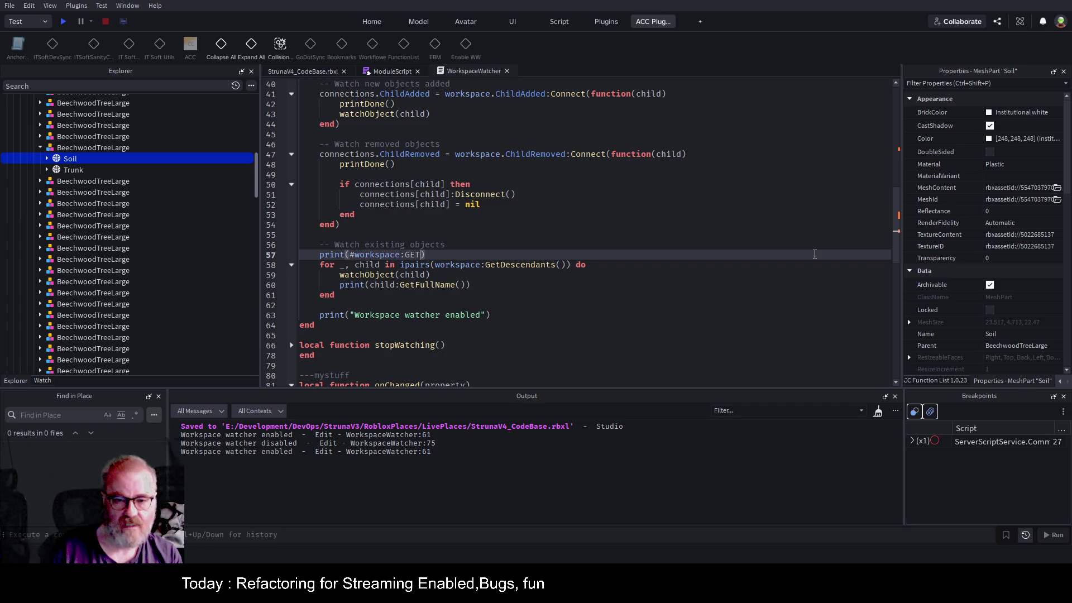
pyautogui.press('Tab')
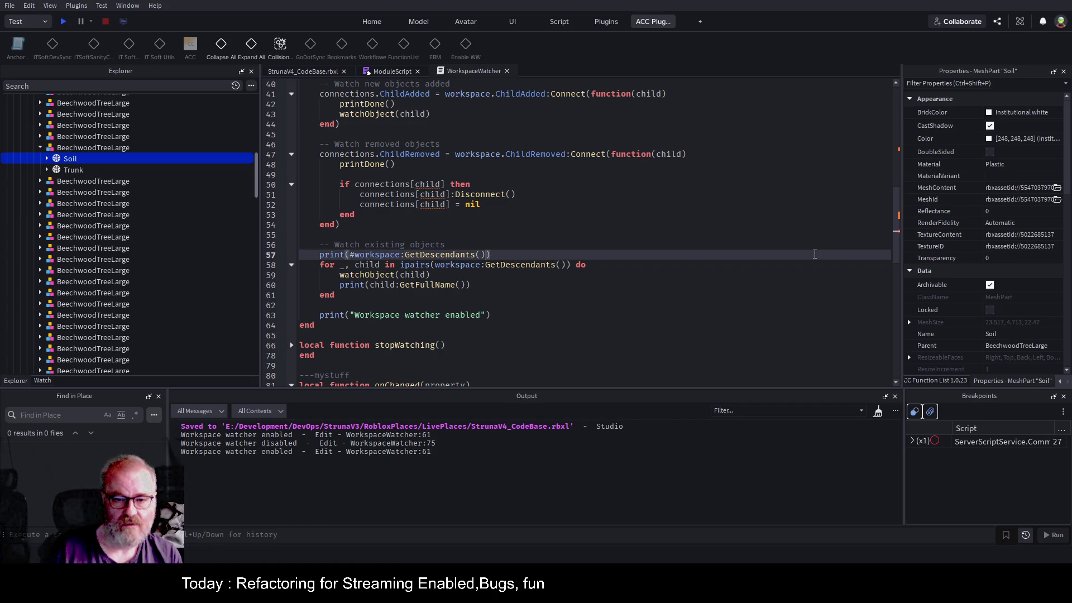
pyautogui.hotkey('ctrl', 's')
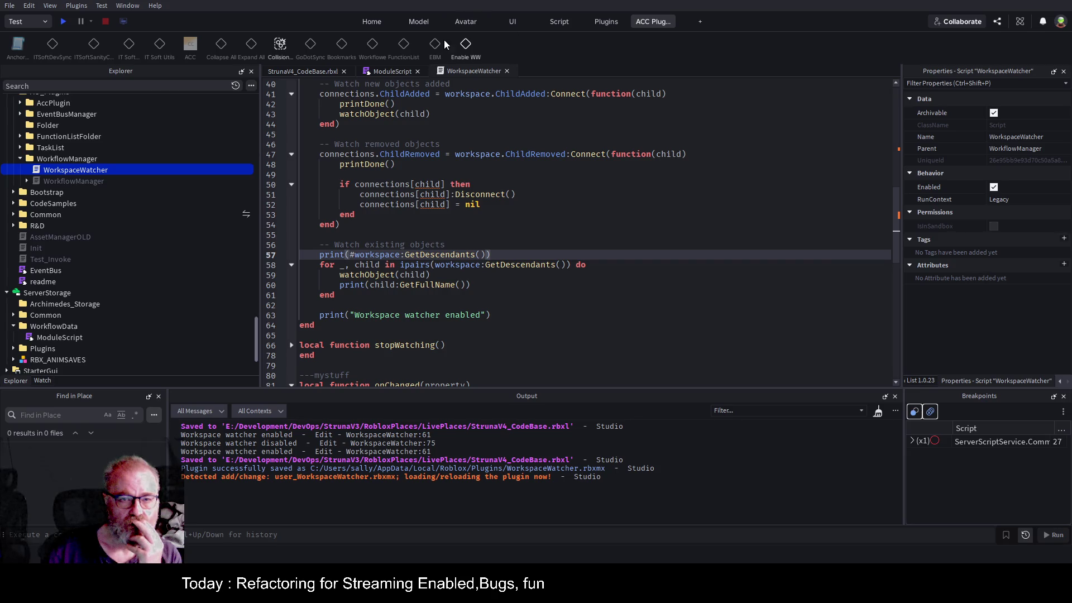
# - Turn on Enable WW and scroll the Output to review every workspace object's full path
pyautogui.click(466, 46)
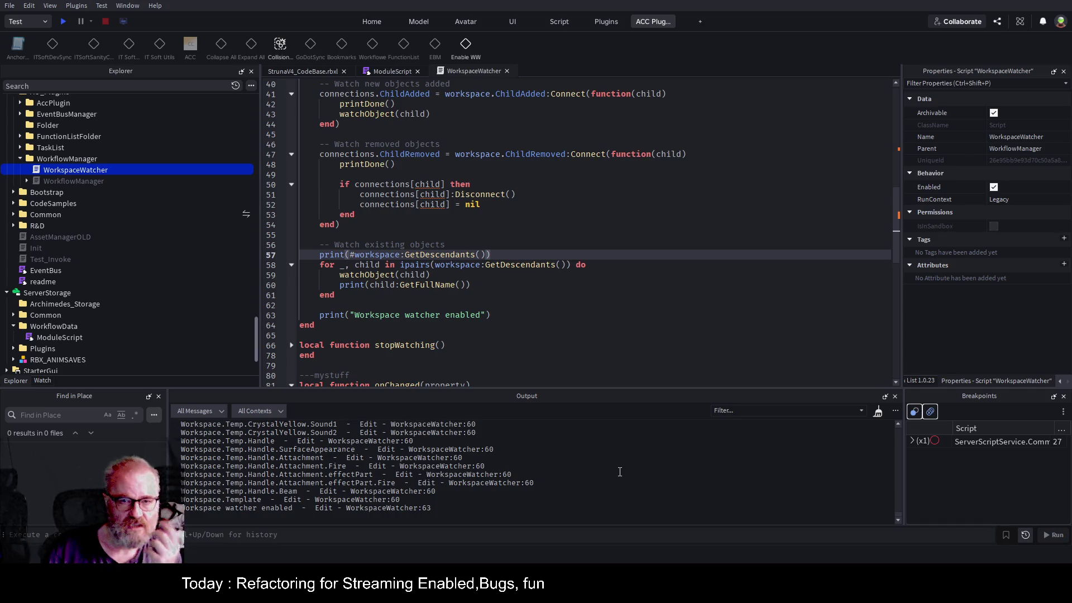
pyautogui.scroll(10, 613, 471)
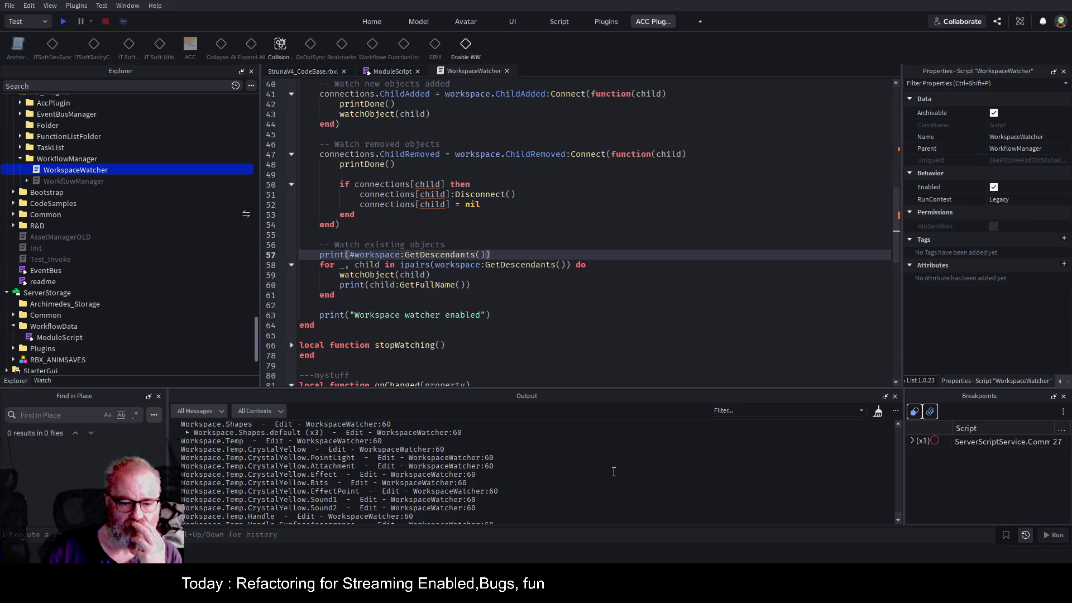
pyautogui.scroll(-3, 614, 472)
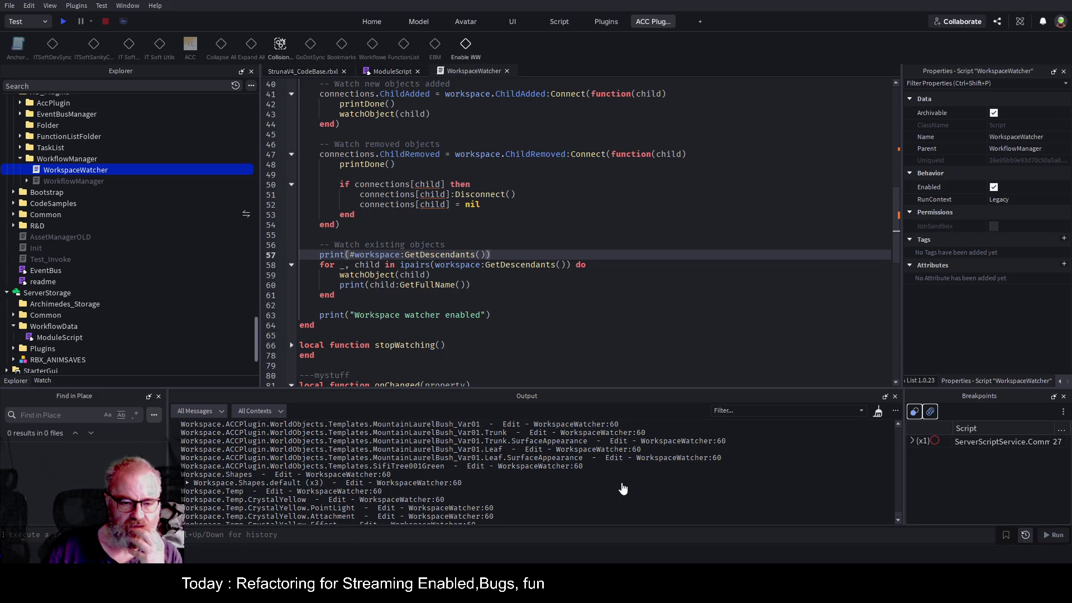
pyautogui.scroll(2, 623, 489)
pyautogui.scroll(2, 622, 488)
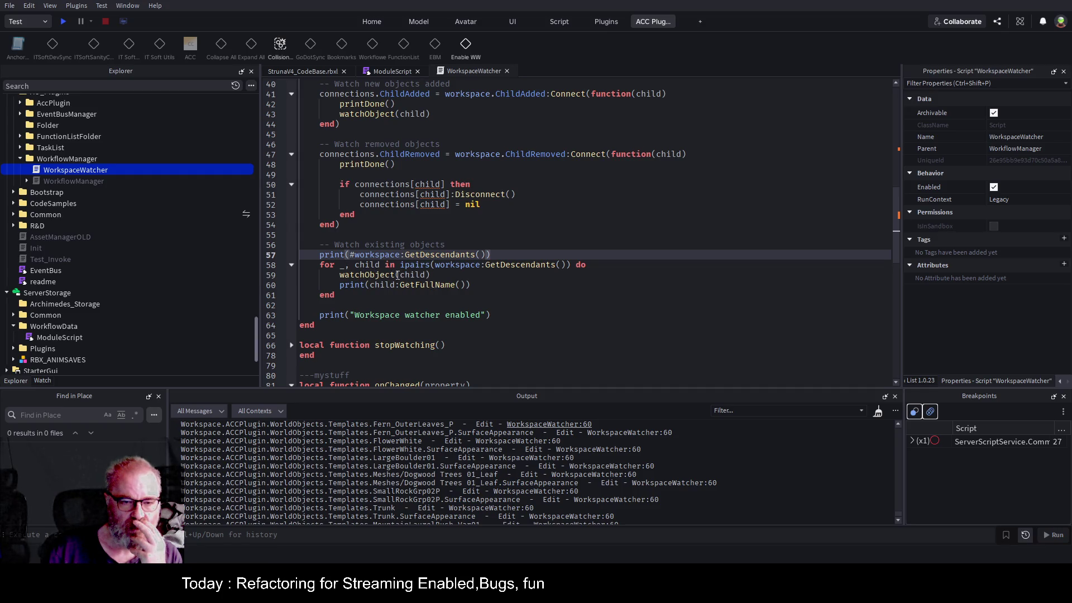
# - Review the watchObject code and its Instance parameter, then return to the StrunaV4_CodeBase viewport
pyautogui.scroll(5, 490, 205)
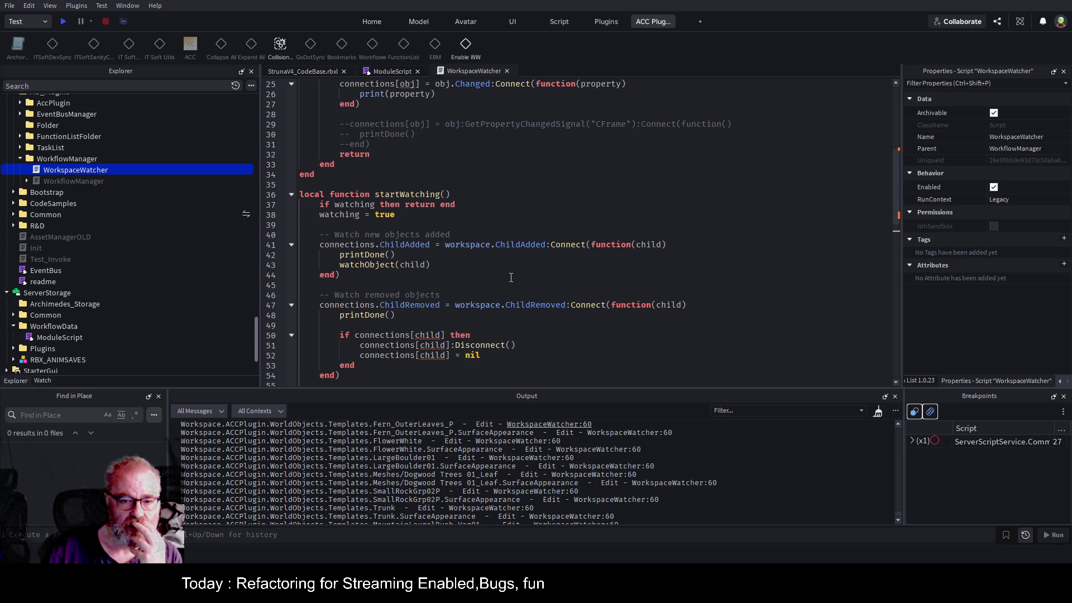
pyautogui.scroll(-4, 511, 278)
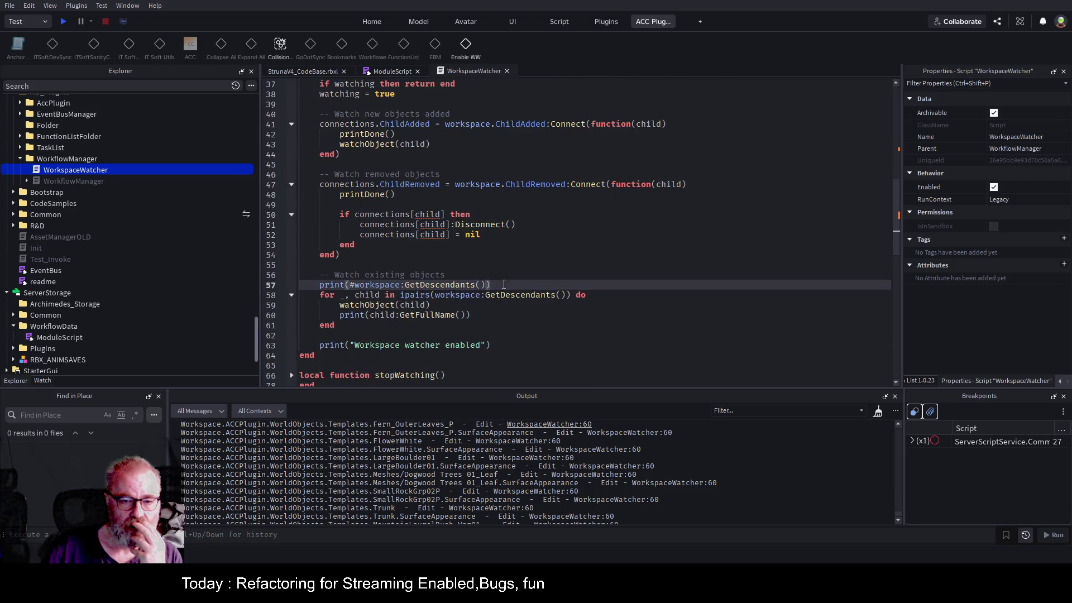
pyautogui.scroll(11, 445, 311)
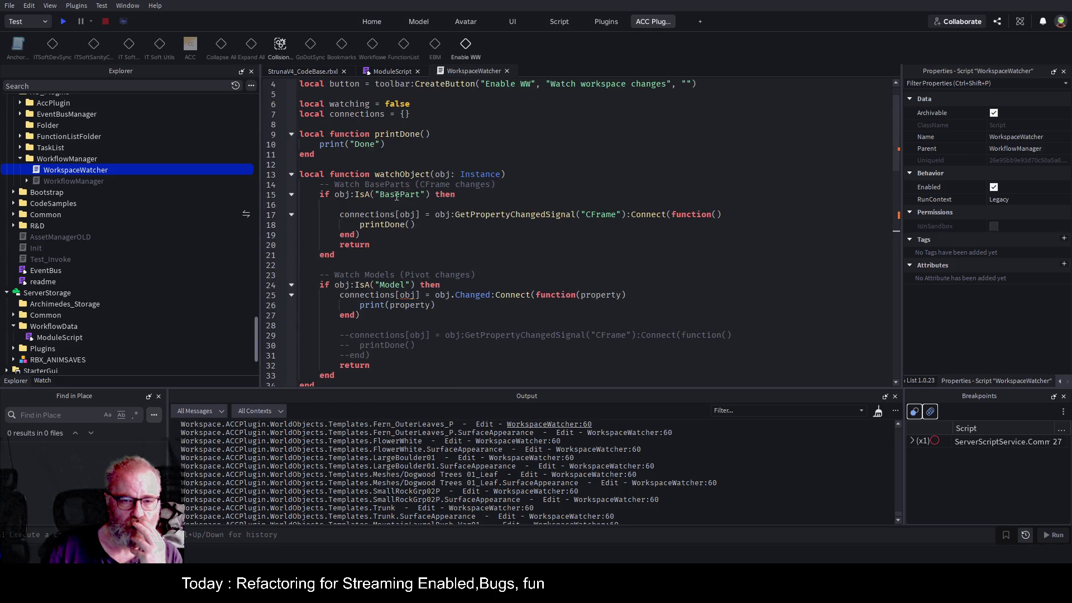
pyautogui.doubleClick(479, 174)
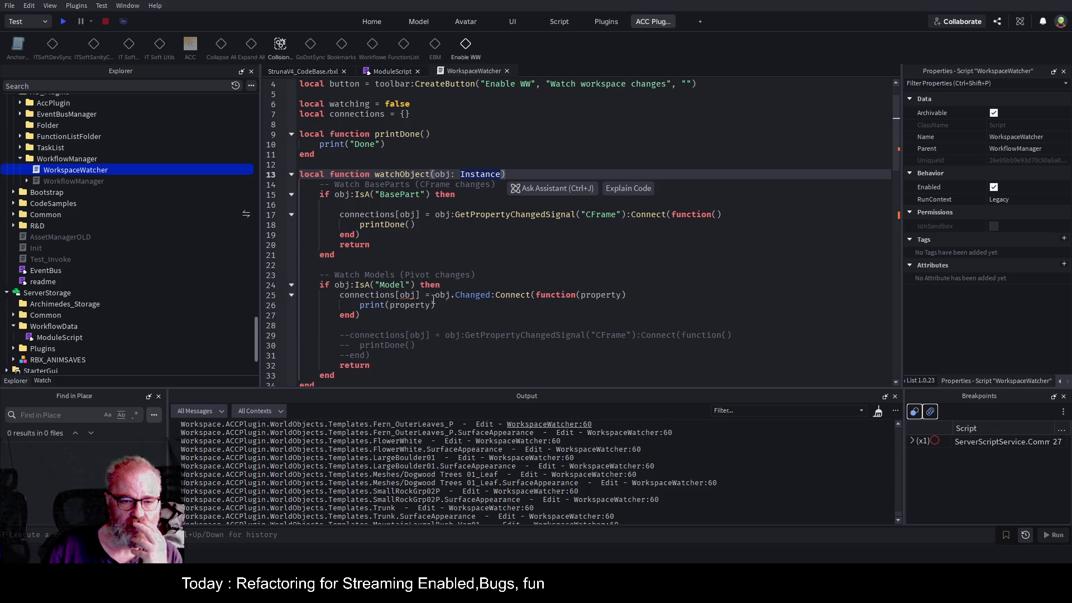
pyautogui.scroll(-2, 525, 301)
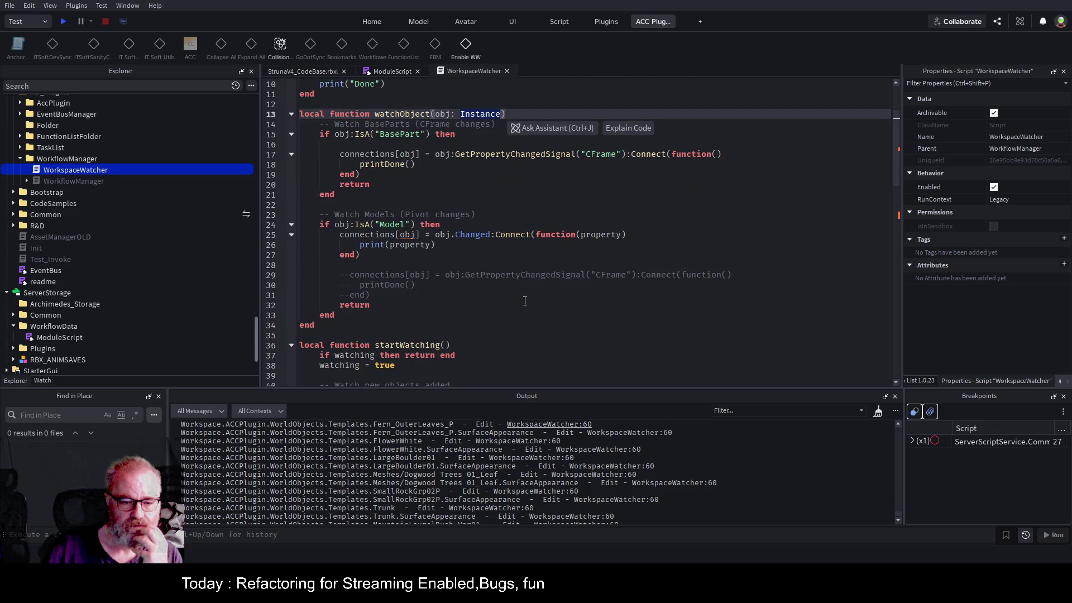
pyautogui.click(290, 69)
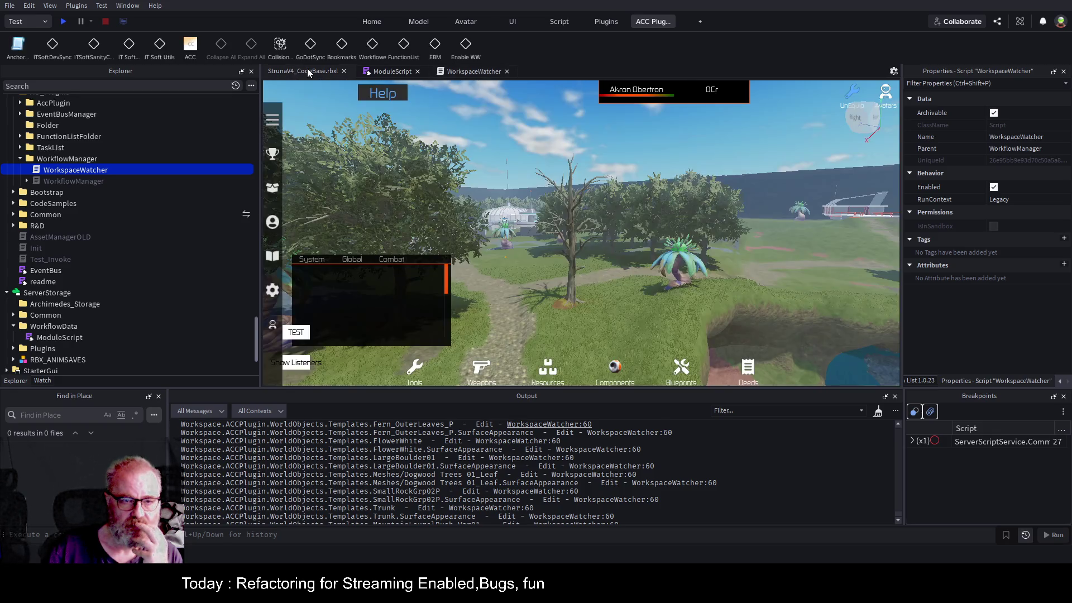
# - Select the tree's Trunk, clear the Output, test-move it 41.07 studs along X, then undo
pyautogui.click(574, 275)
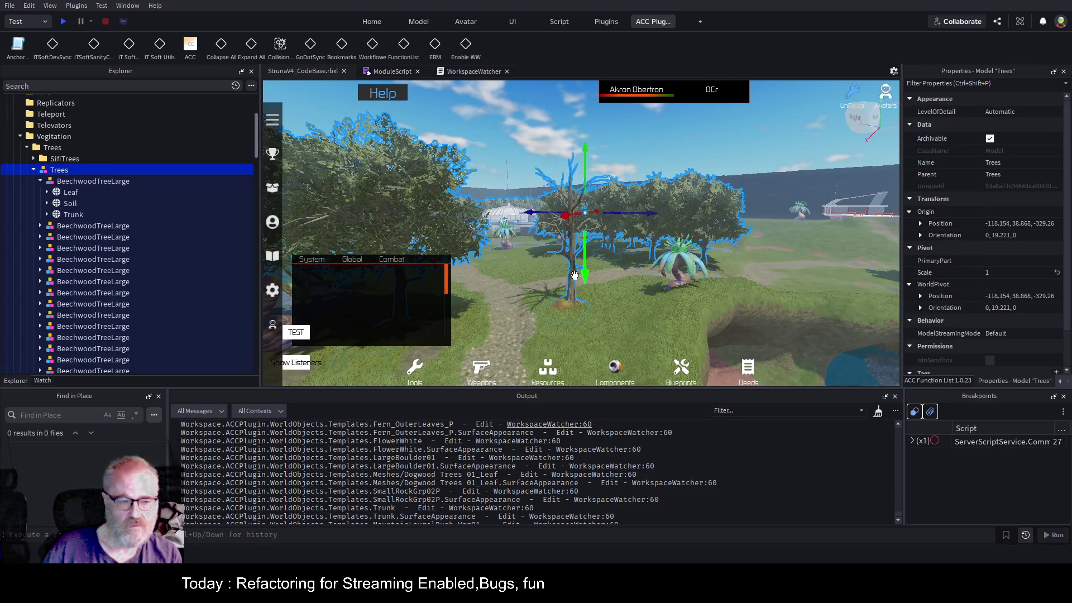
pyautogui.click(70, 192)
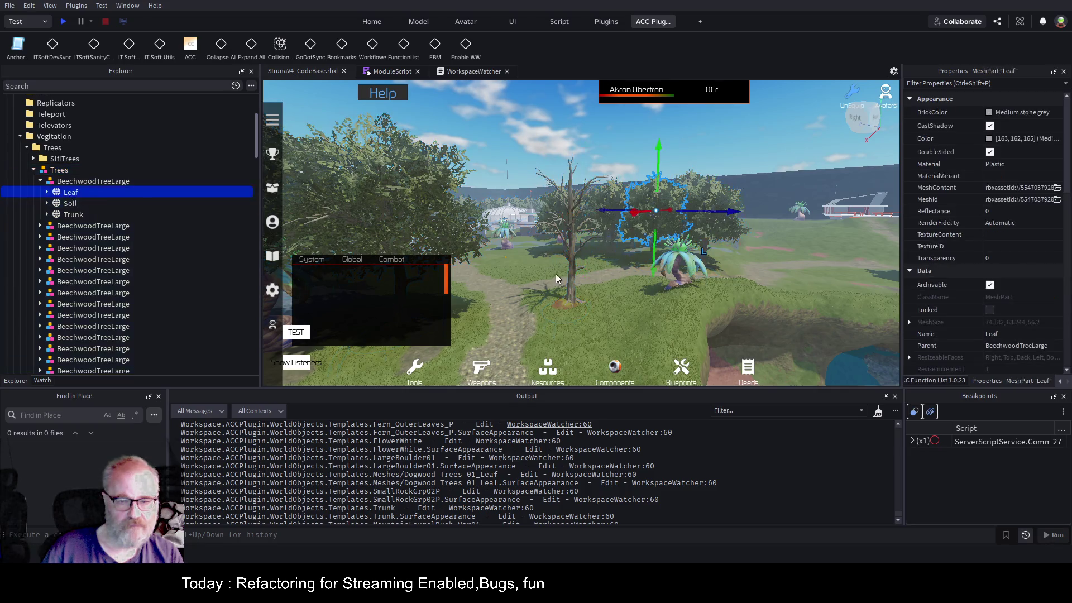
pyautogui.click(547, 260)
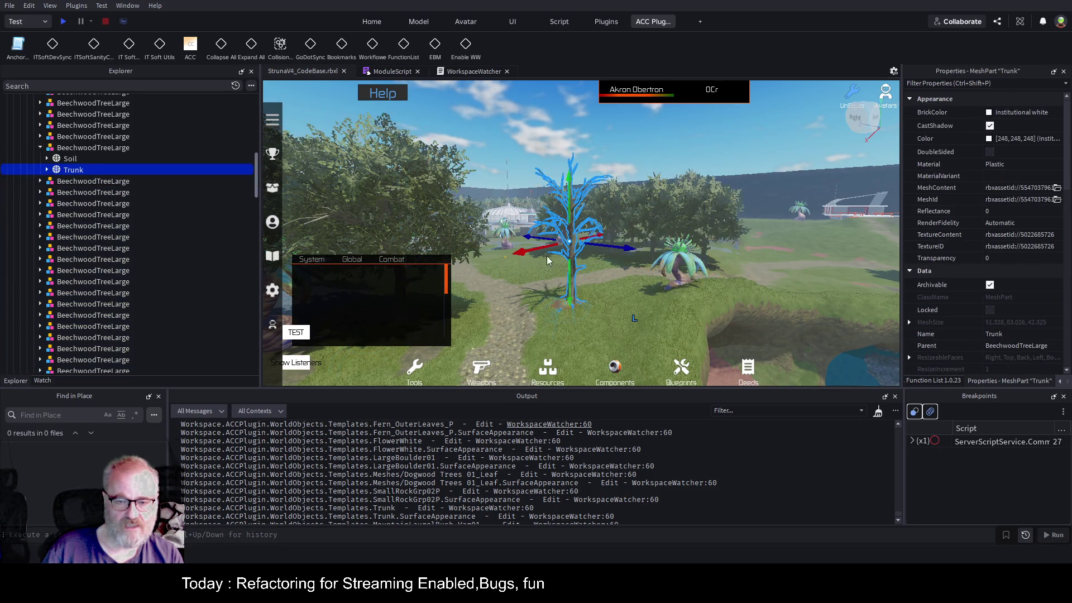
pyautogui.click(878, 411)
pyautogui.moveTo(526, 251); pyautogui.dragTo(523, 289)
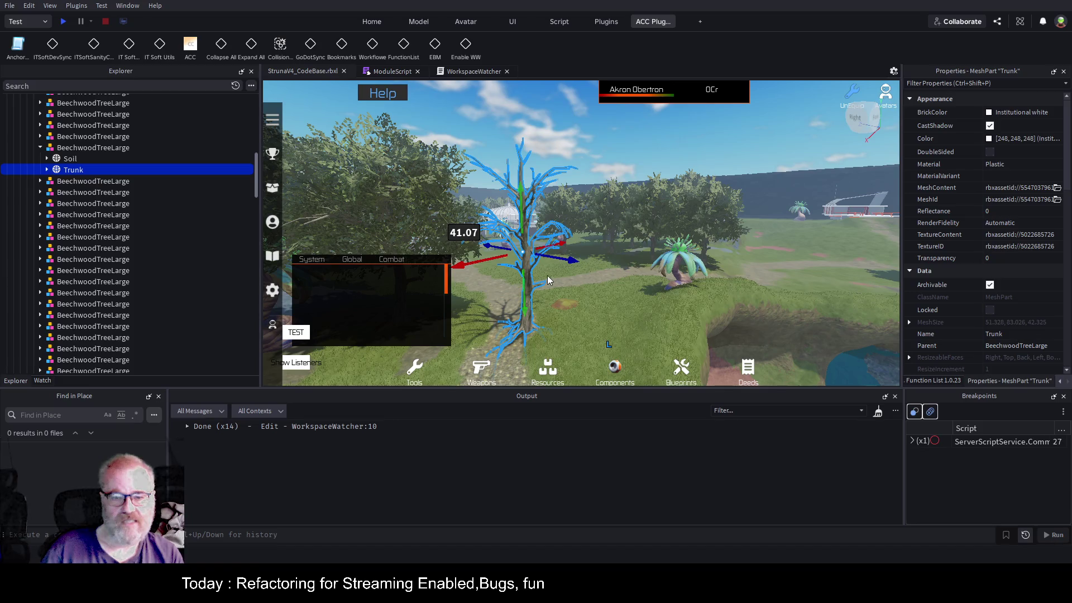
pyautogui.hotkey('ctrl', 'z')
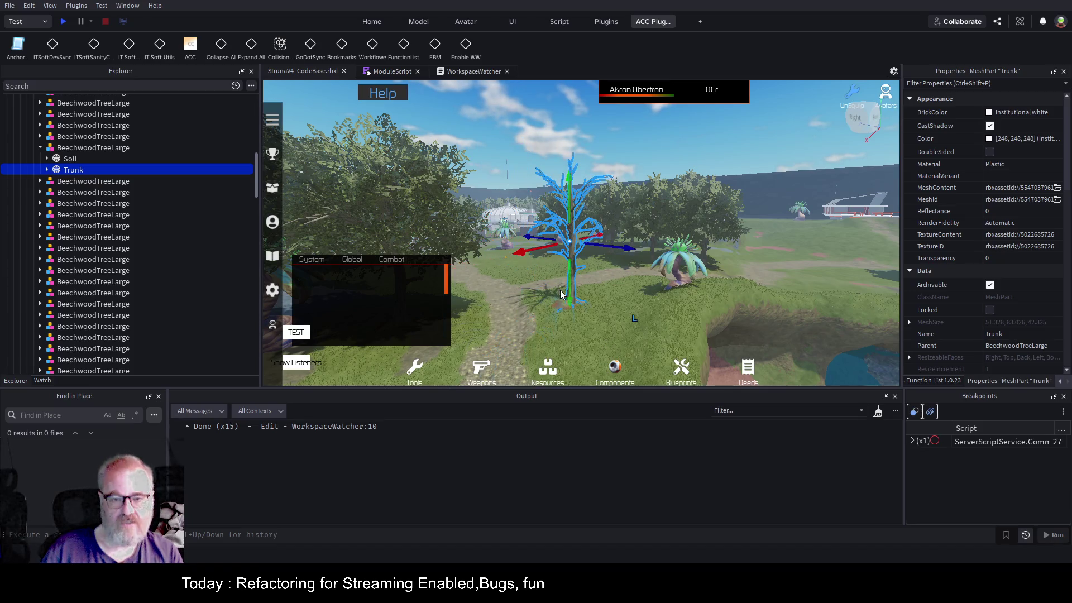
# - Drag the whole BeechwoodTreeLarge model to X 80.976 and open the script line that logged WorldPivot
pyautogui.click(76, 149)
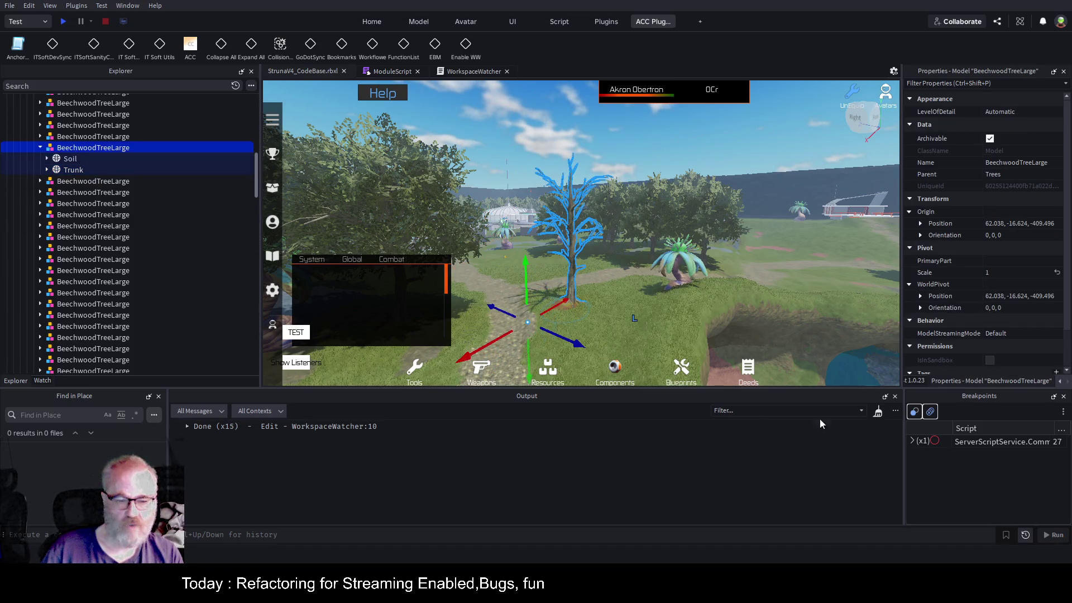
pyautogui.click(876, 411)
pyautogui.moveTo(559, 305); pyautogui.dragTo(530, 316)
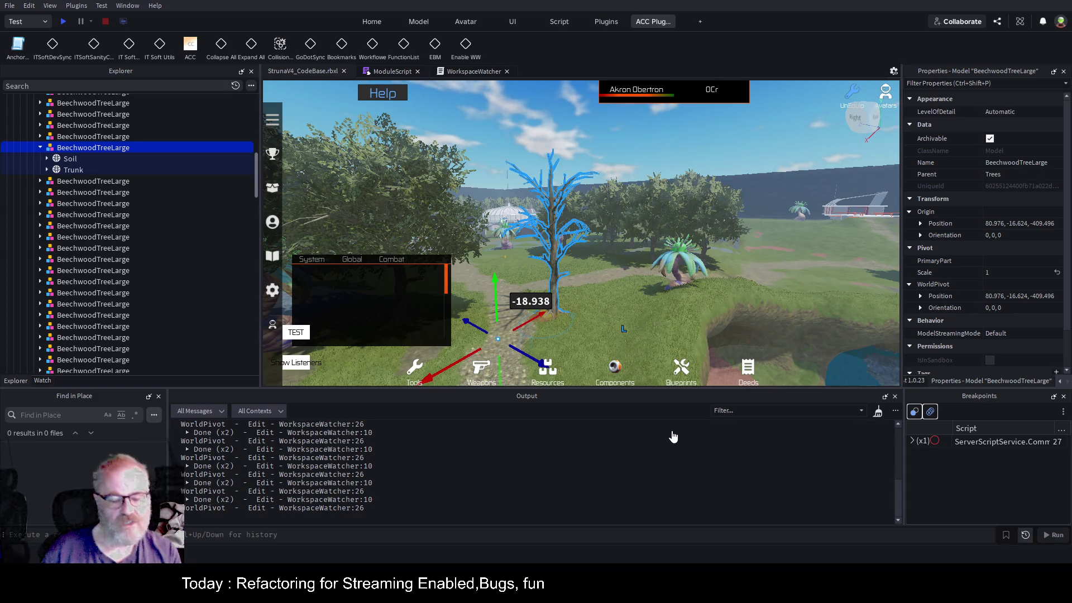
pyautogui.click(203, 442)
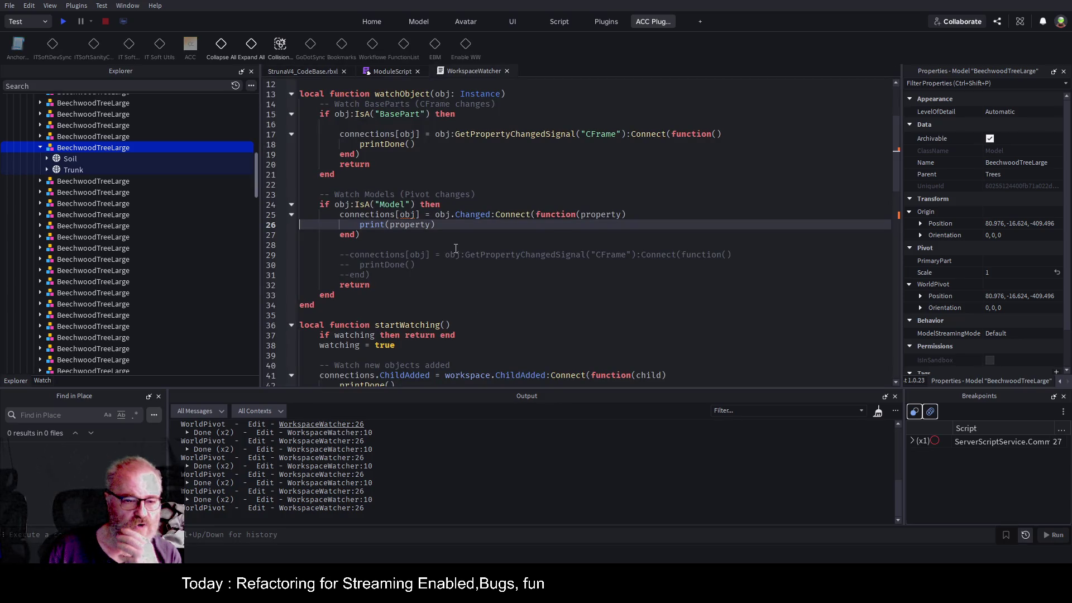
# - Expand a grouped Done (x2) output entry, then go to the BasePart CFrame watcher on line 17
pyautogui.click(188, 451)
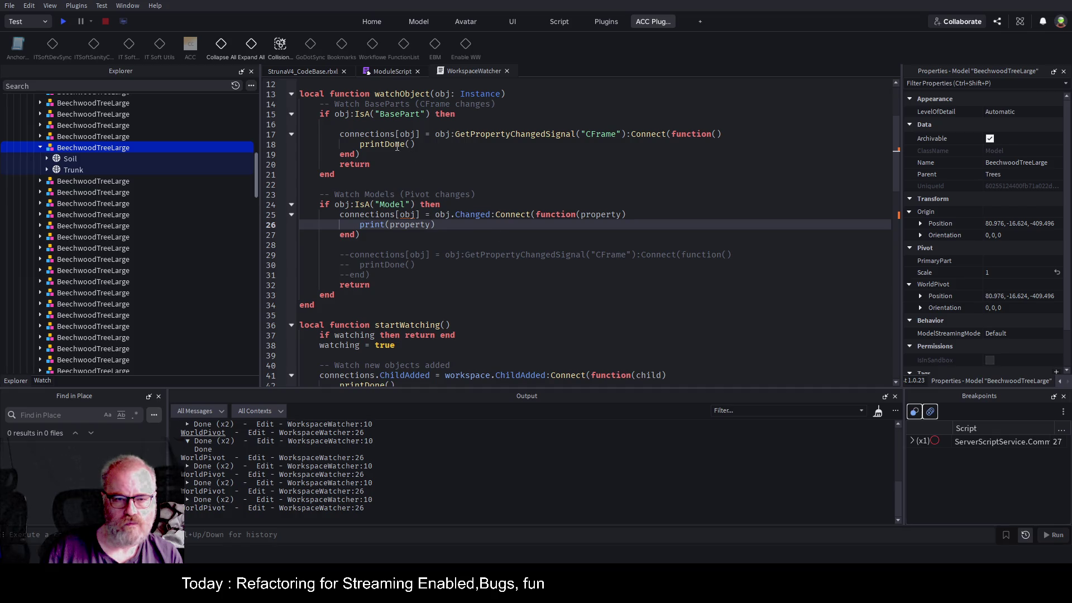
pyautogui.click(616, 134)
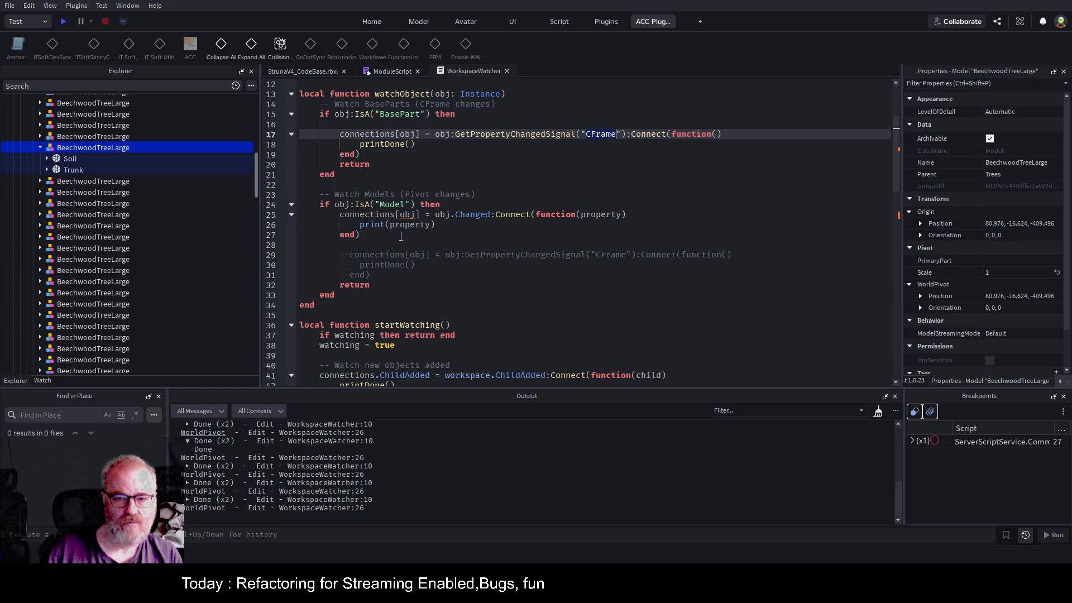
# - Uncomment the model's CFrame connection block in watchObject
pyautogui.click(463, 218)
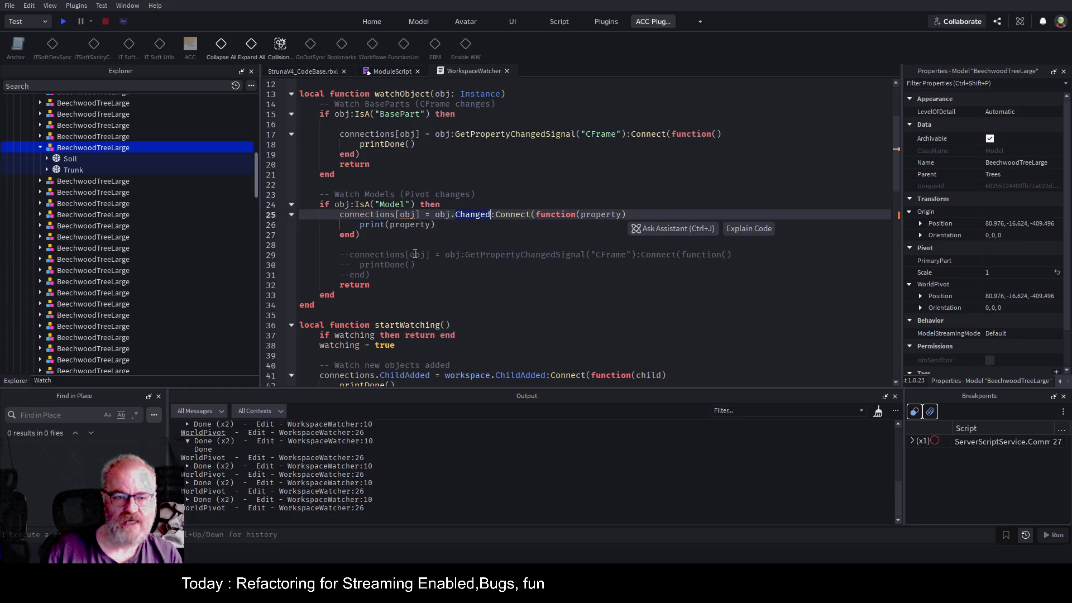
pyautogui.click(342, 255)
pyautogui.press('Delete')
pyautogui.press('Delete')
pyautogui.press('Down')
pyautogui.press('Delete')
pyautogui.press('Delete')
pyautogui.press('Down')
pyautogui.press('Delete')
pyautogui.press('Delete')
pyautogui.press('Up')
pyautogui.press('Up')
pyautogui.press('Up')
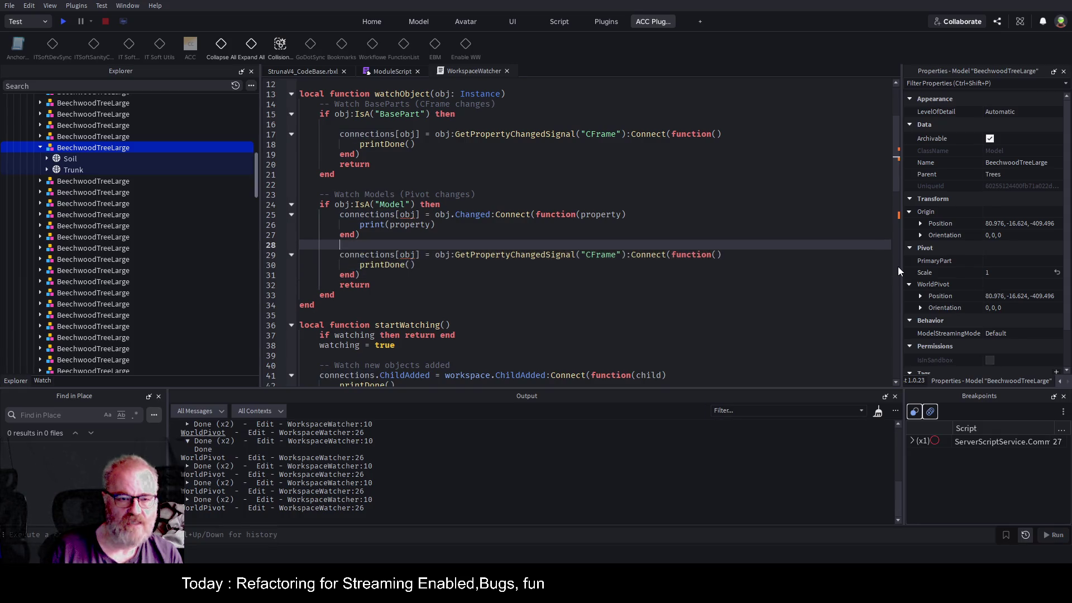
# - Separate the model's Changed connection onto its own lines and comment it out
pyautogui.press('Return')
pyautogui.press('Up')
pyautogui.hotkey('shift', 'Up')
pyautogui.hotkey('shift', 'Up')
pyautogui.hotkey('shift', 'Up')
pyautogui.hotkey('shift', 'Home')
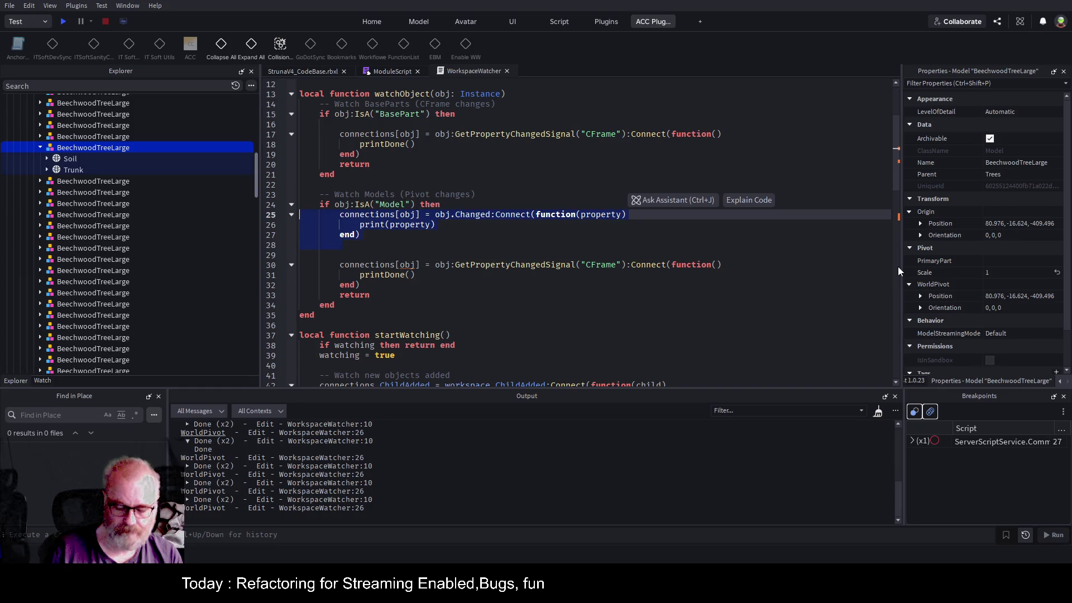
pyautogui.hotkey('ctrl', '/')
pyautogui.press('Down')
pyautogui.press('Down')
pyautogui.press('Down')
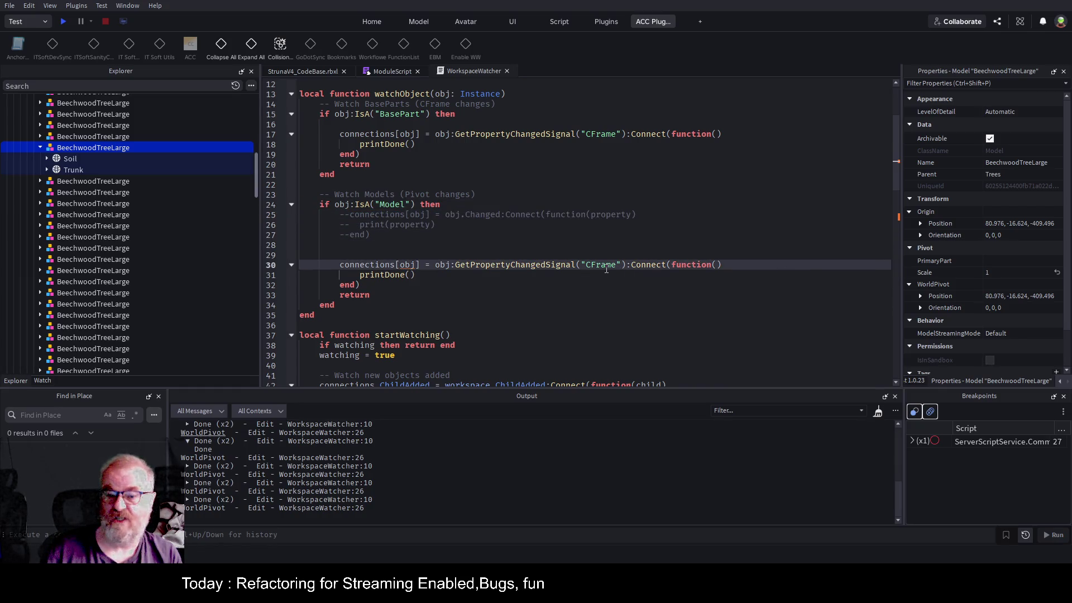
# - Replace the watched CFrame property with WorldPivot on line 30 and save the place
pyautogui.doubleClick(606, 268)
pyautogui.write('world')
pyautogui.press('Tab')
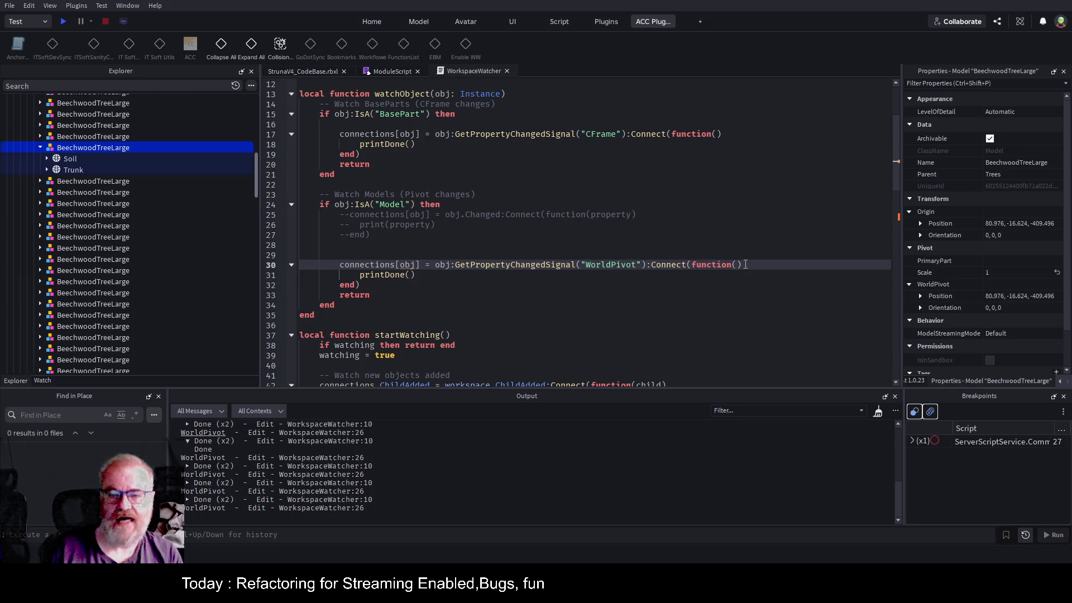
pyautogui.press('Up')
pyautogui.hotkey('ctrl', 's')
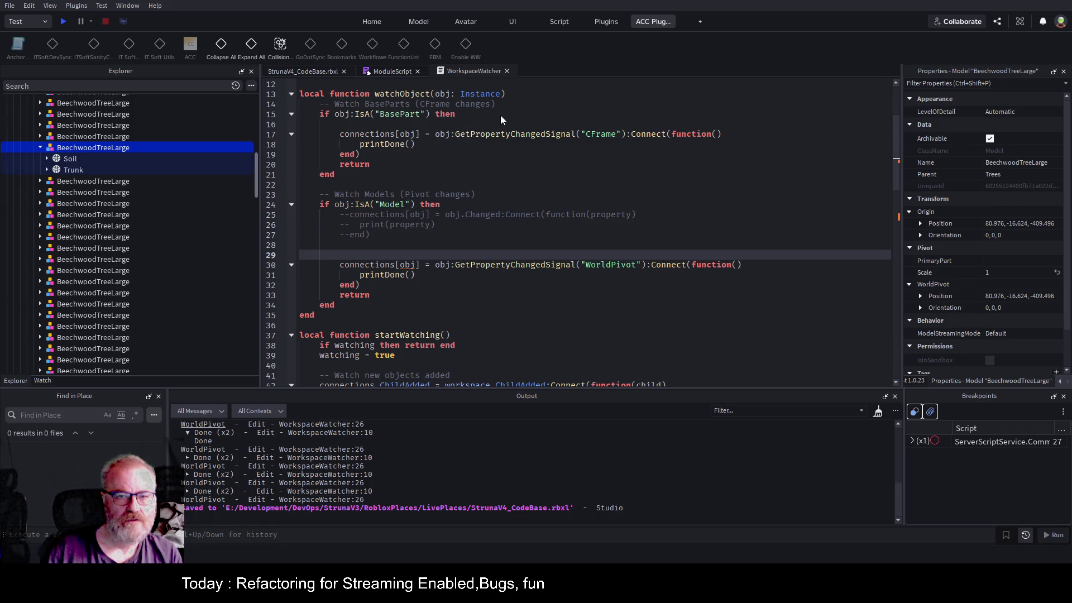
pyautogui.hotkey('alt', 'x')
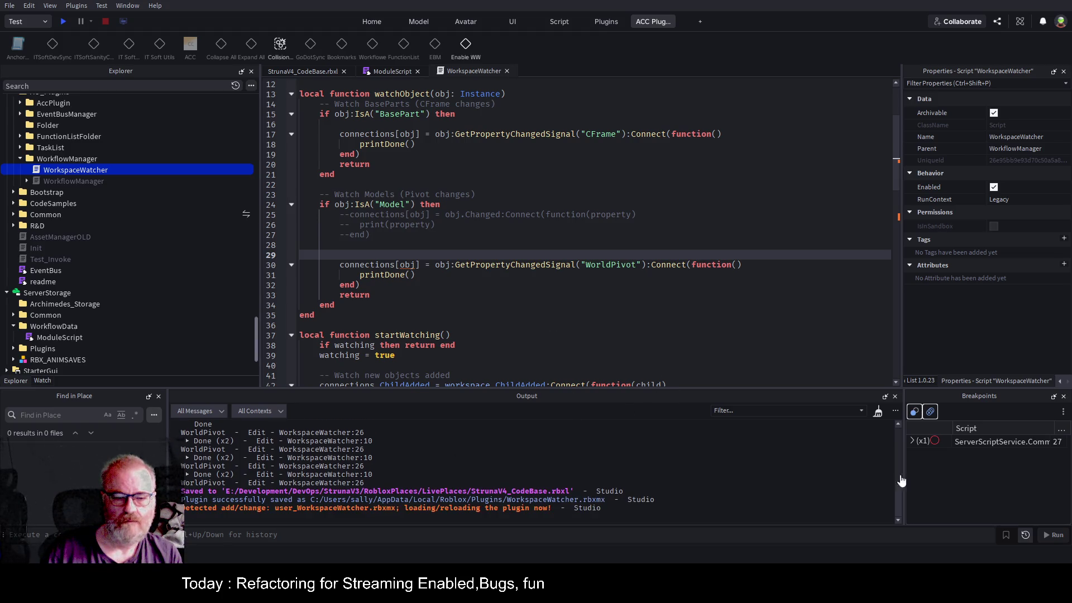
# - Clear the output and turn on the workspace watcher with Enable WW
pyautogui.click(877, 414)
pyautogui.click(415, 274)
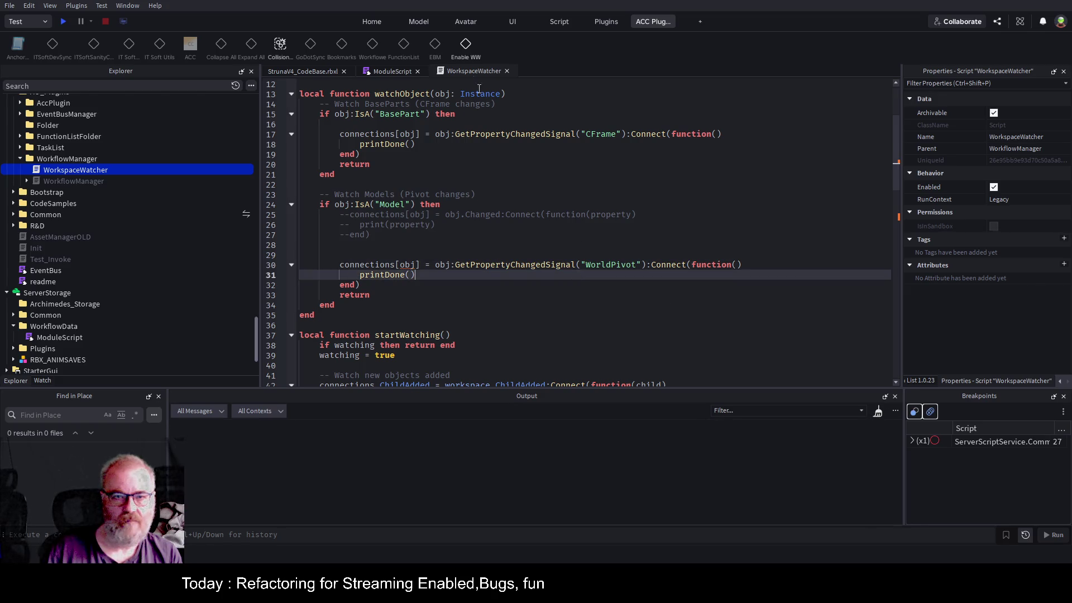
pyautogui.click(466, 47)
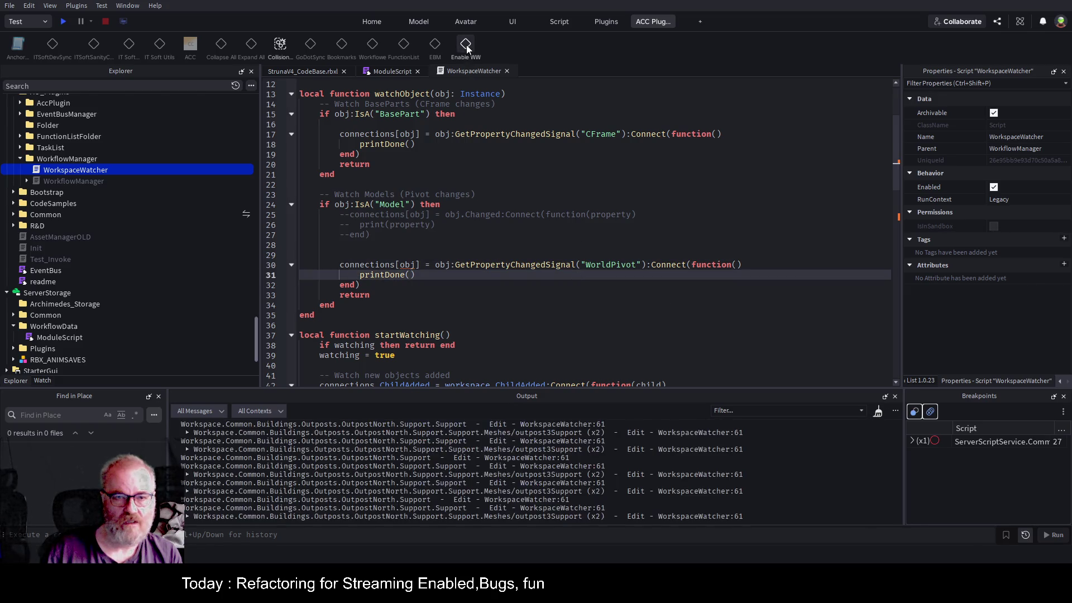
pyautogui.click(320, 72)
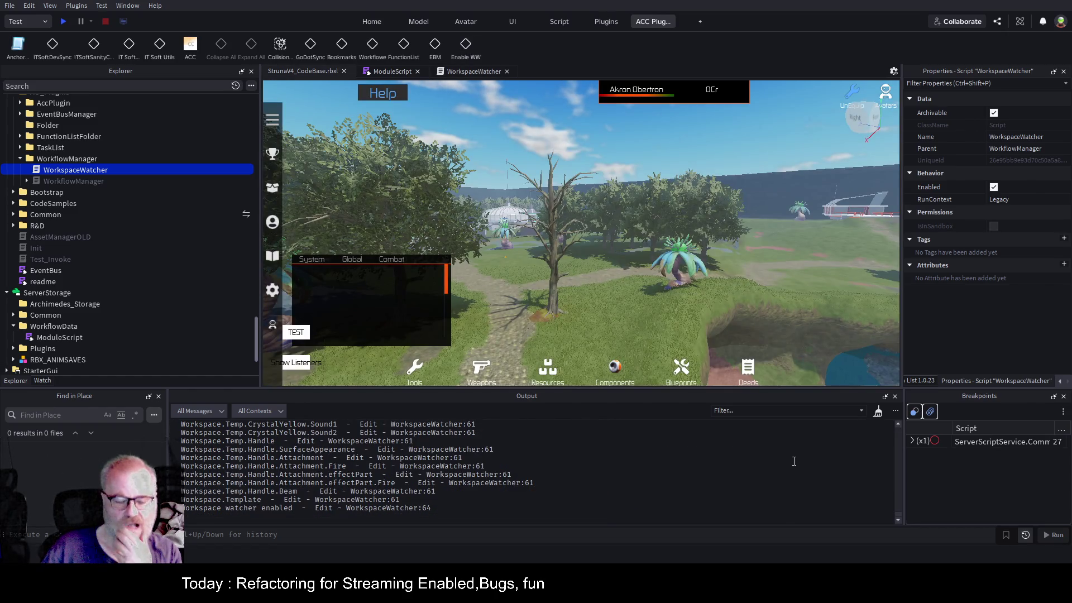
# - Select the whole BeechwoodTreeLarge model and drag it about 10 studs along X
pyautogui.click(878, 412)
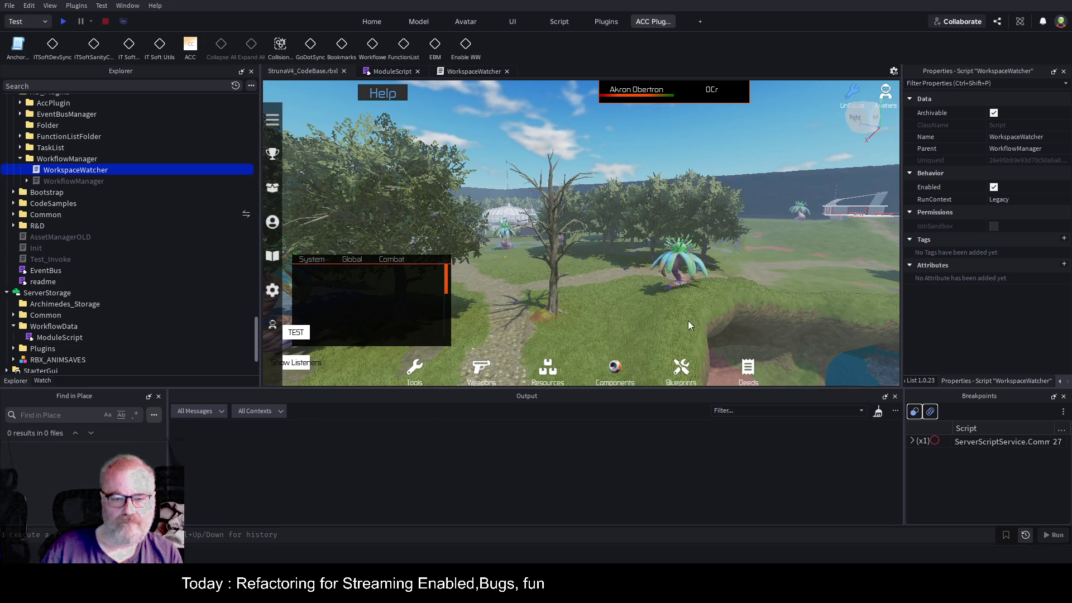
pyautogui.click(557, 267)
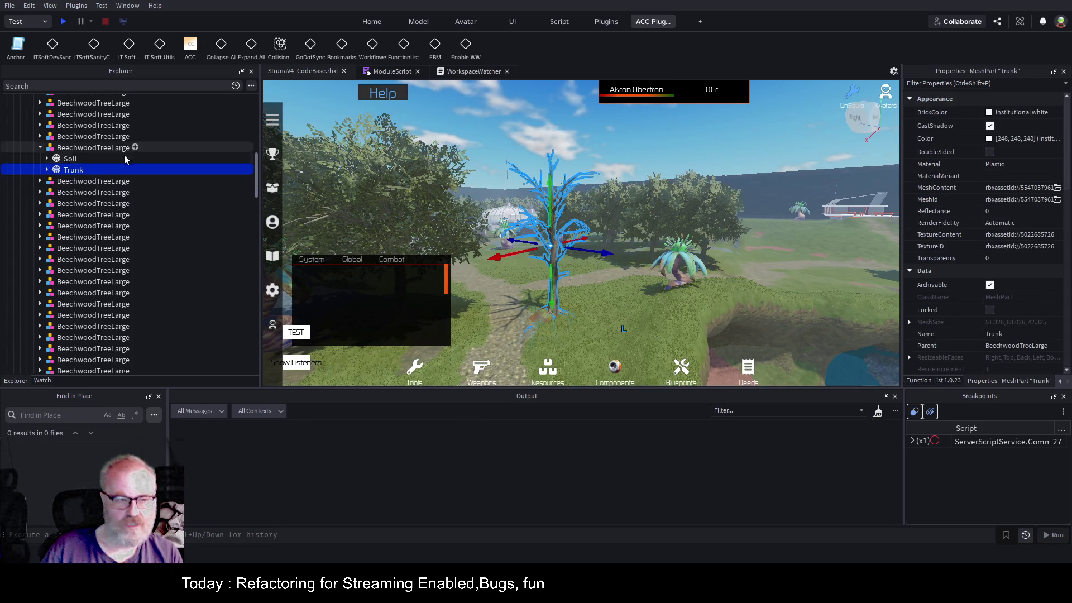
pyautogui.click(84, 147)
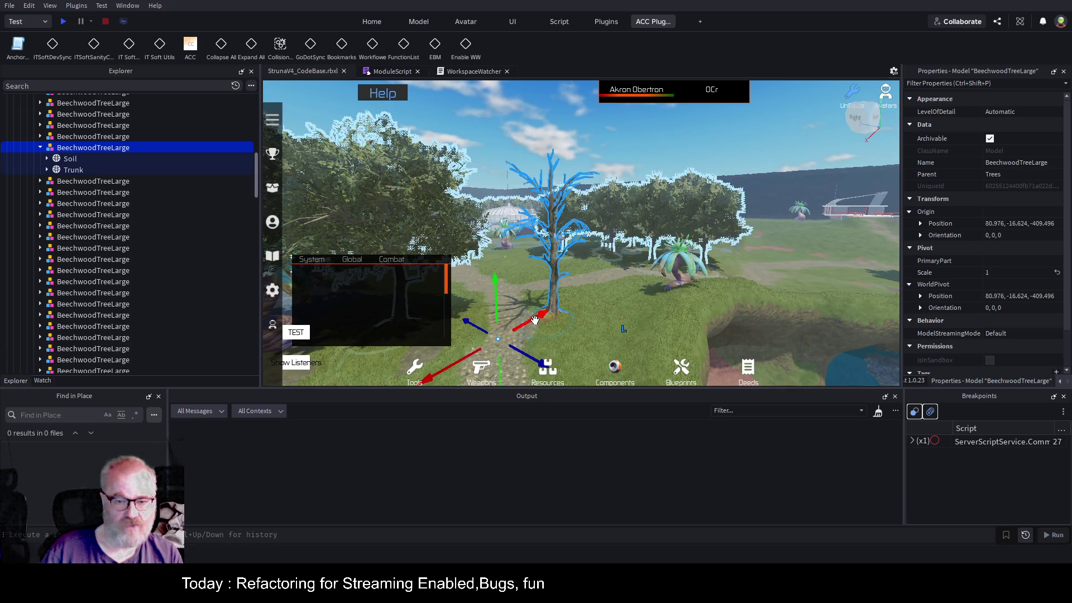
pyautogui.moveTo(535, 320); pyautogui.dragTo(519, 329)
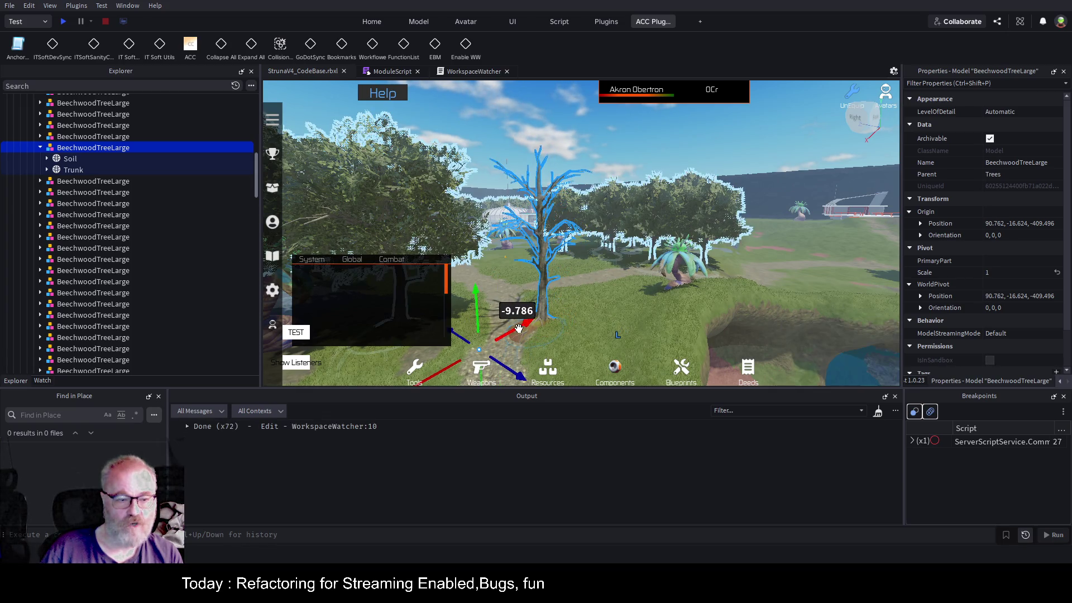
# - Slide the BeechwoodTreeLarge tree back along X to 71.719 and reopen the WorkspaceWatcher script
pyautogui.click(465, 72)
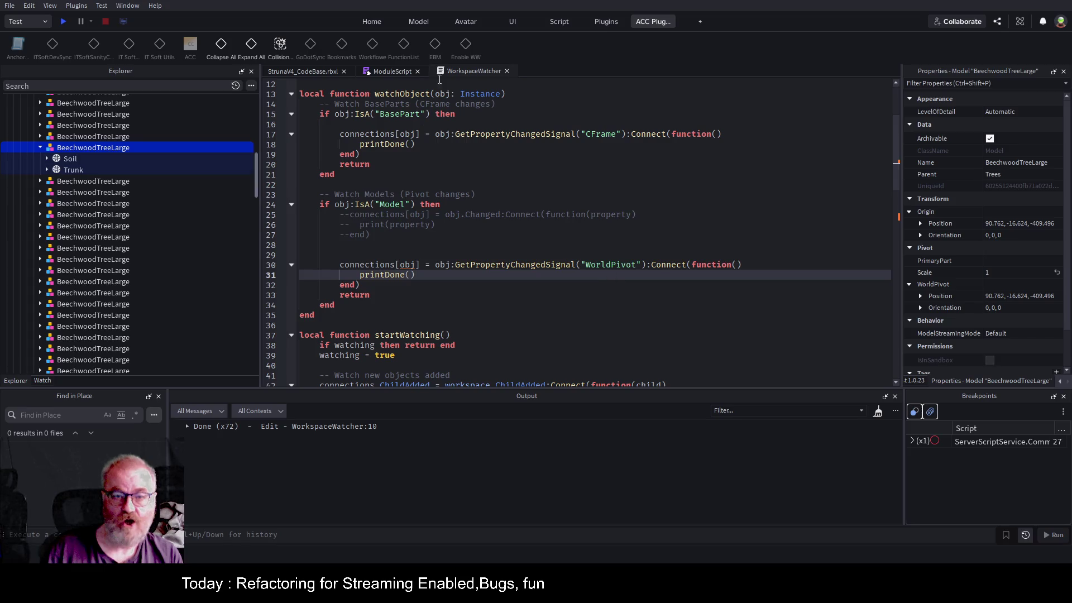
pyautogui.click(295, 72)
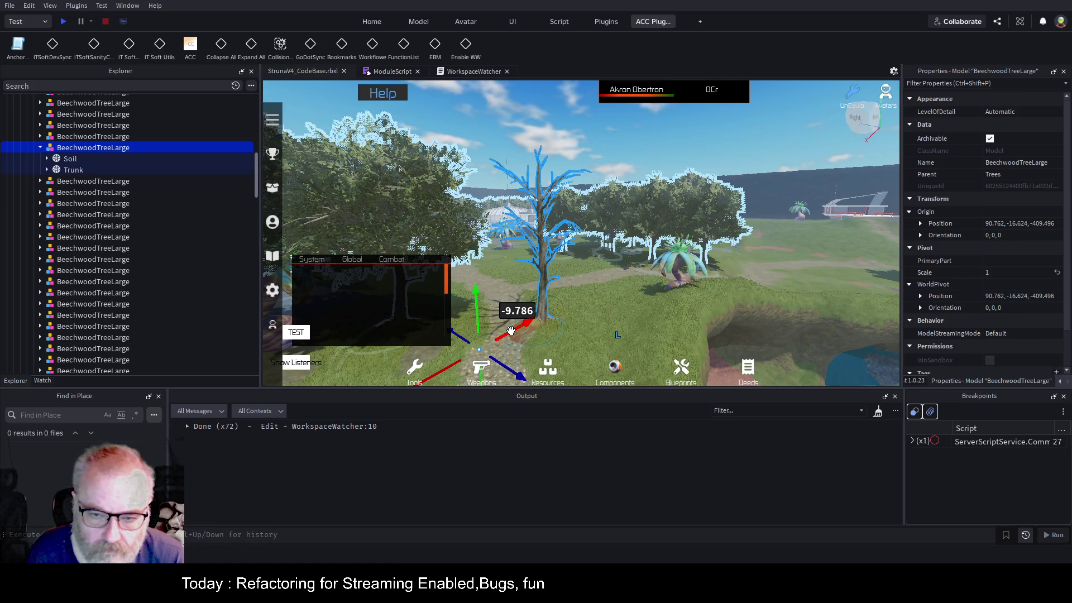
pyautogui.moveTo(511, 331)
pyautogui.mouseDown()
pyautogui.moveTo(579, 296)
pyautogui.moveTo(502, 329)
pyautogui.moveTo(546, 329)
pyautogui.mouseUp()
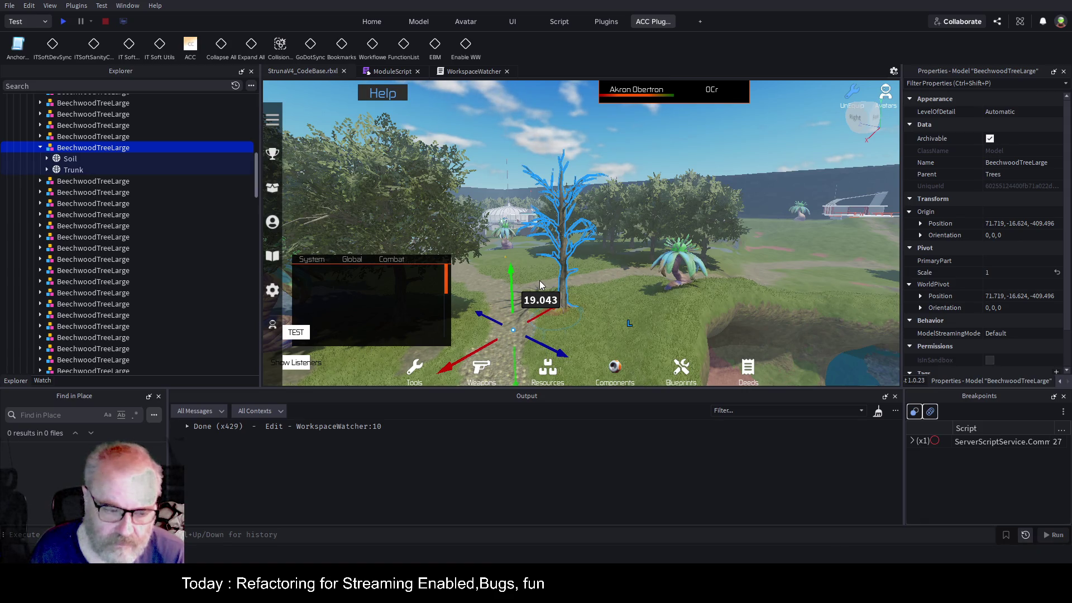
pyautogui.click(462, 74)
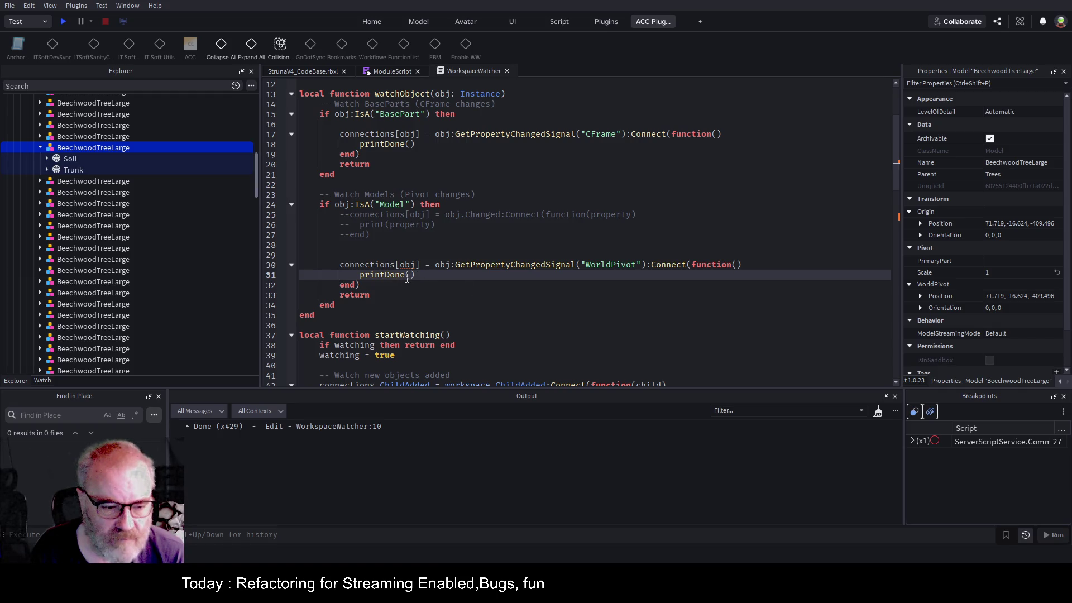
# - Switch back to the StrunaV4_CodeBase.rbxl place tab
pyautogui.click(316, 72)
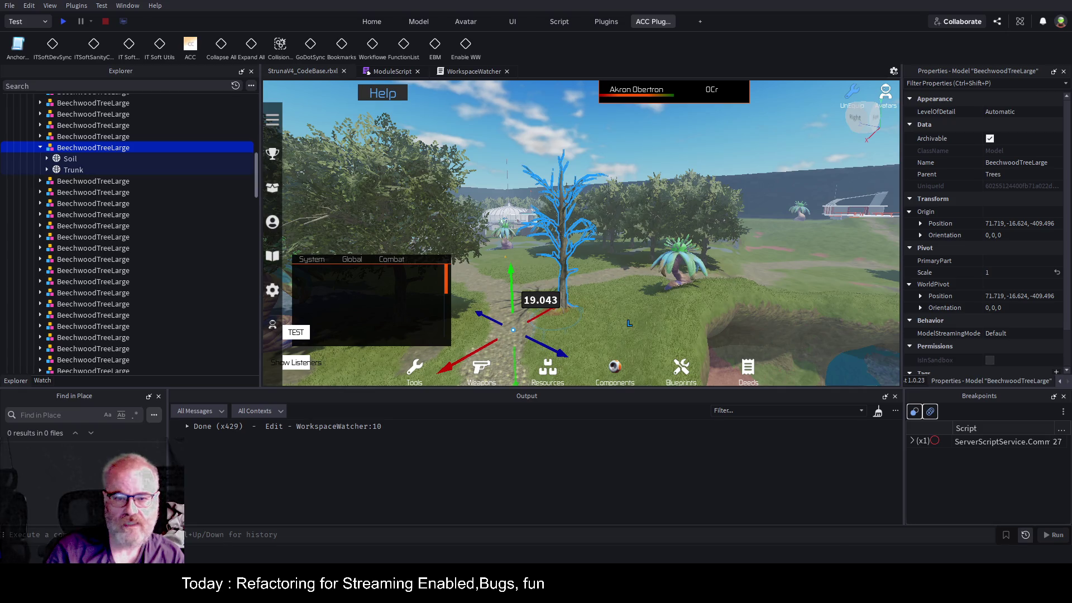
# - Add 'local mouse = plugin:GetMouse()' below the watching flag and save
pyautogui.click(470, 72)
pyautogui.scroll(4, 448, 153)
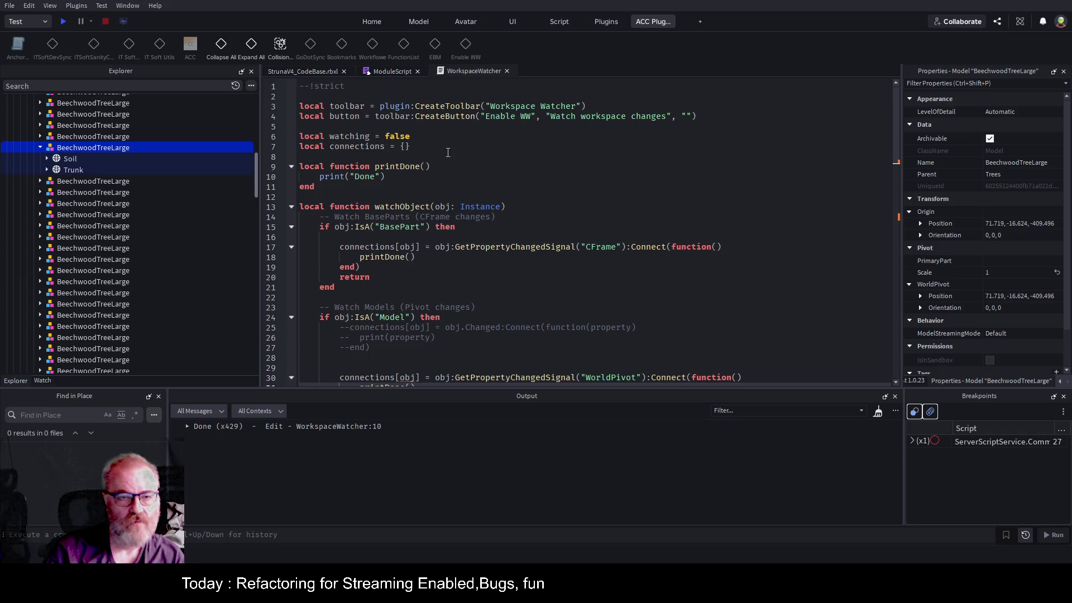
pyautogui.click(448, 152)
pyautogui.press('Up')
pyautogui.press('Return')
pyautogui.write('local mouse = plugin:GetMouse()')
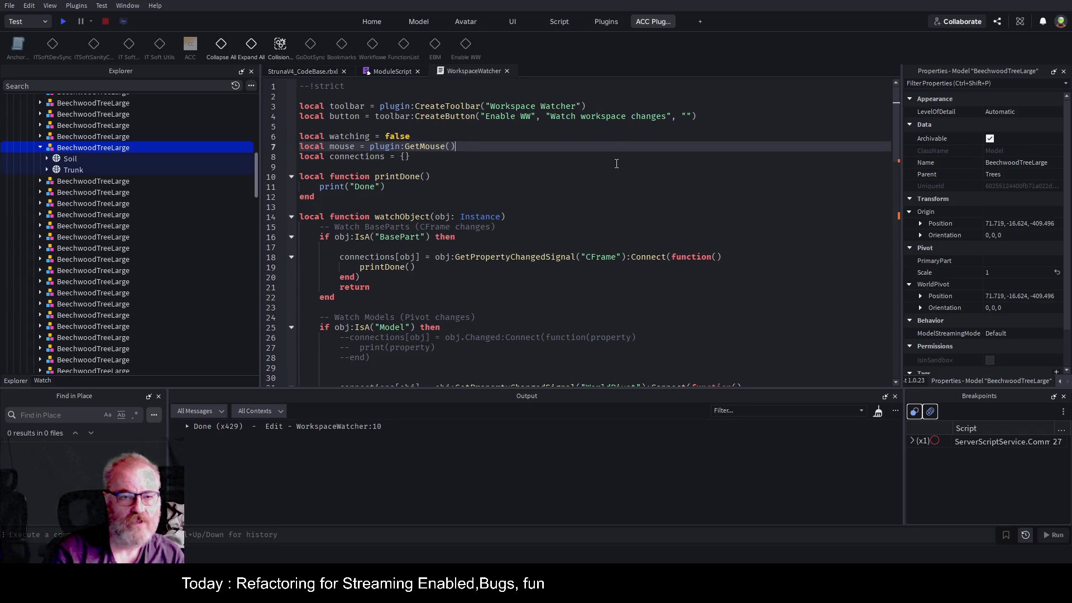
pyautogui.press('Return')
pyautogui.hotkey('ctrl', 's')
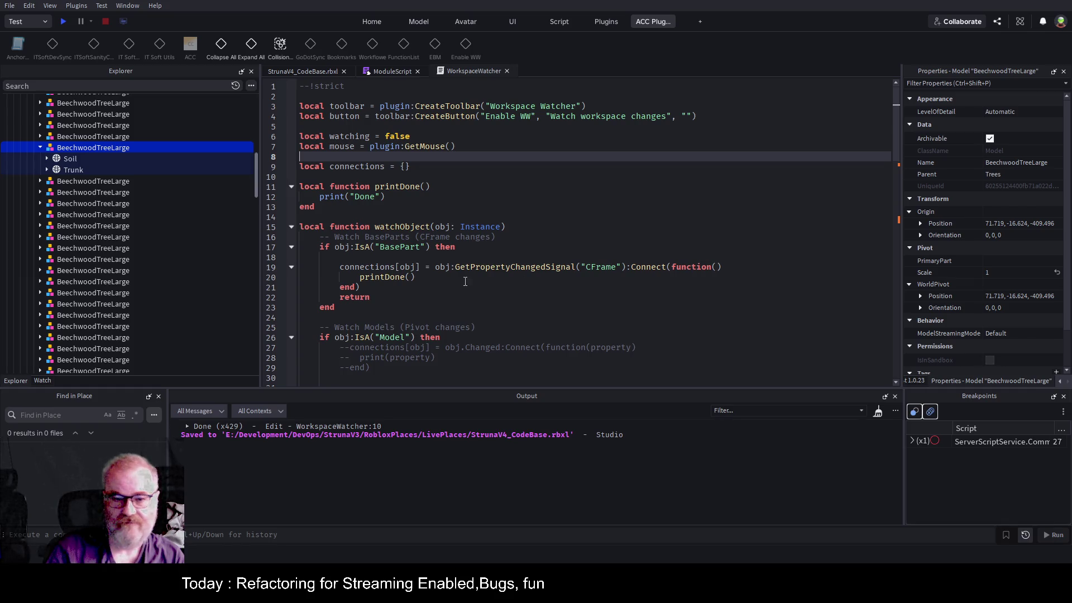
# - Fold watchObject, paste the mouse.Button1Up handler printing 'Left mouse up', and save
pyautogui.click(292, 227)
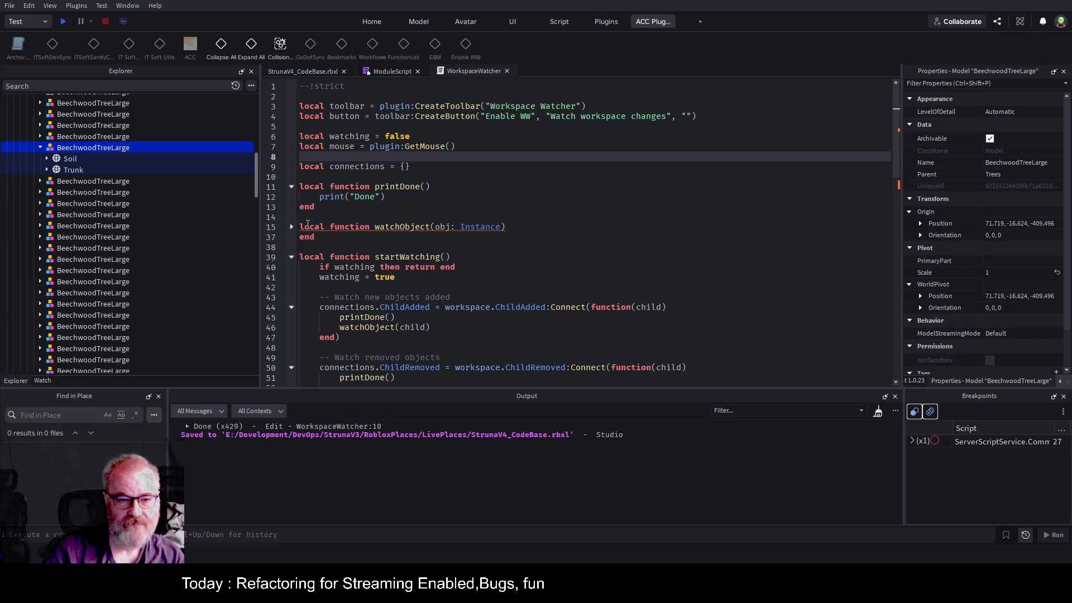
pyautogui.click(360, 178)
pyautogui.press('Return')
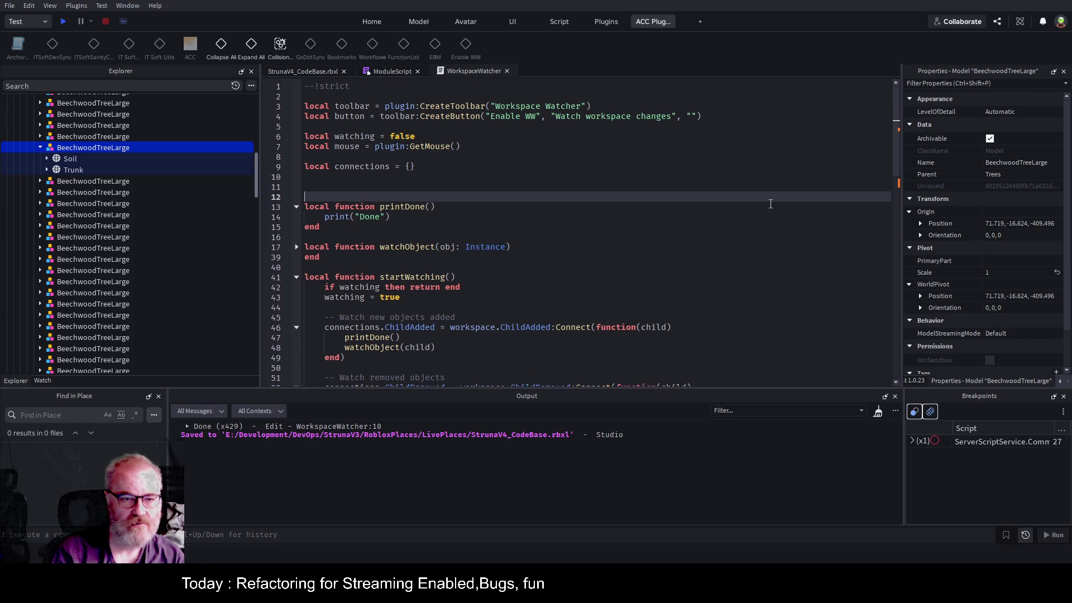
pyautogui.write('connections.Button1Up = mouse.Button1Up:Connect(function() \tprint("Left mouse up") \tprintDone() end)')
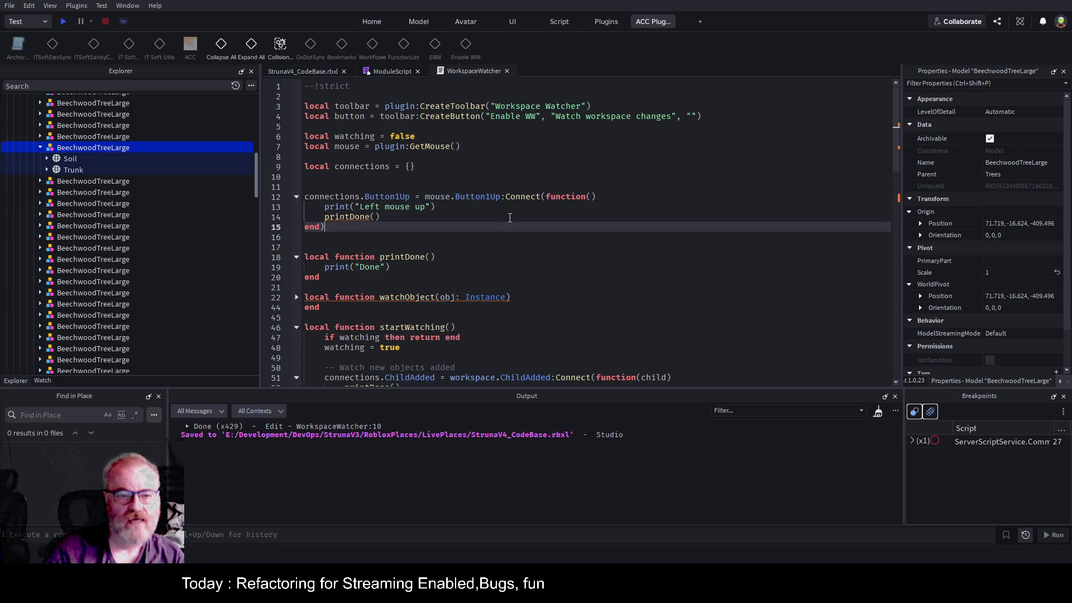
pyautogui.click(432, 208)
pyautogui.hotkey('ctrl', 's')
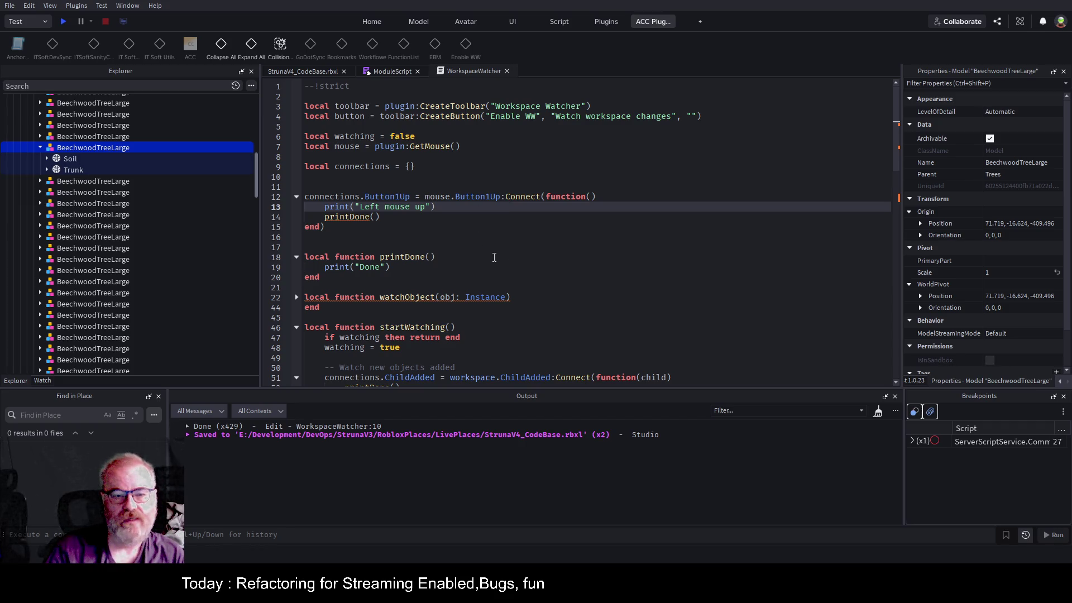
pyautogui.scroll(-1, 494, 256)
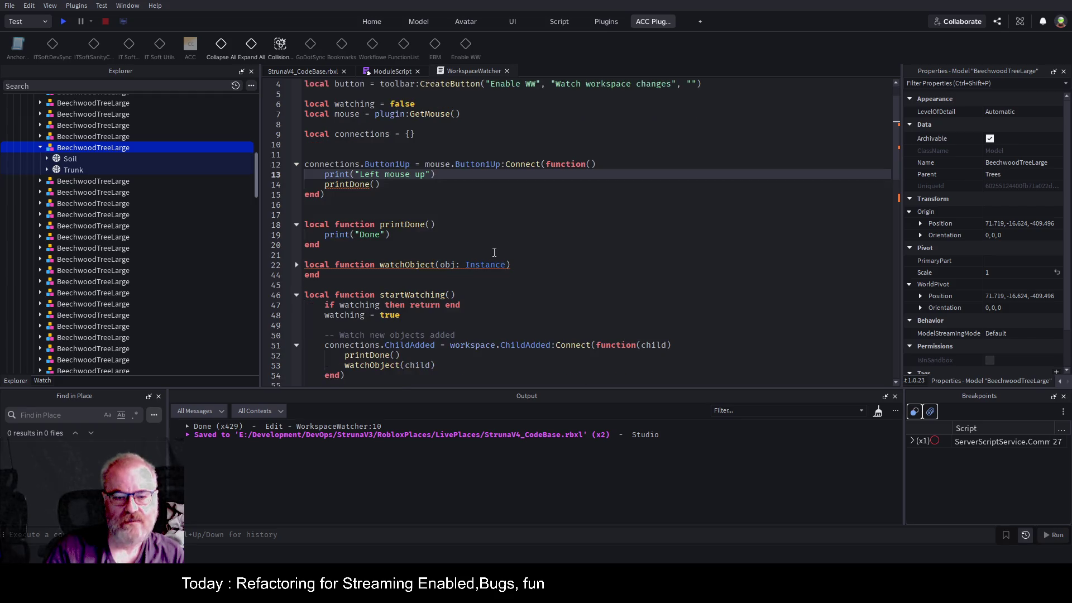
# - Declare 'local currentObject: Instance' on line 11
pyautogui.scroll(-1, 494, 254)
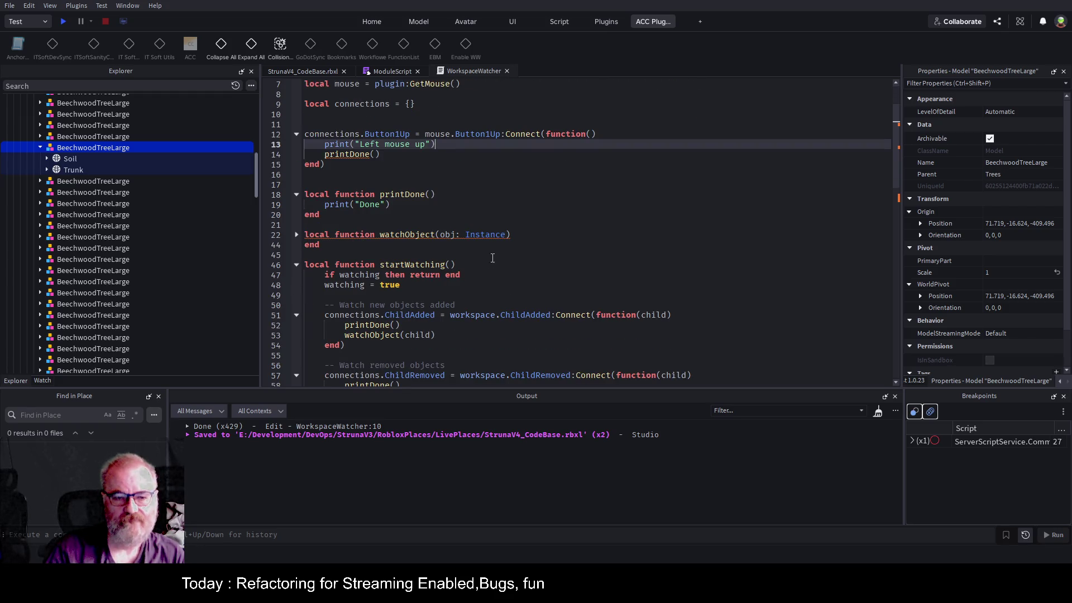
pyautogui.scroll(2, 463, 299)
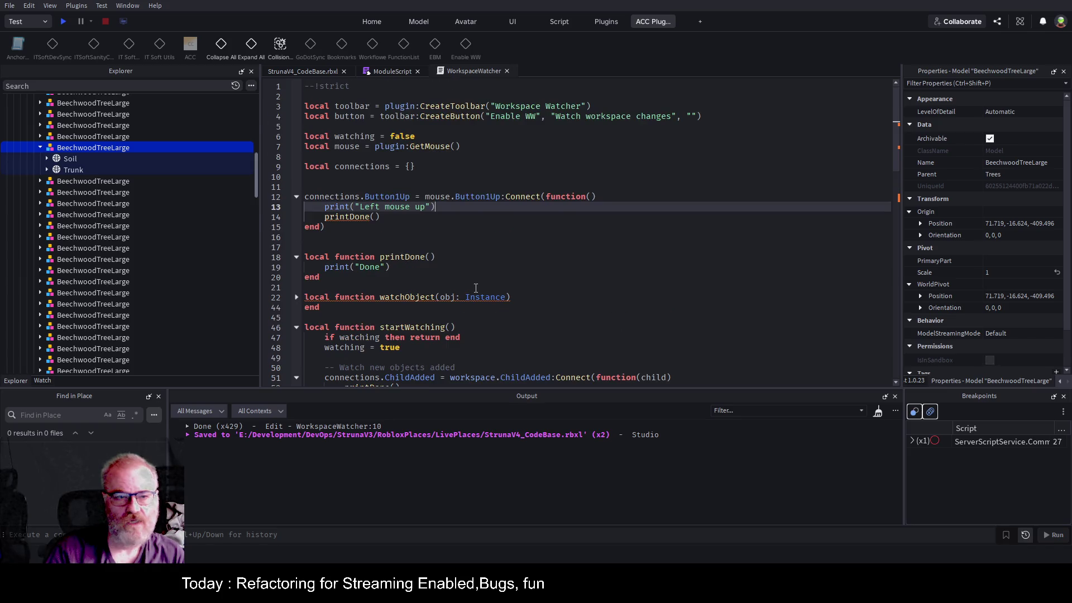
pyautogui.click(330, 186)
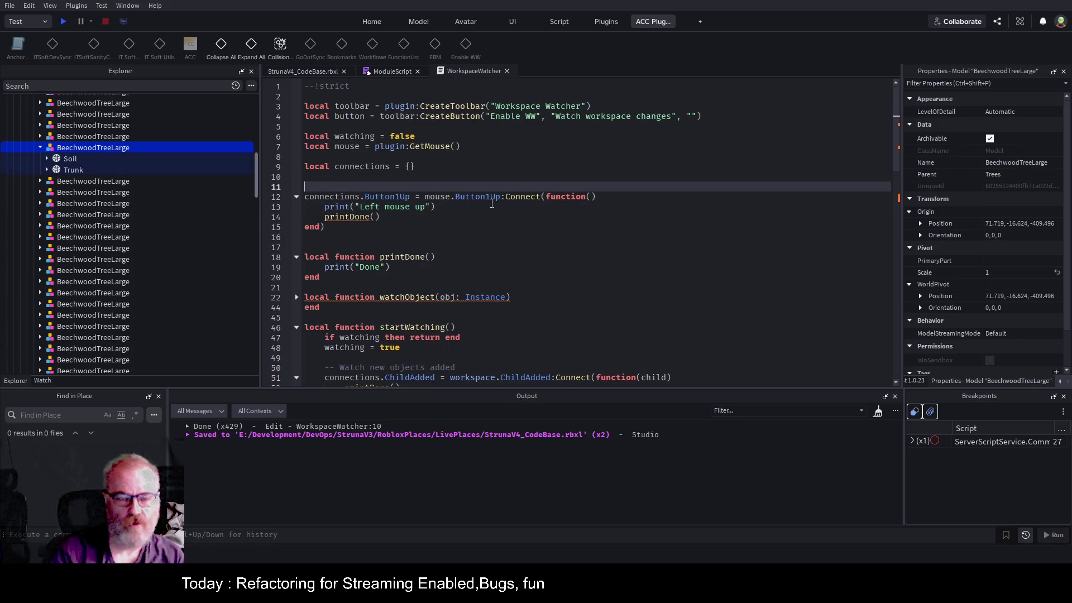
pyautogui.write('local cu')
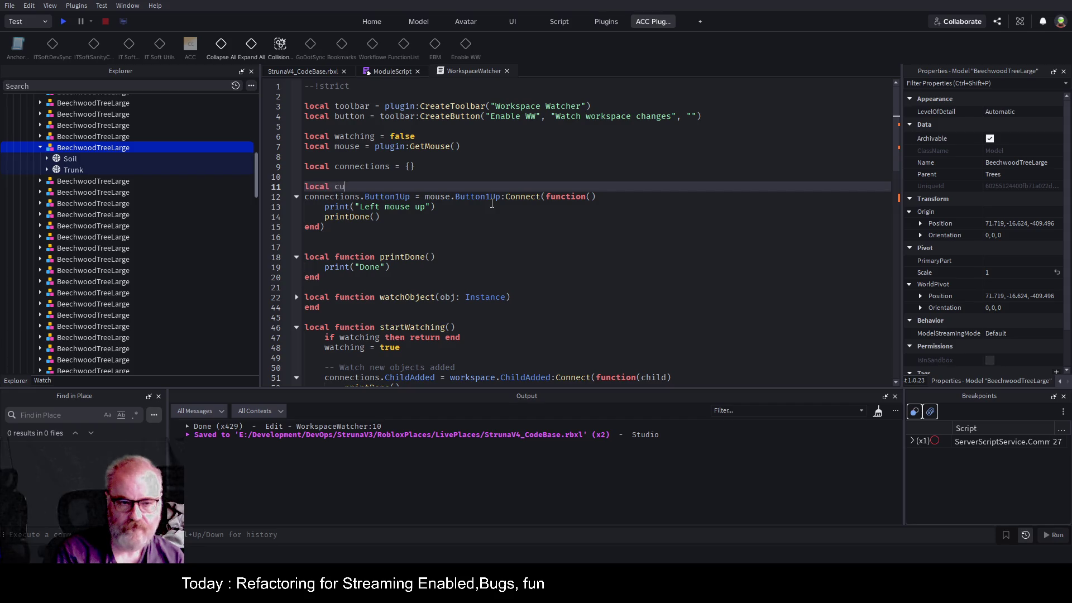
pyautogui.write('rrentObject')
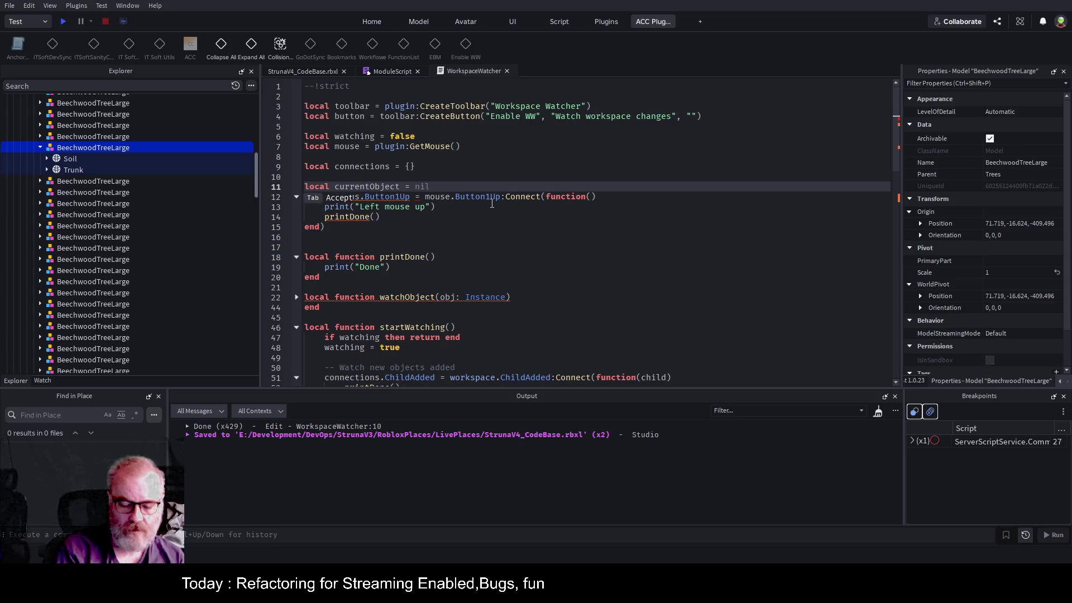
pyautogui.press('BackSpace')
pyautogui.press('BackSpace')
pyautogui.write(': Instance')
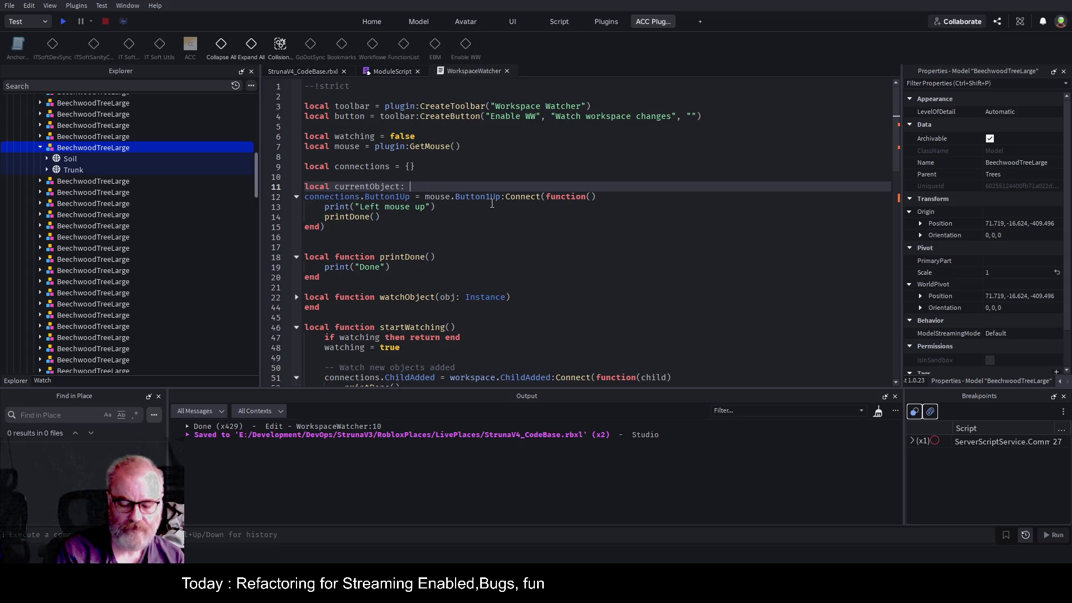
pyautogui.press('Return')
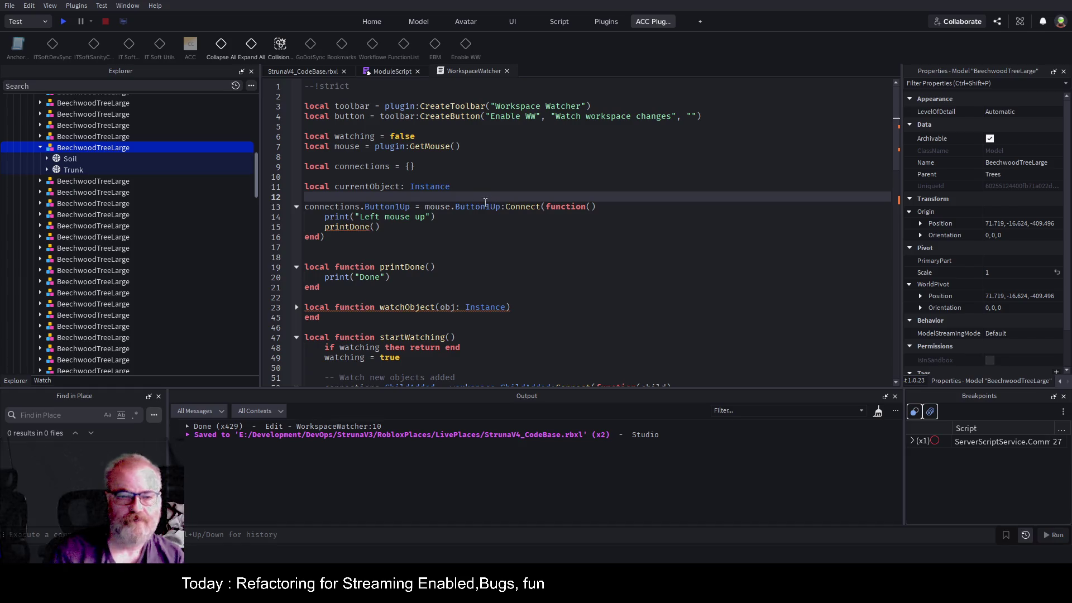
pyautogui.doubleClick(385, 187)
# - Jump from the watchObject call to its definition with F12 and unfold the function
pyautogui.scroll(-5, 575, 251)
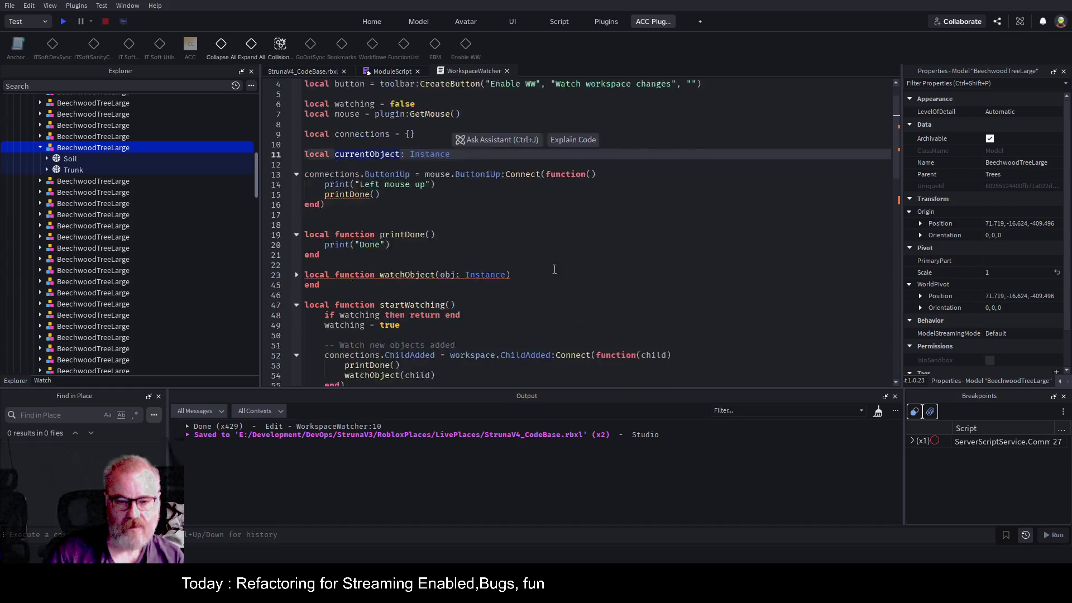
pyautogui.scroll(-4, 450, 264)
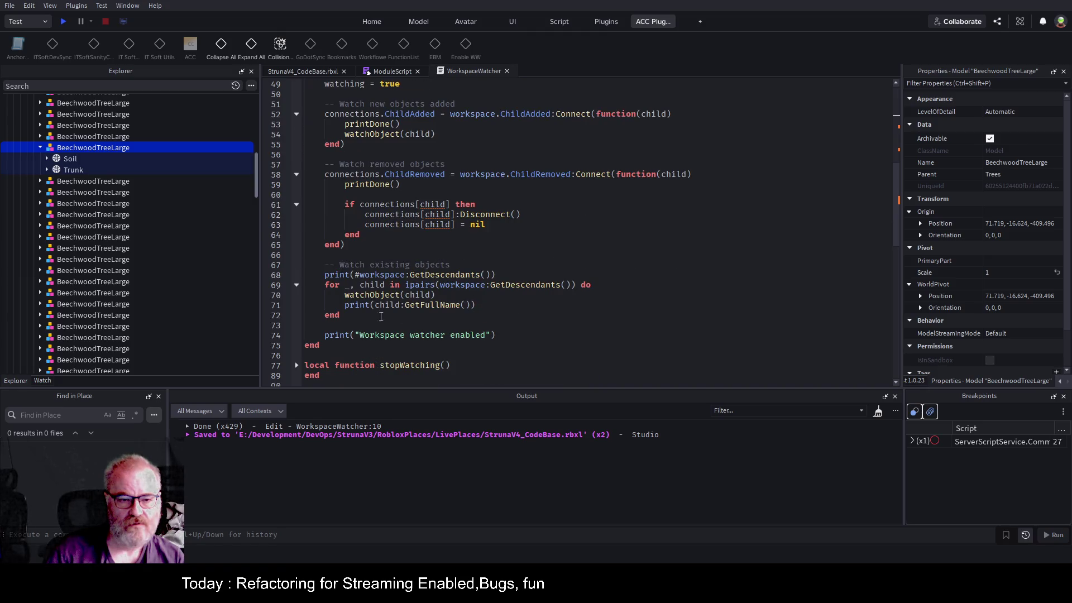
pyautogui.click(368, 295)
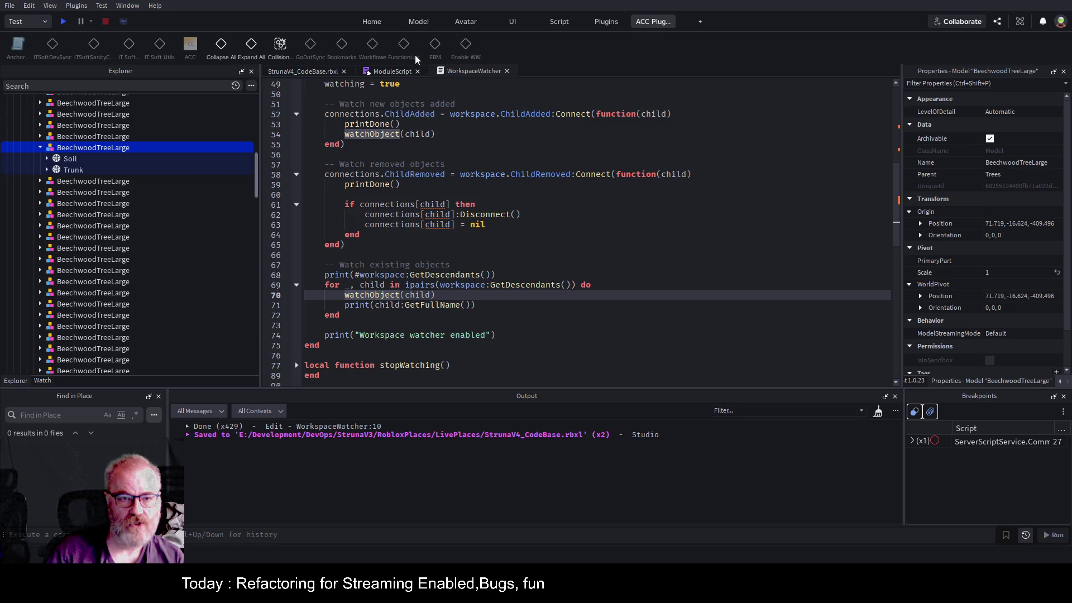
pyautogui.press('F12')
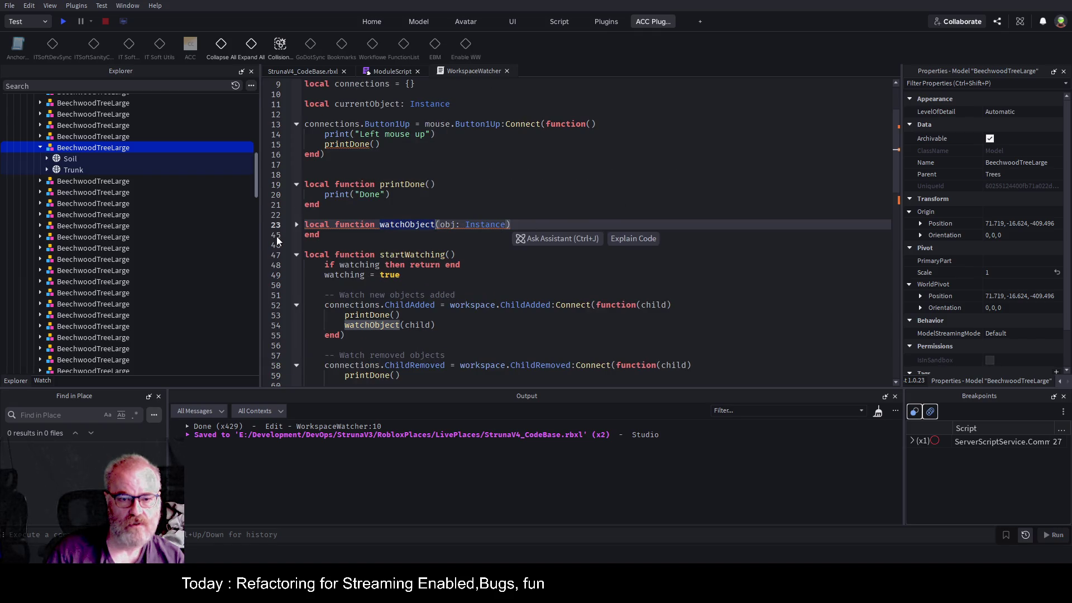
pyautogui.click(297, 224)
pyautogui.scroll(-3, 414, 226)
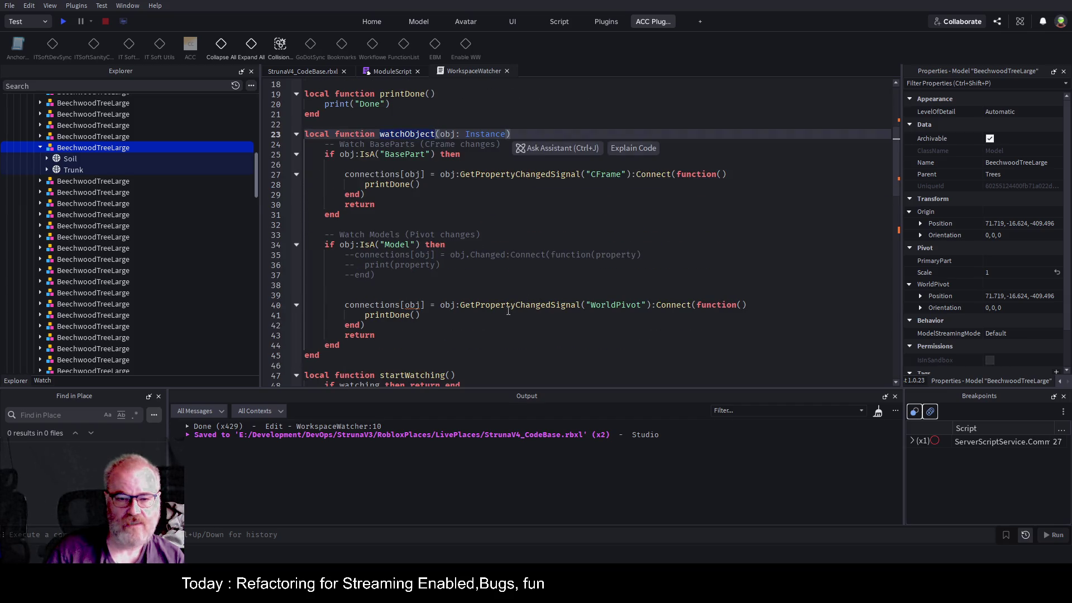
pyautogui.click(440, 314)
# - Add 'currentObject=obj' after printDone() in the WorldPivot handler and save
pyautogui.press('Return')
pyautogui.write('currentObject=')
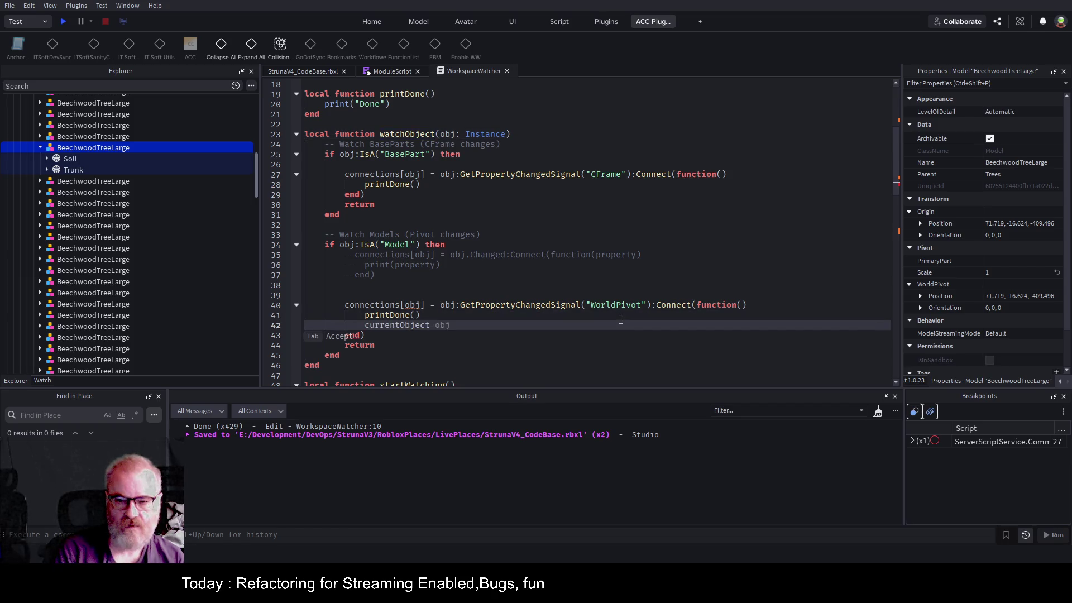
pyautogui.write('obj;')
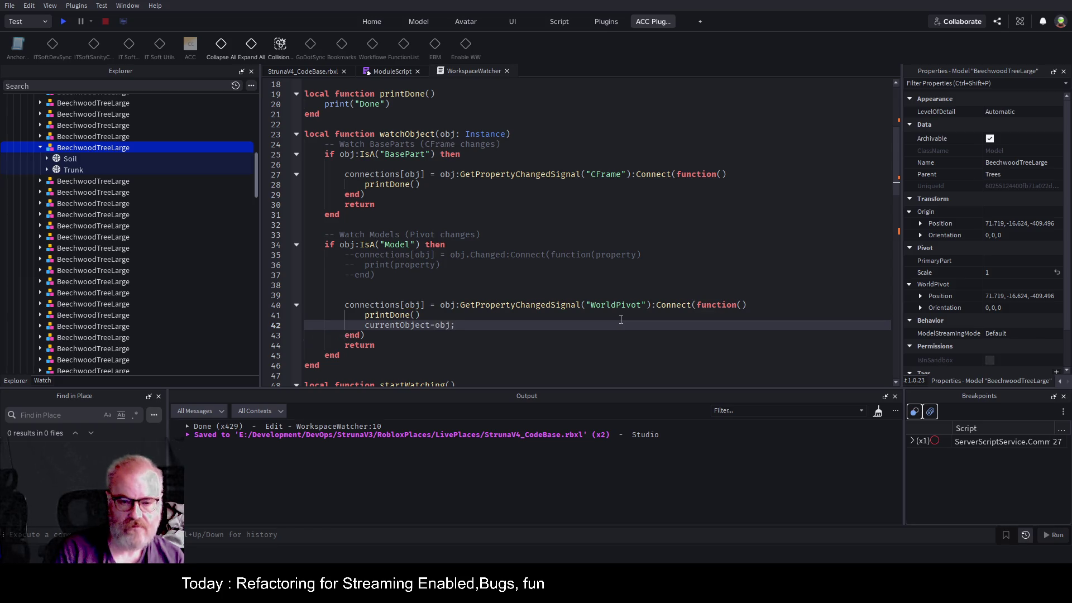
pyautogui.hotkey('ctrl', 's')
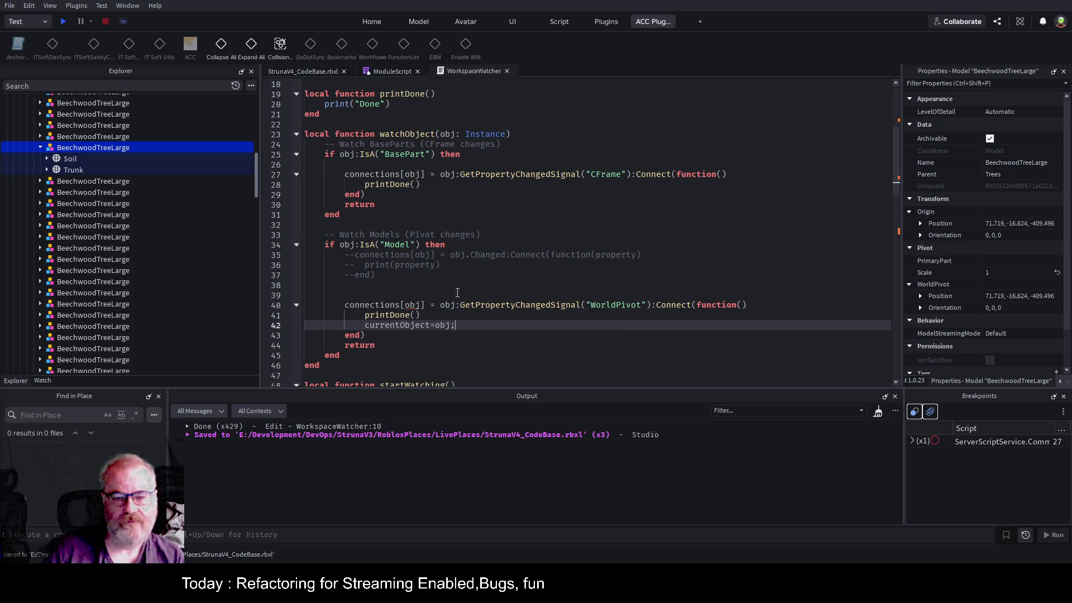
pyautogui.scroll(3, 418, 151)
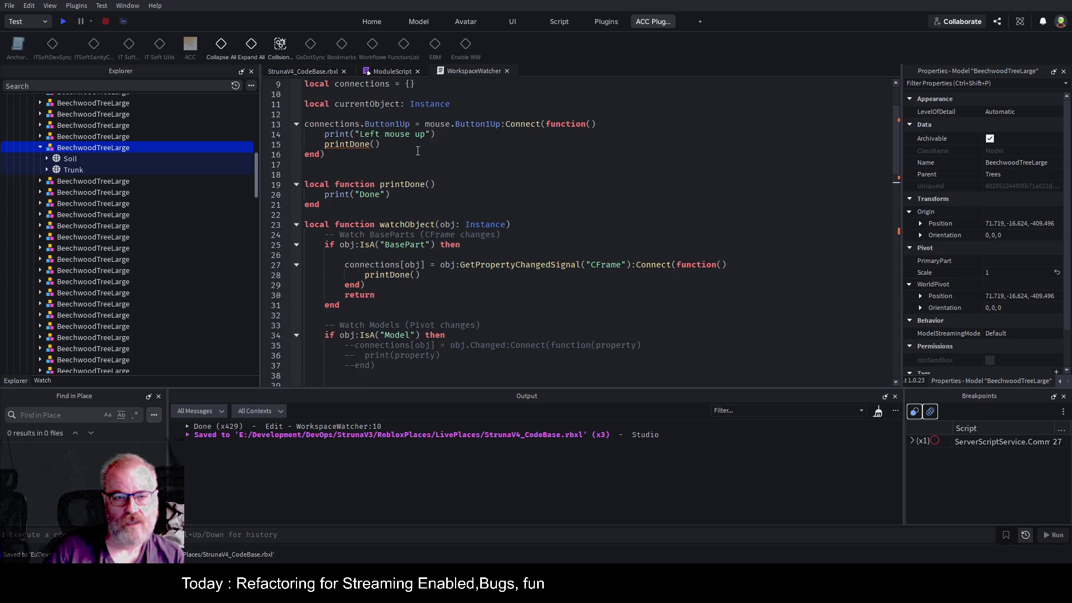
# - Change line 15 to printDone(currentObject:GetFullName()) and save the place
pyautogui.doubleClick(366, 102)
pyautogui.click(432, 144)
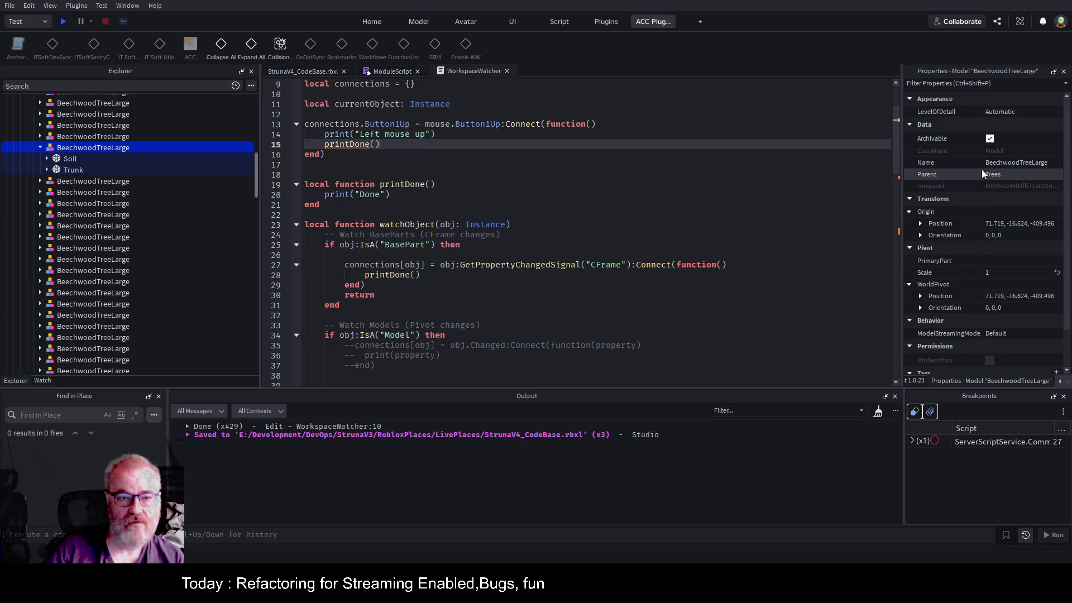
pyautogui.write('currentObject:Get')
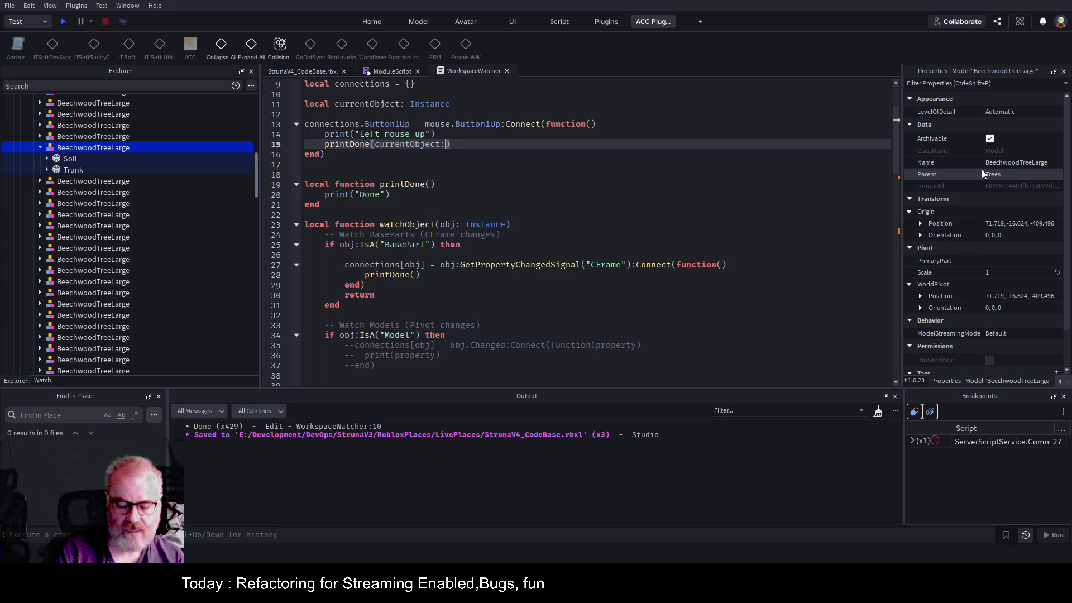
pyautogui.write('FullName()')
pyautogui.hotkey('ctrl', 's')
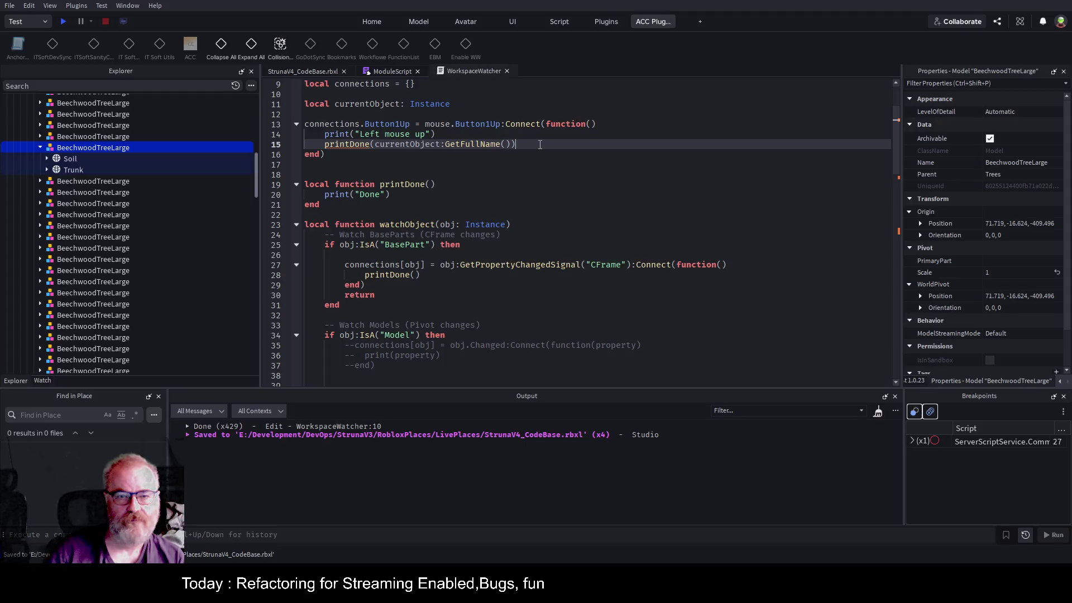
pyautogui.hotkey('ctrl', 's')
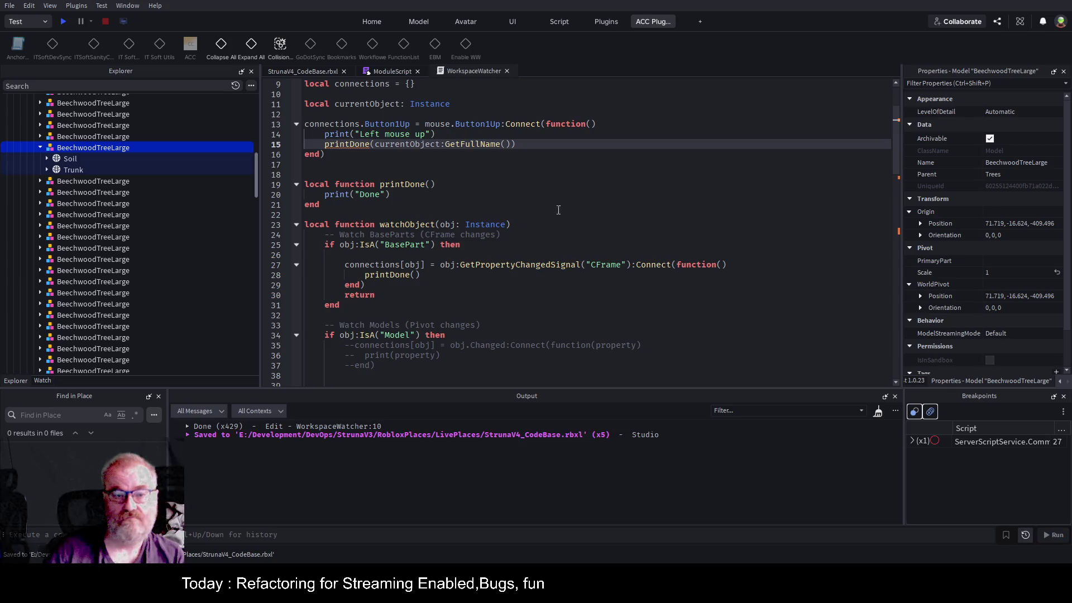
# - Reveal the WorkspaceWatcher script in the Explorer
pyautogui.click(322, 215)
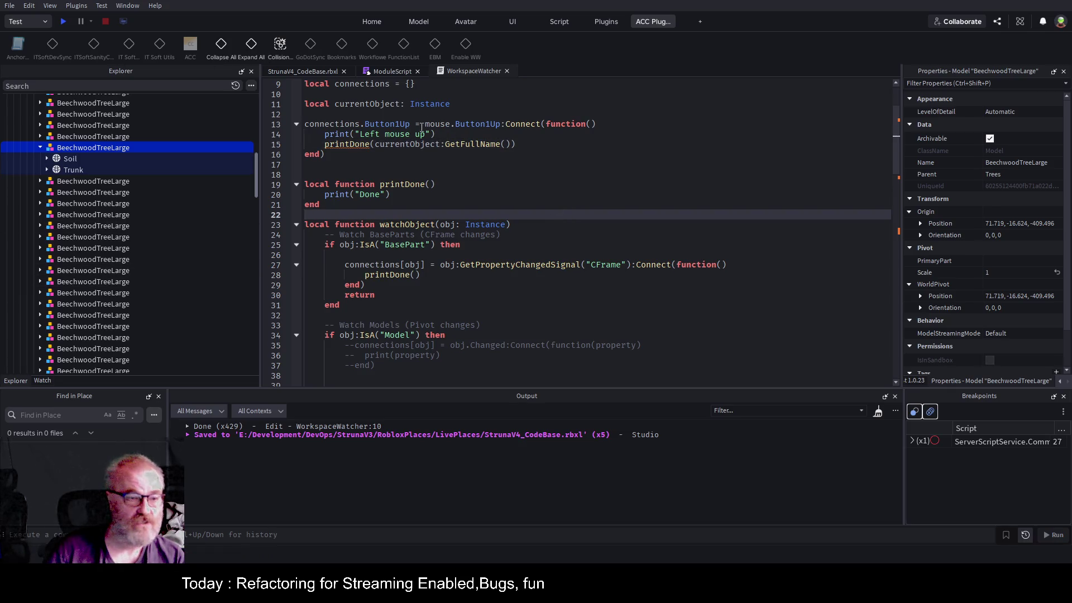
pyautogui.rightClick(471, 71)
pyautogui.click(518, 107)
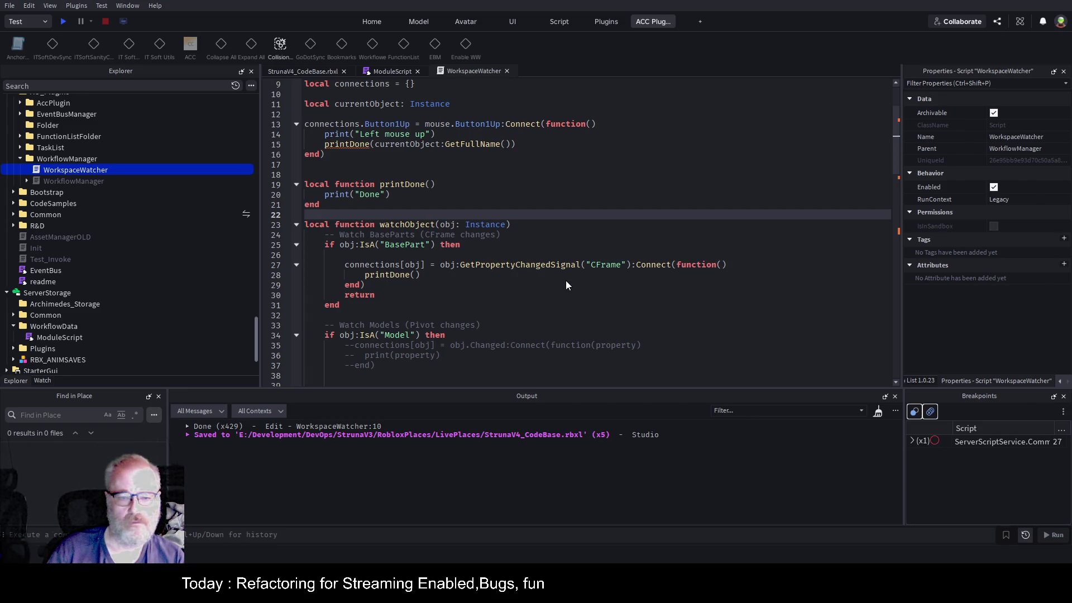
# - Save WorkspaceWatcher as a local plugin, return to the place view, and clear the output
pyautogui.hotkey('ctrl', 'shift', 's')
pyautogui.click(303, 69)
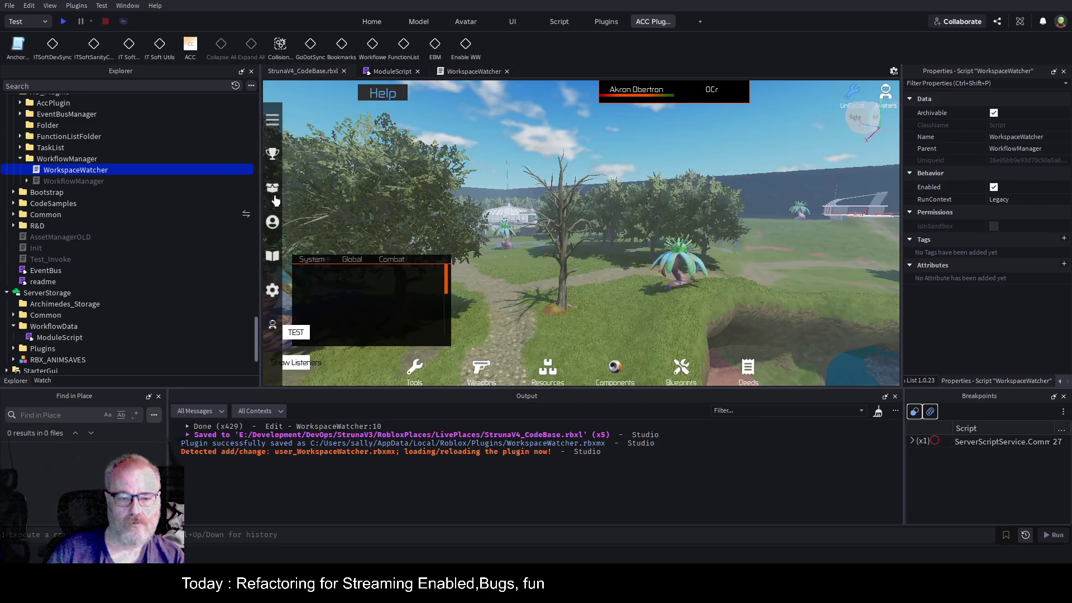
pyautogui.click(466, 47)
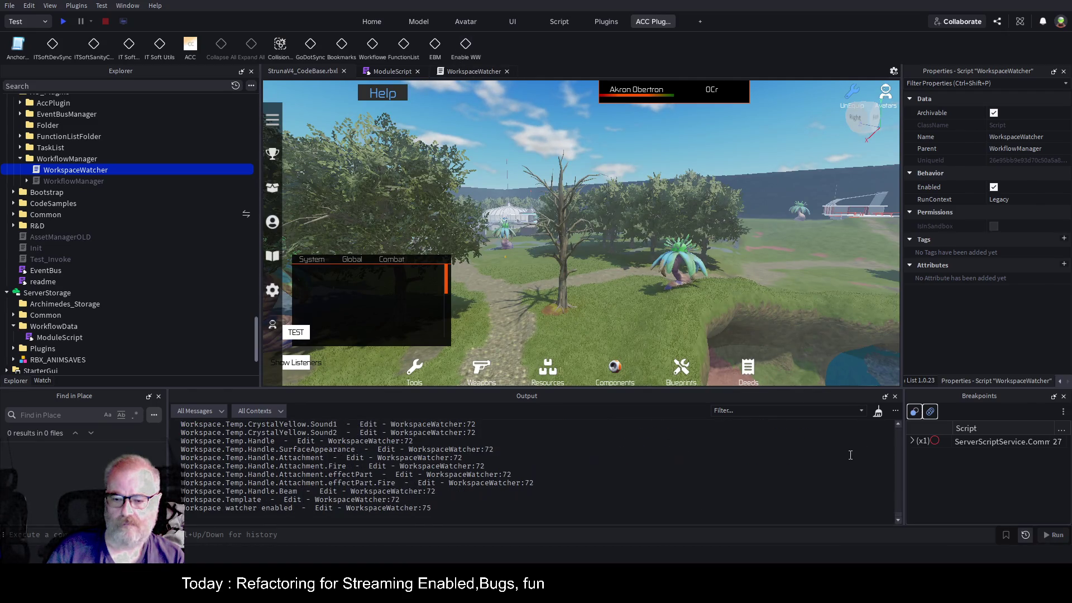
pyautogui.click(878, 411)
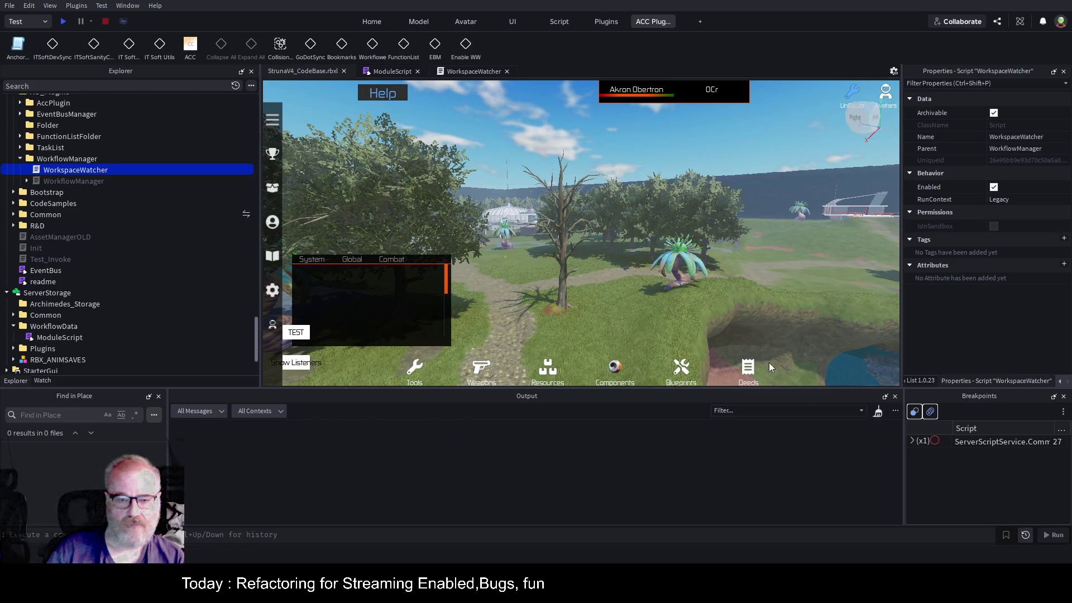
# - Select the BeechwoodTreeLarge model and drag it along X to 53.848
pyautogui.click(558, 279)
pyautogui.click(100, 147)
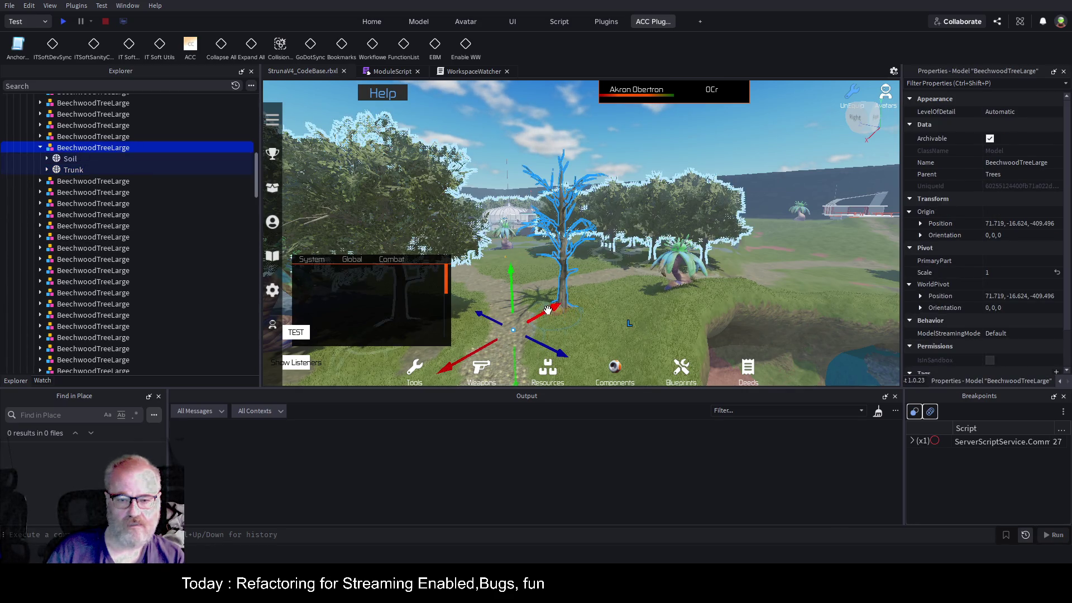
pyautogui.moveTo(547, 311); pyautogui.dragTo(530, 321)
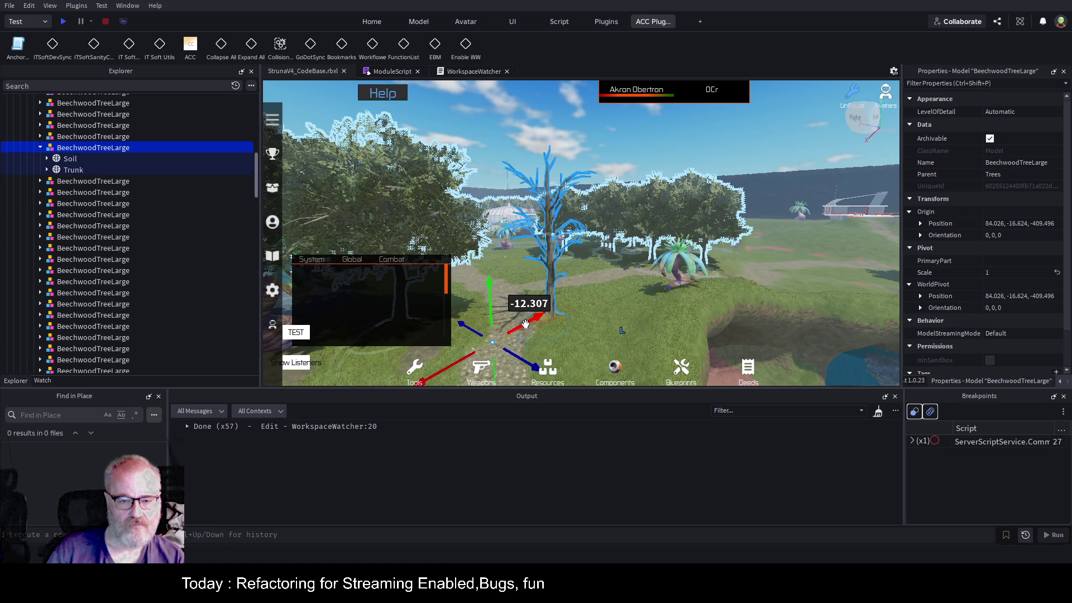
pyautogui.moveTo(525, 324); pyautogui.dragTo(568, 313)
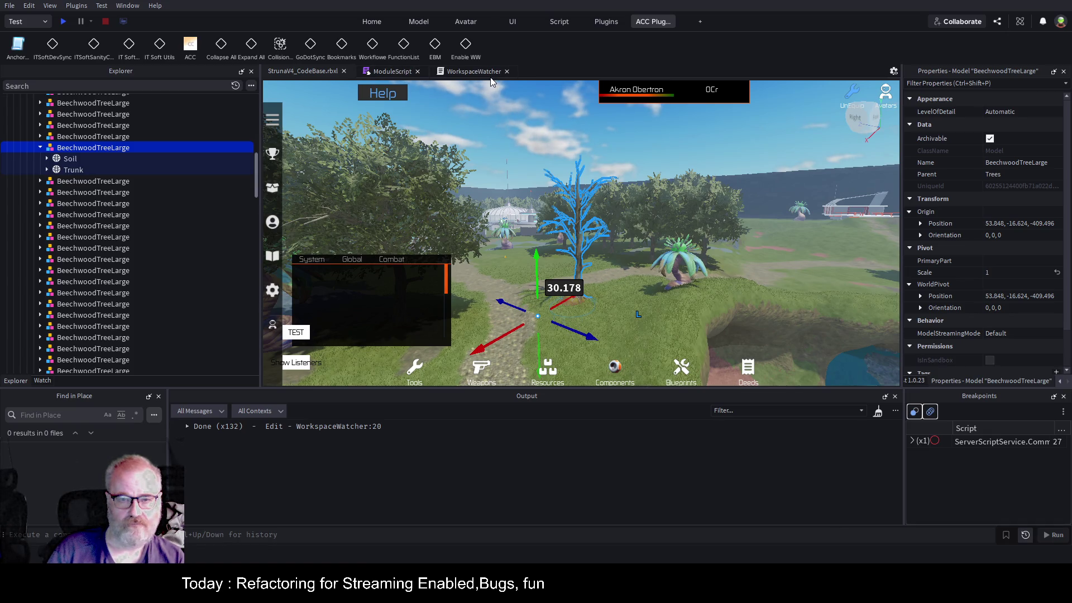
pyautogui.moveTo(584, 190); pyautogui.dragTo(571, 152)
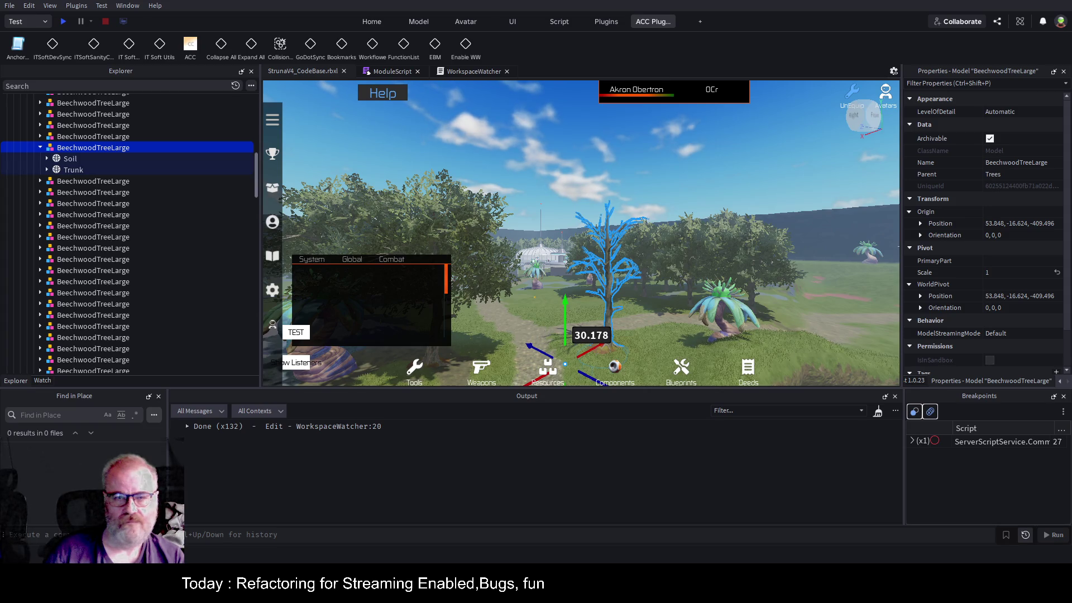
pyautogui.click(474, 71)
# - Paste the new mouse-watcher code over the script, label the button 'Enable WW', and save
pyautogui.click(565, 205)
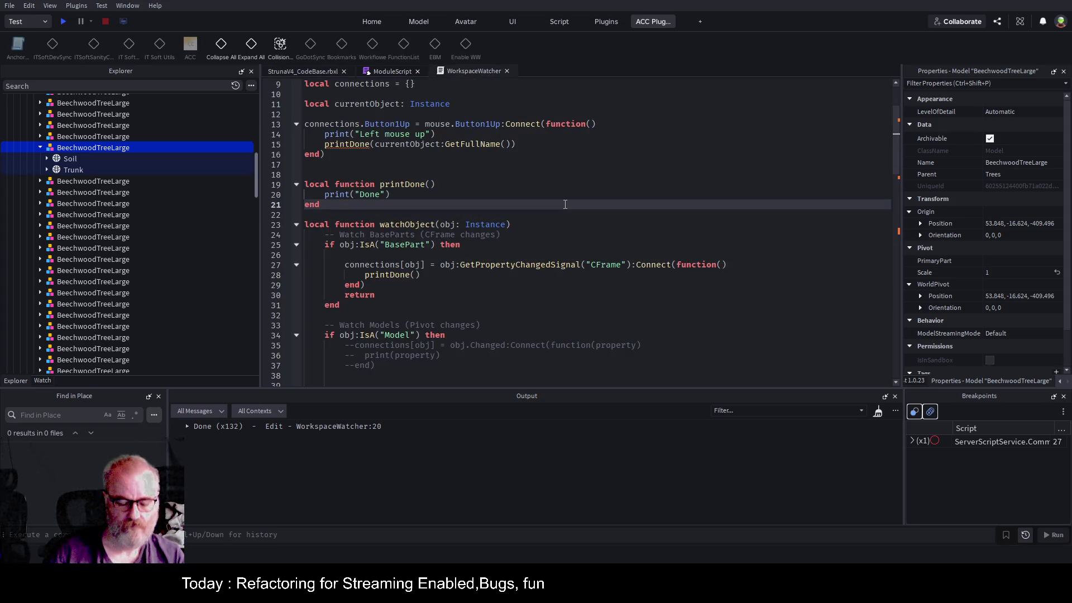
pyautogui.hotkey('ctrl', 'a')
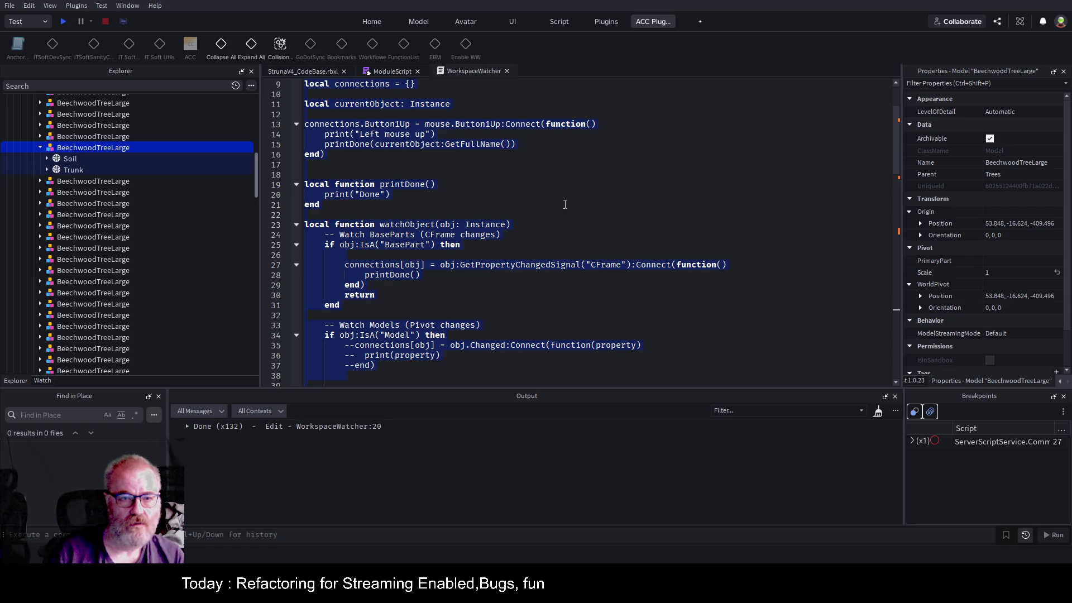
pyautogui.hotkey('ctrl', 'v')
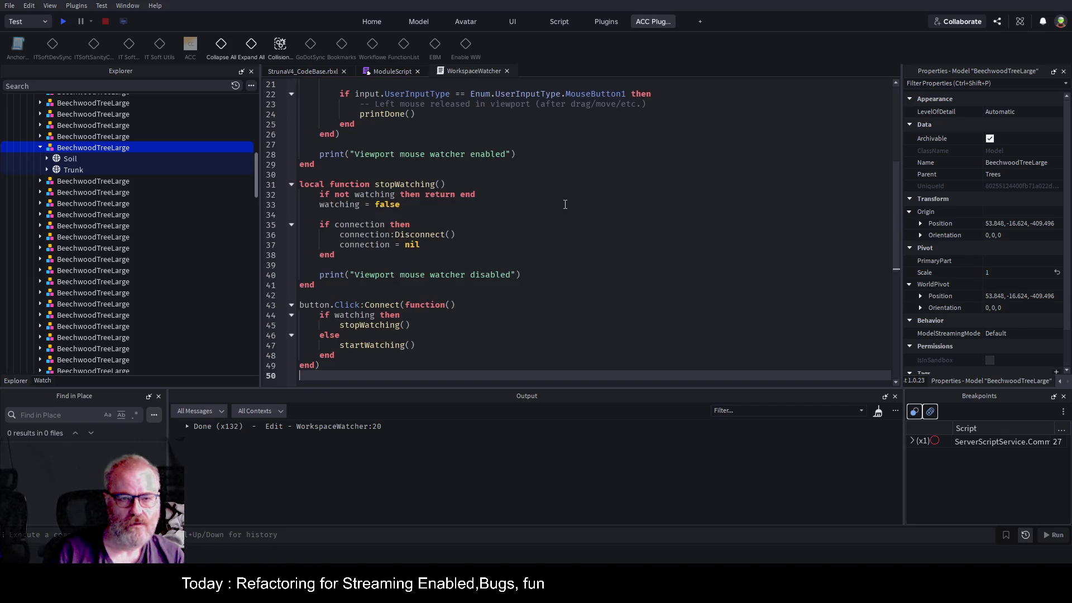
pyautogui.hotkey('ctrl', 'Home')
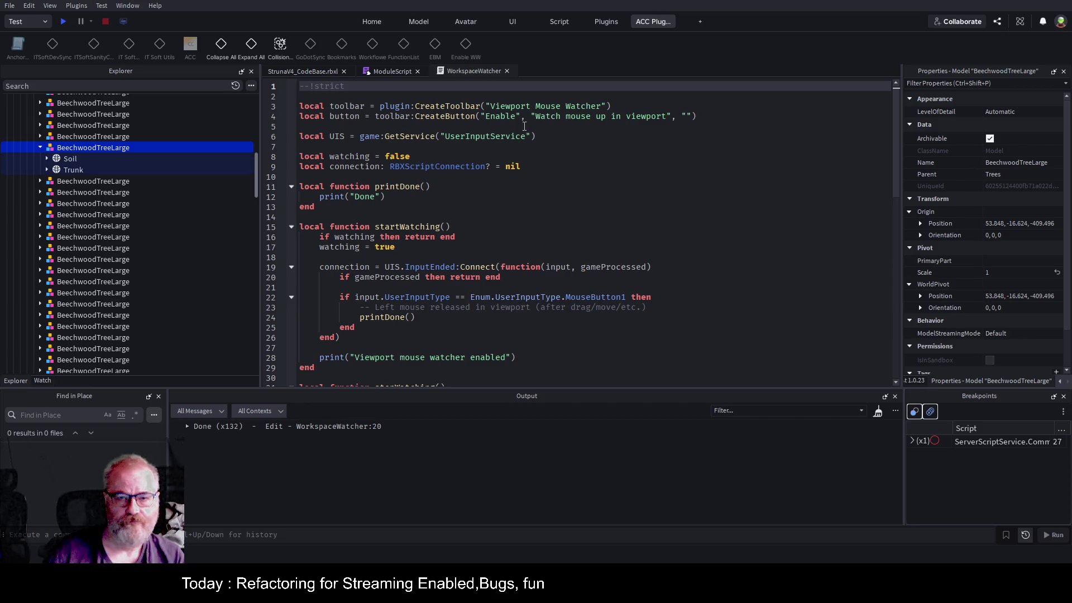
pyautogui.click(515, 116)
pyautogui.write('WW')
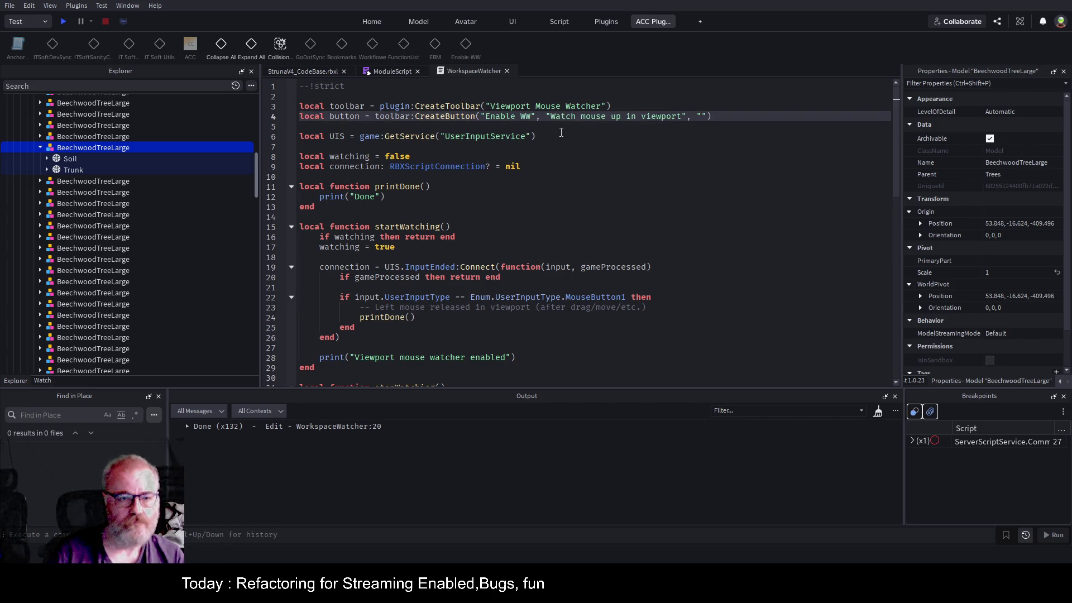
pyautogui.click(541, 208)
pyautogui.hotkey('ctrl', 's')
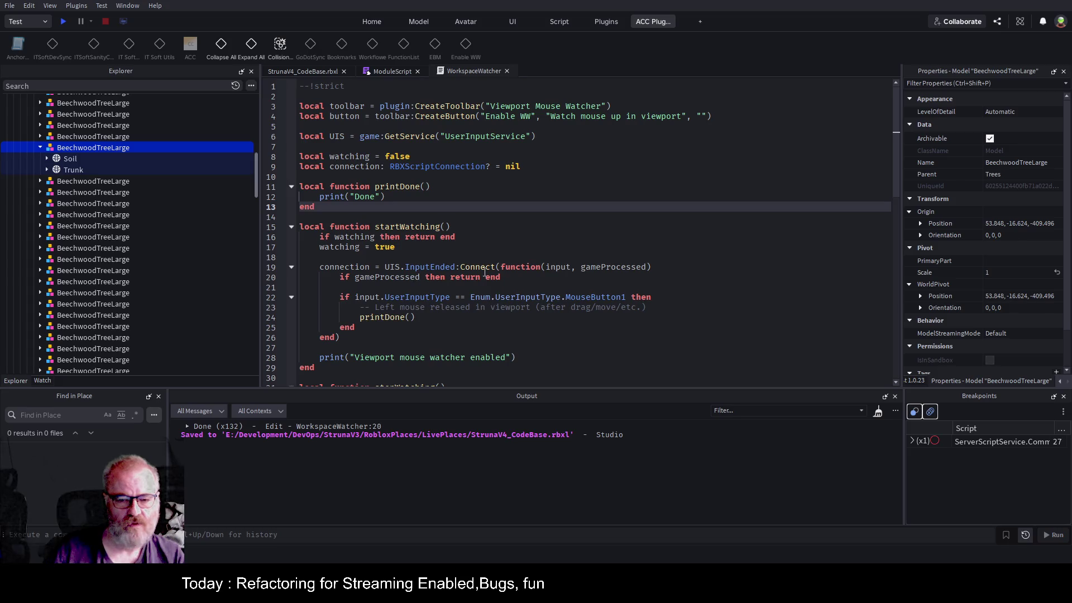
# - Undo the pasted mouse-watcher edits with Ctrl+Z and select all the script's code
pyautogui.doubleClick(441, 267)
pyautogui.scroll(-3, 526, 264)
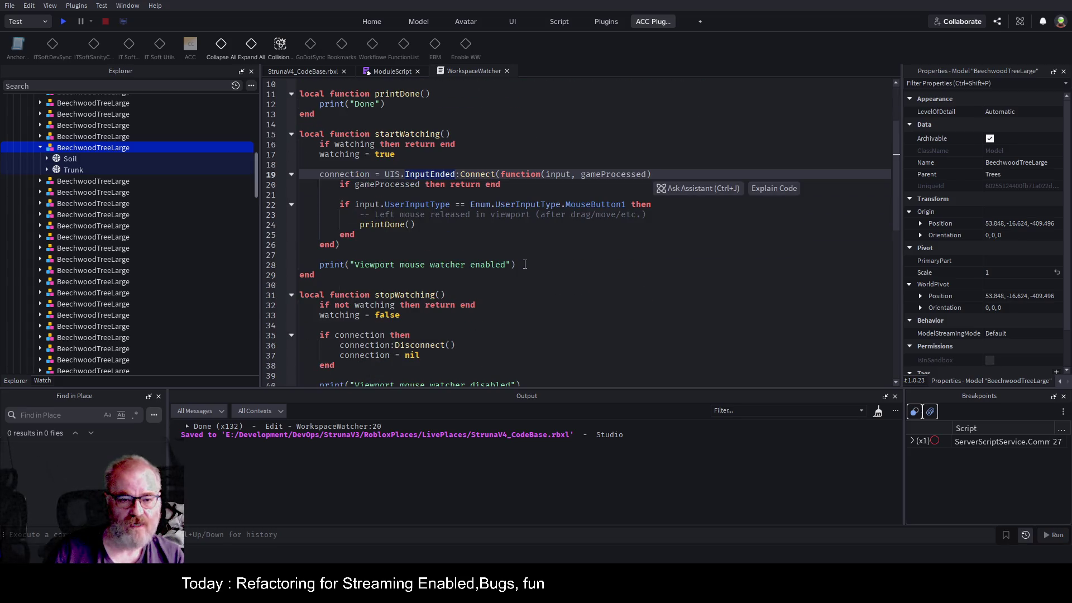
pyautogui.scroll(-6, 525, 263)
pyautogui.scroll(9, 522, 260)
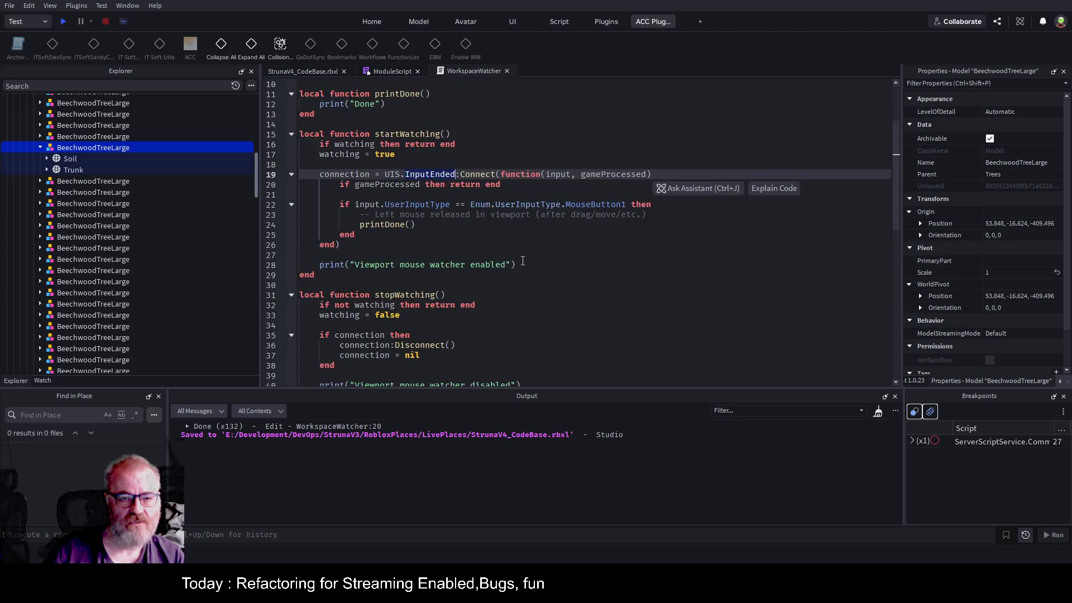
pyautogui.click(522, 258)
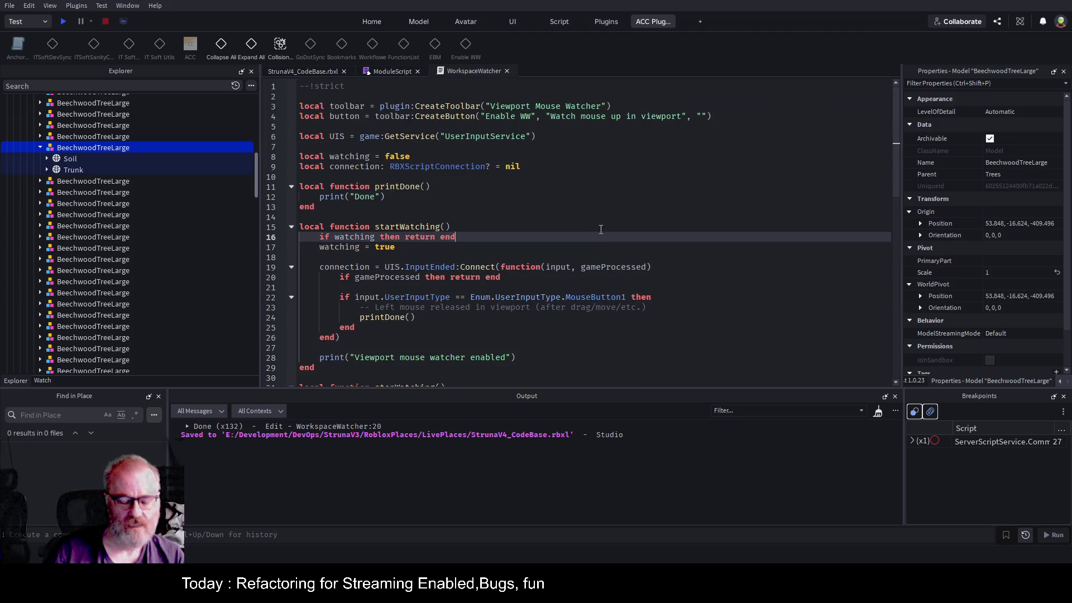
pyautogui.hotkey('ctrl', 'z')
pyautogui.scroll(-5, 602, 229)
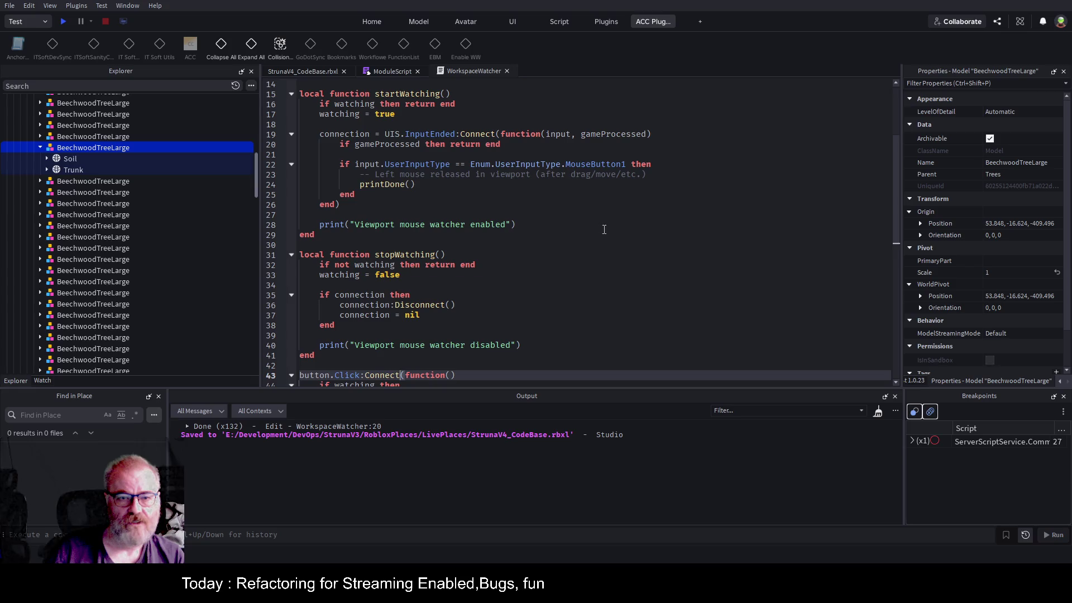
pyautogui.scroll(5, 629, 232)
pyautogui.hotkey('ctrl', 'a')
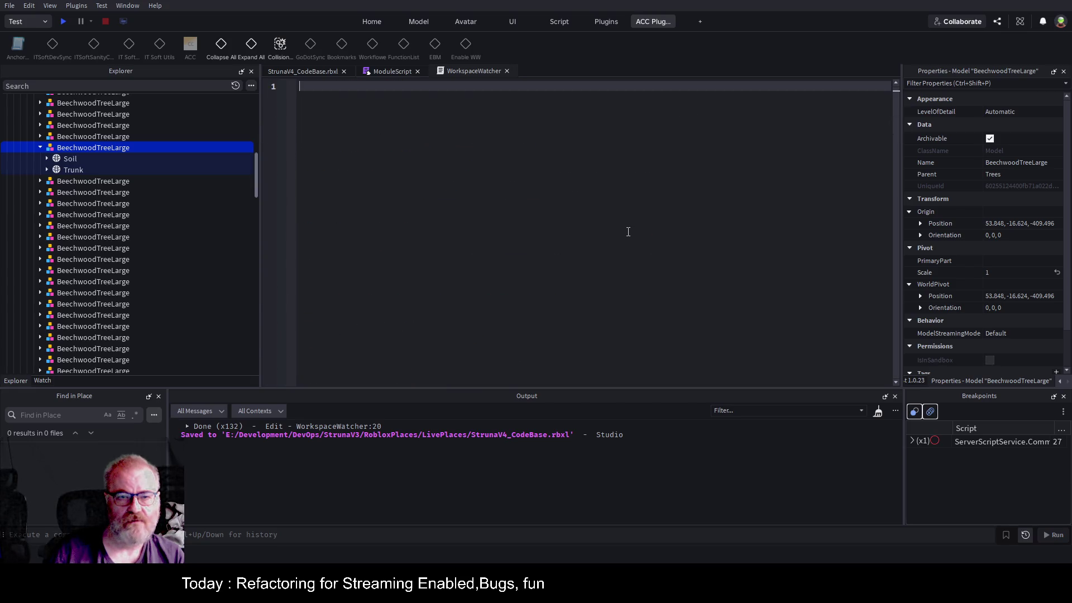
# - Save the place with the restored WorkspaceWatcher script
pyautogui.click(606, 221)
pyautogui.scroll(14, 611, 226)
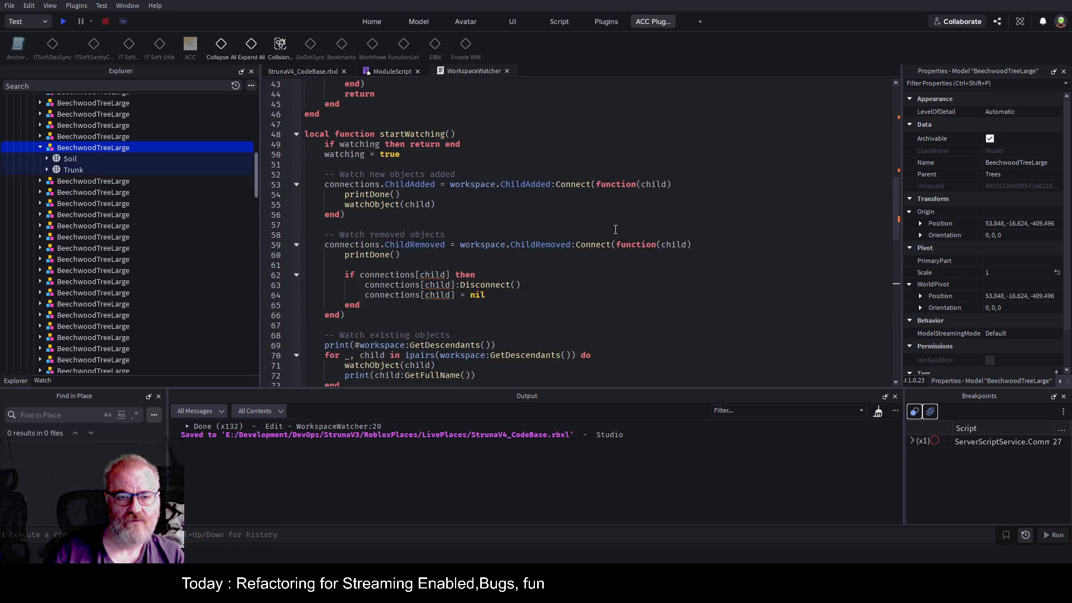
pyautogui.hotkey('ctrl', 's')
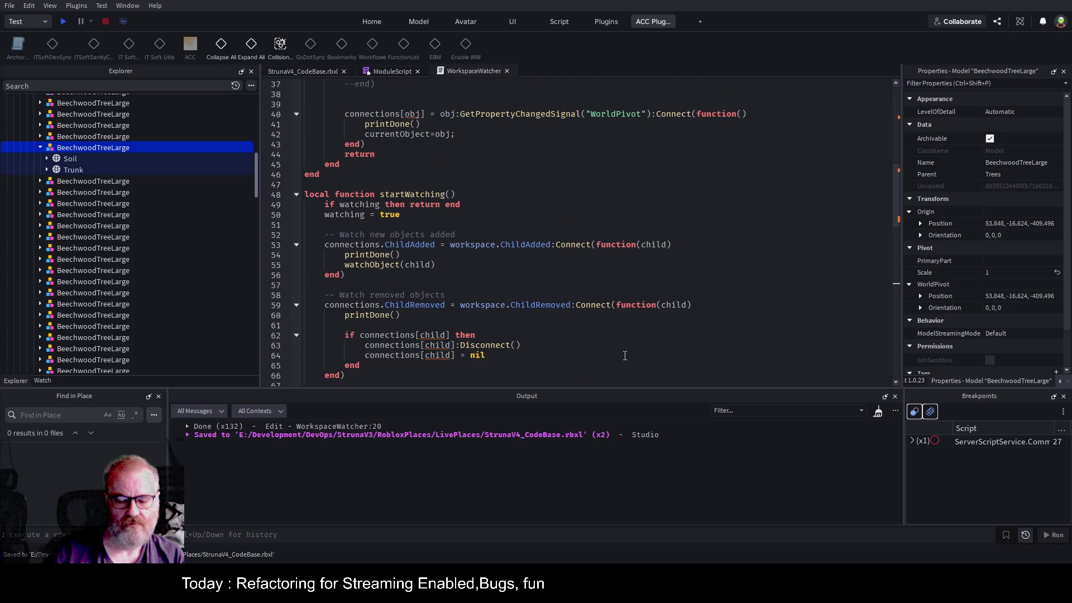
# - Select the old Button1Up handler on lines 13–16 of the script
pyautogui.hotkey('ctrl', 'a')
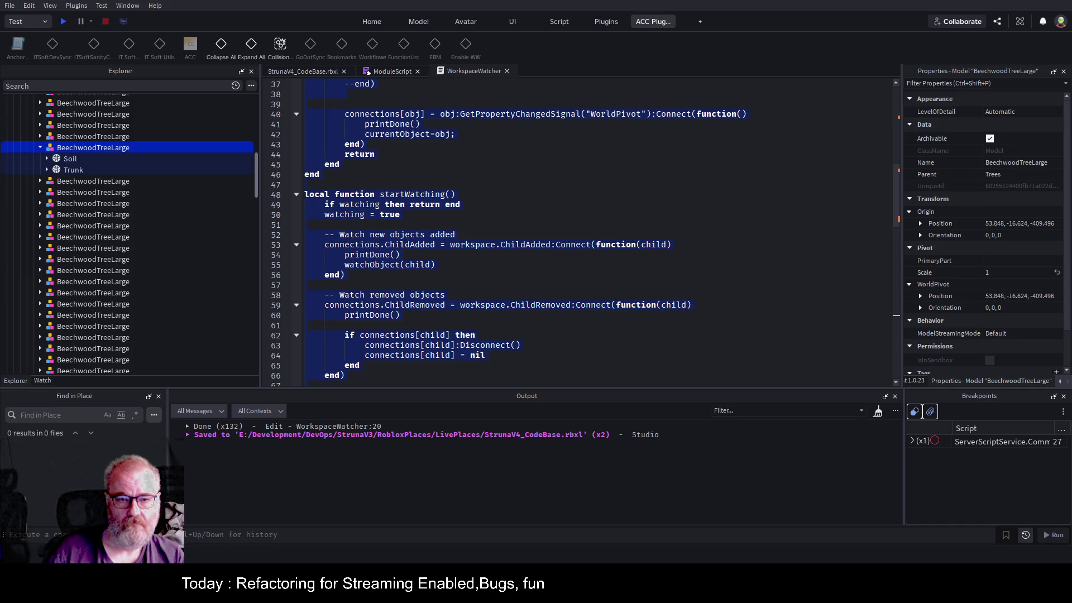
pyautogui.click(438, 264)
pyautogui.scroll(12, 552, 229)
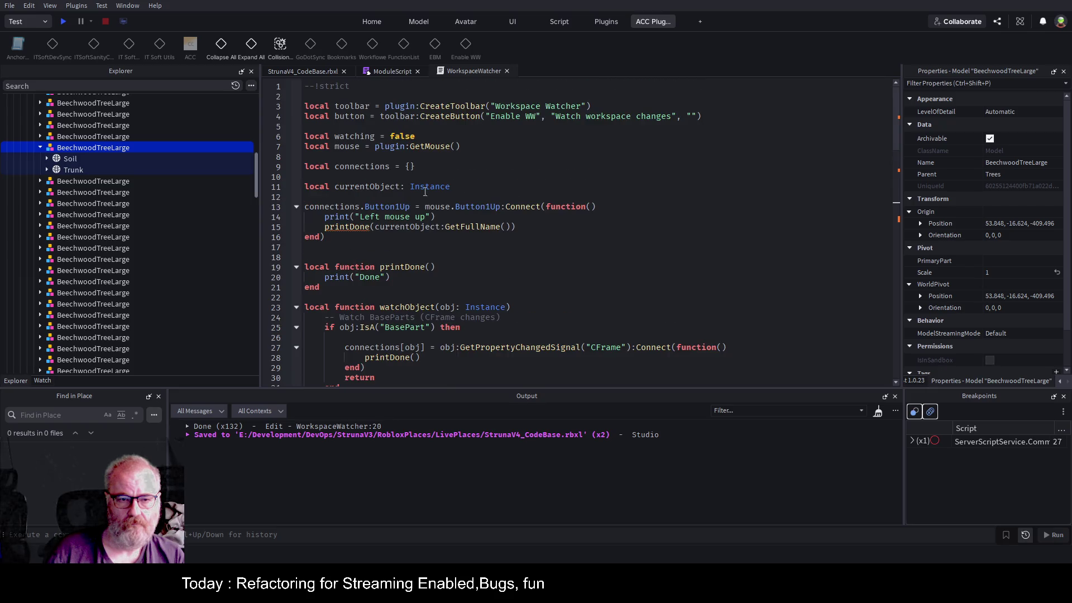
pyautogui.moveTo(334, 238); pyautogui.dragTo(304, 207)
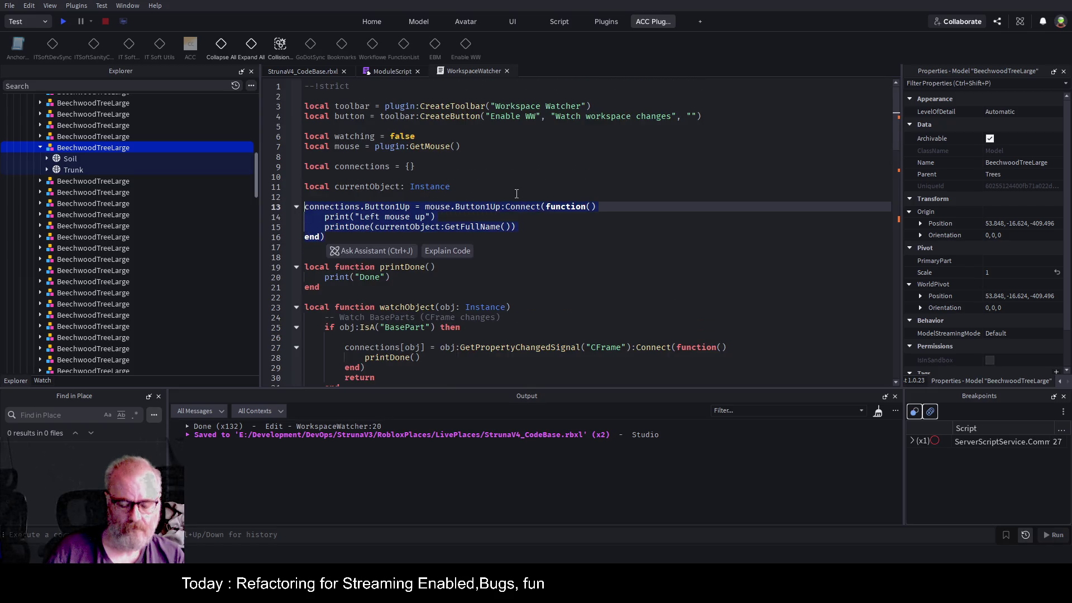
# - Paste the UserInputService InputEnded handler over the old Button1Up handler and save
pyautogui.write('connections.MouseUp = game:GetService("UserInputService").InputEnded:Connect(function(input) \tif input.UserInputType == Enum.UserInputType.MouseButton1 then \t\tif currentObject then \t\t\tprint("Left mouse up") \t\t\tprintDone(currentObject:GetFullName()) \t\tend \tend end)')
pyautogui.click(620, 255)
pyautogui.hotkey('ctrl', 's')
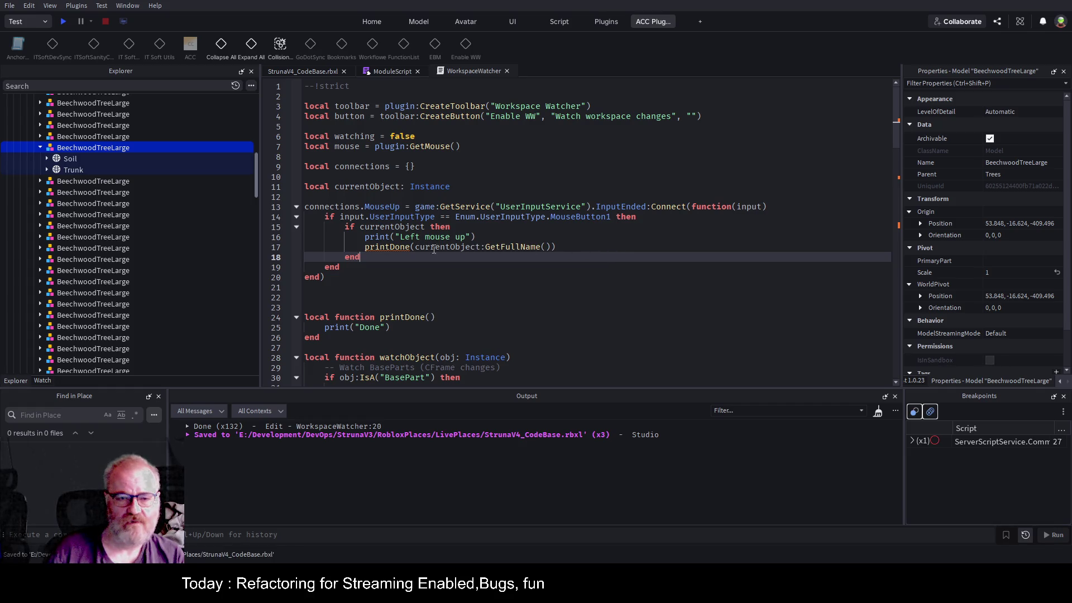
# - Change printDone to print on line 17, save, and select WorkspaceWatcher in Explorer
pyautogui.doubleClick(393, 248)
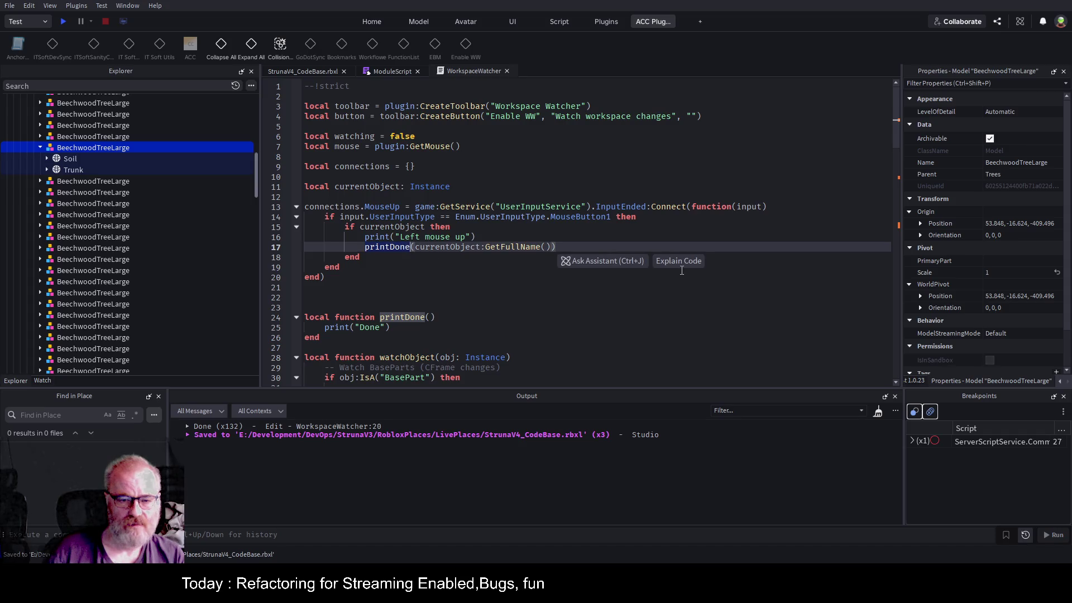
pyautogui.write('print')
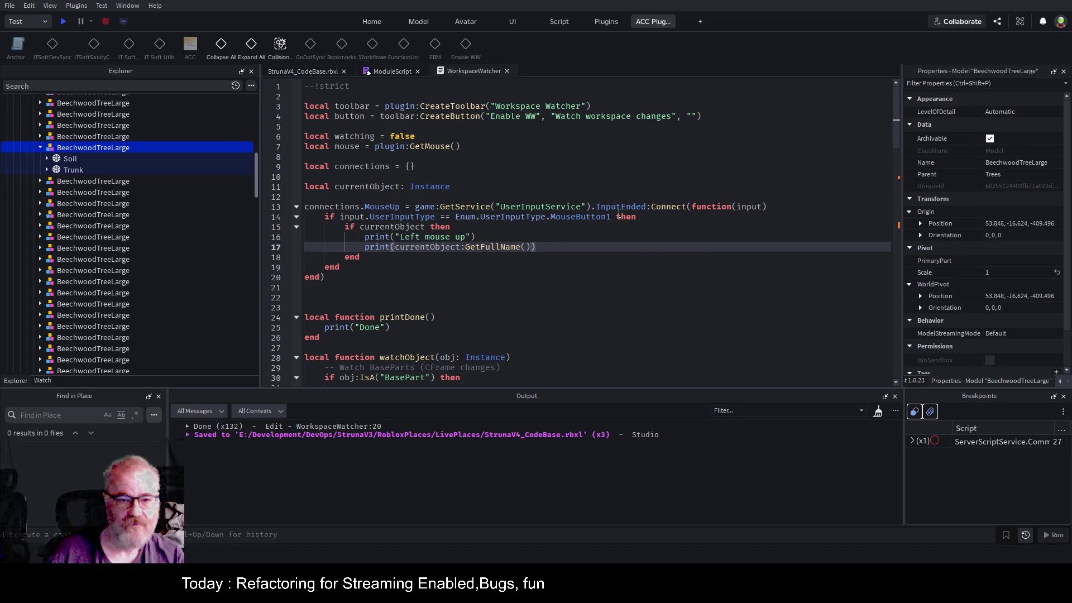
pyautogui.click(550, 187)
pyautogui.hotkey('ctrl', 's')
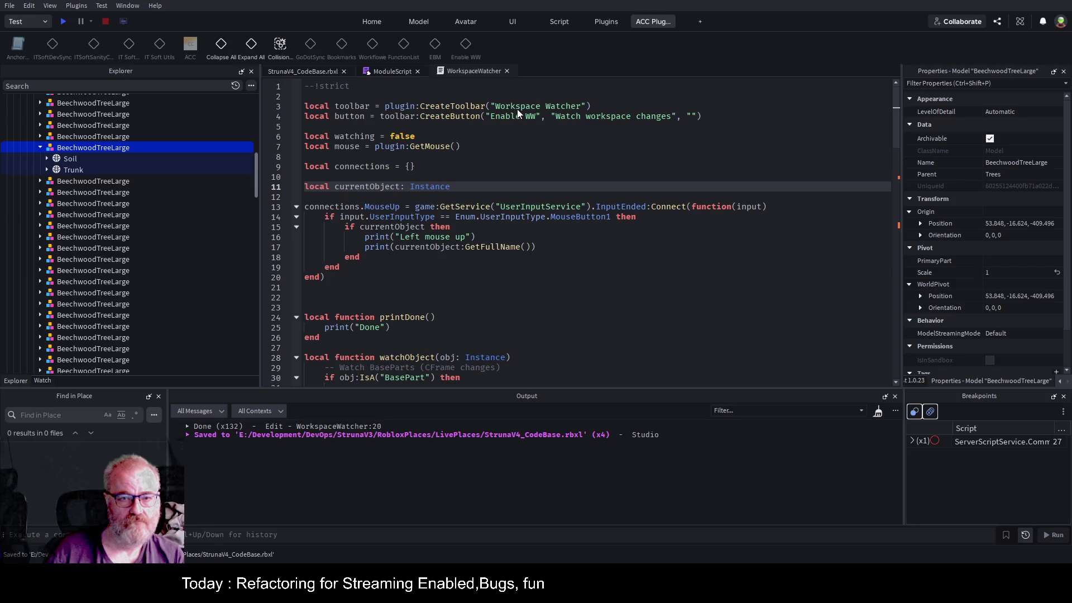
pyautogui.click(143, 169)
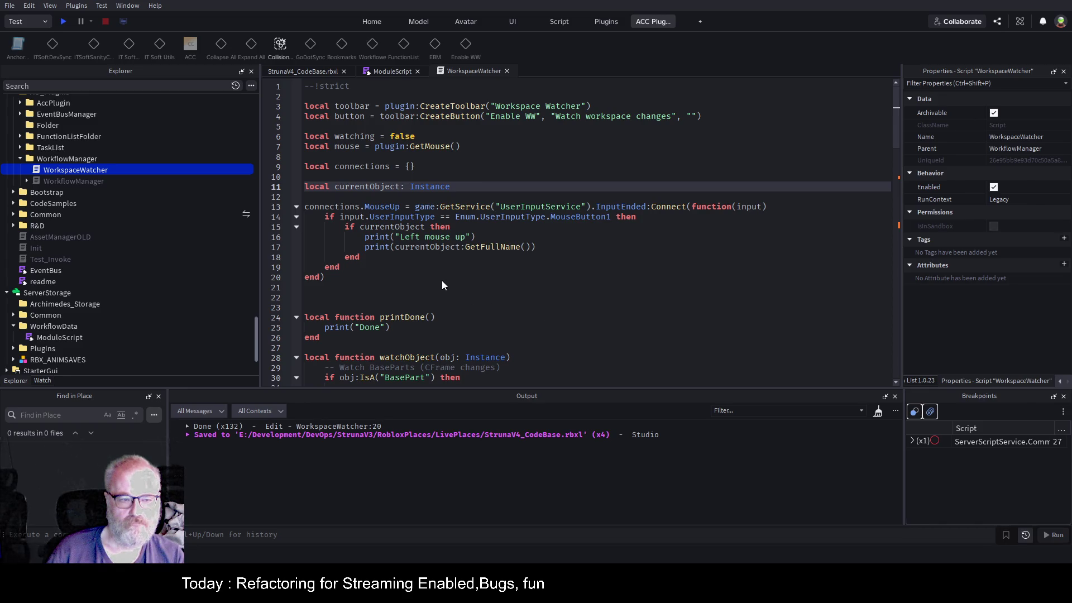
# - Save WorkspaceWatcher as a local plugin, turn on Enable WW, and show the 3D view
pyautogui.hotkey('ctrl', 'alt', 's')
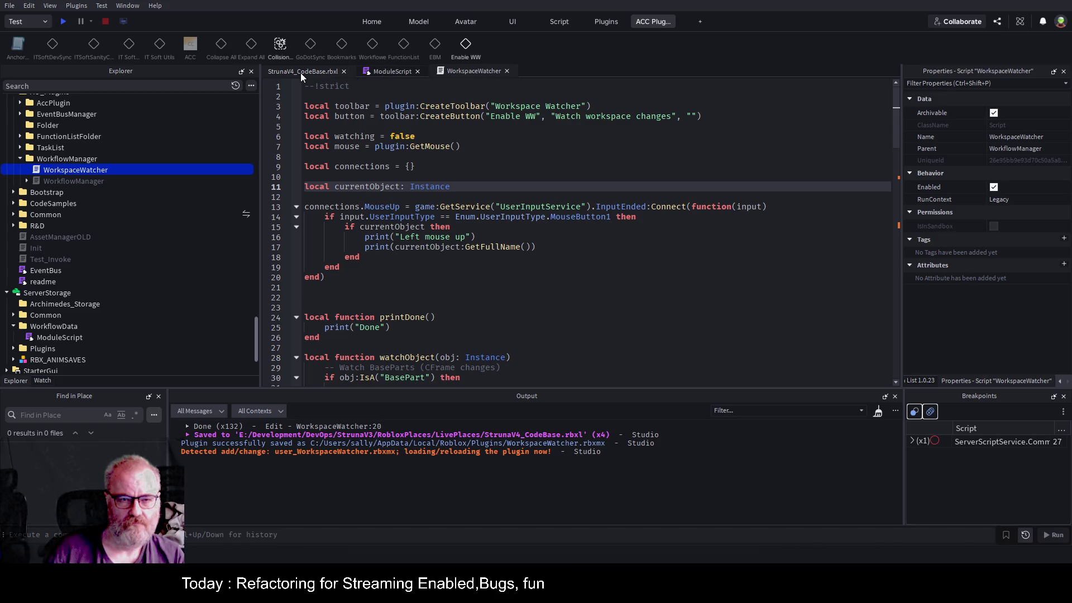
pyautogui.click(463, 48)
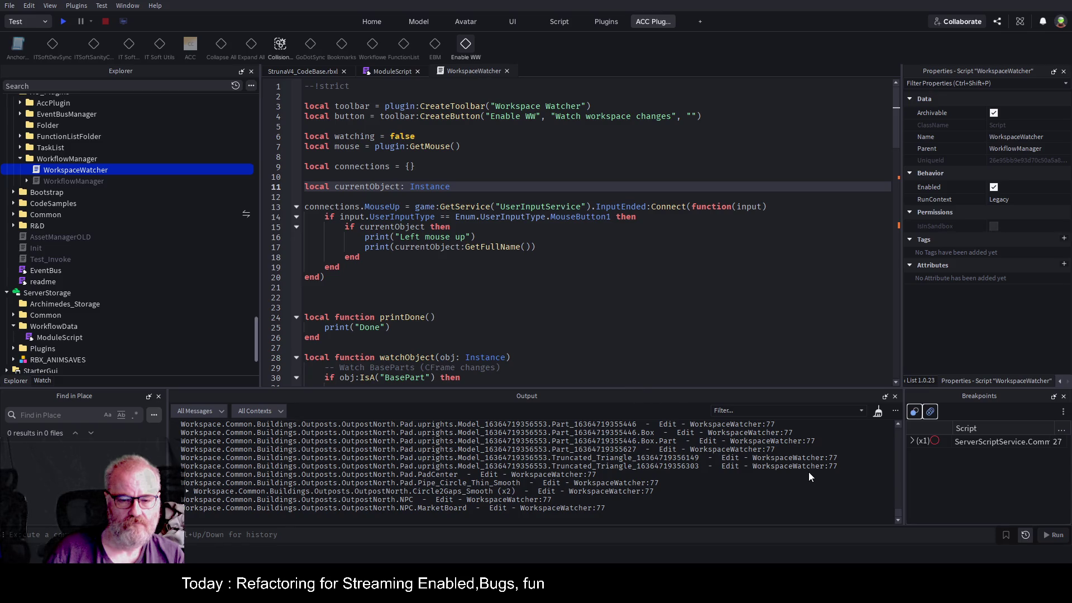
pyautogui.click(878, 416)
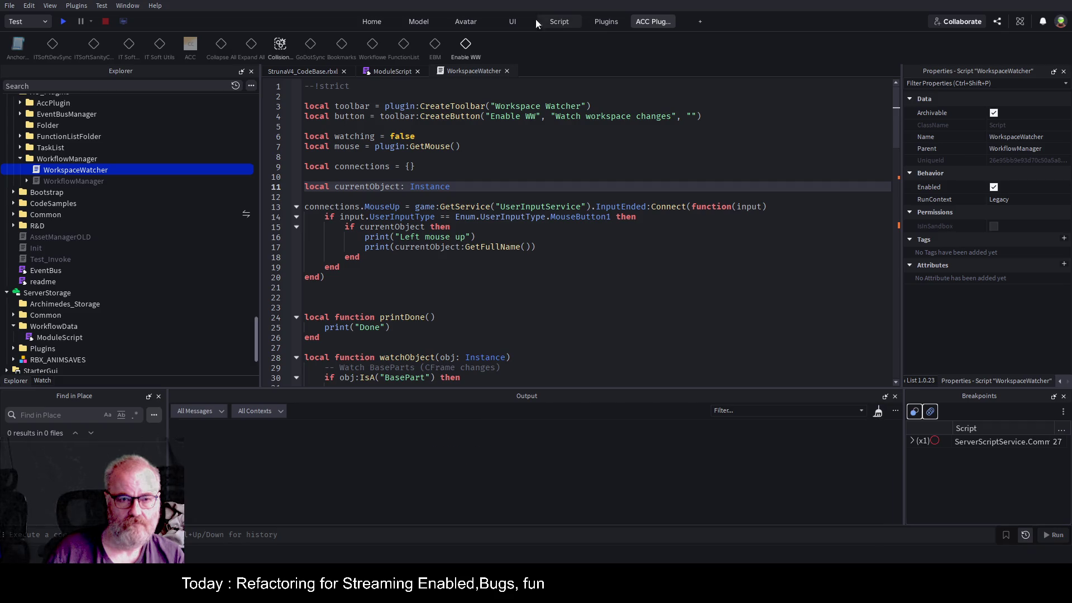
pyautogui.click(303, 69)
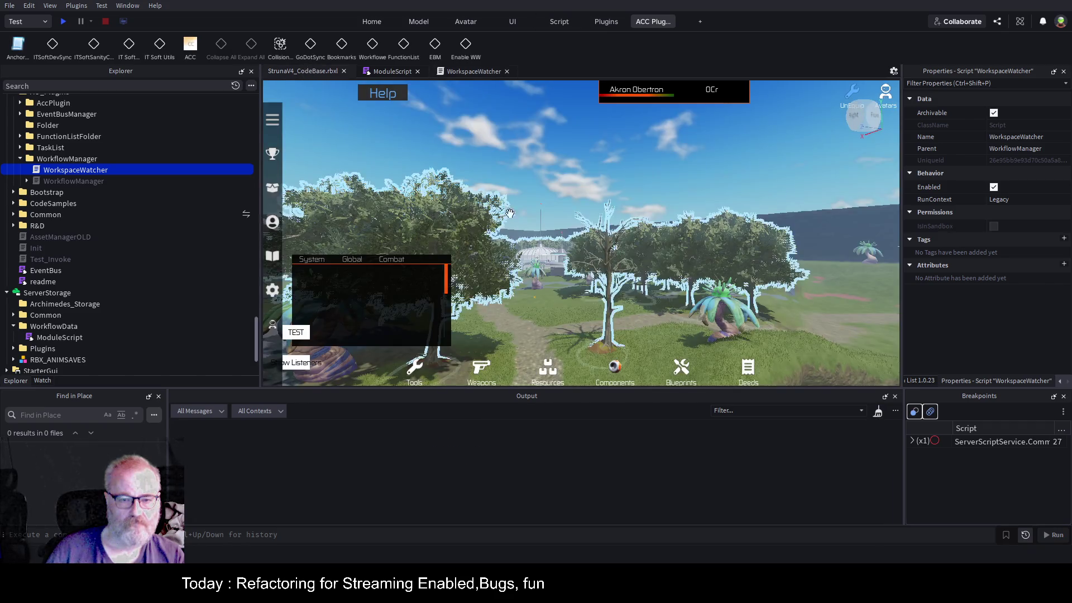
# - Drag a BeechwoodTreeLarge model along X twice, ending at 40.344, -16.624, -409.496
pyautogui.click(607, 322)
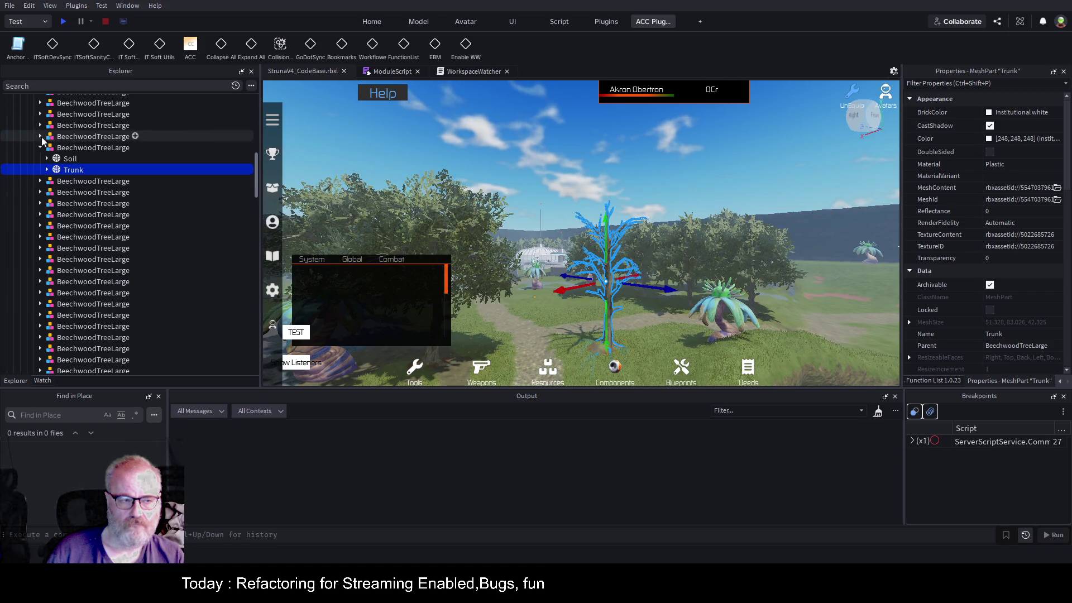
pyautogui.click(92, 147)
pyautogui.moveTo(601, 346); pyautogui.dragTo(589, 362)
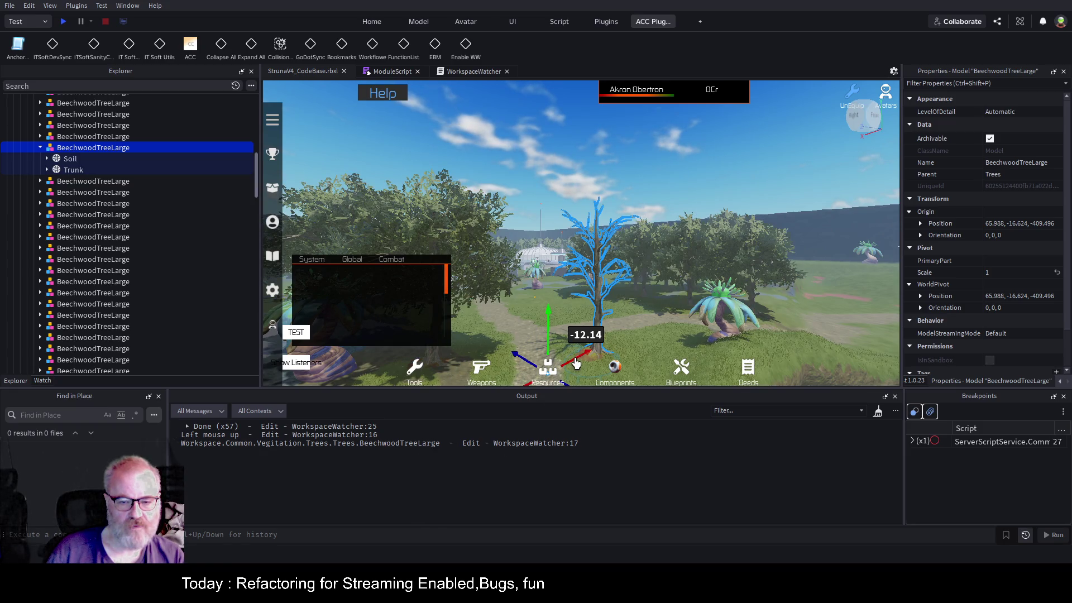
pyautogui.moveTo(579, 353)
pyautogui.mouseDown()
pyautogui.moveTo(620, 335)
pyautogui.moveTo(609, 340)
pyautogui.mouseUp()
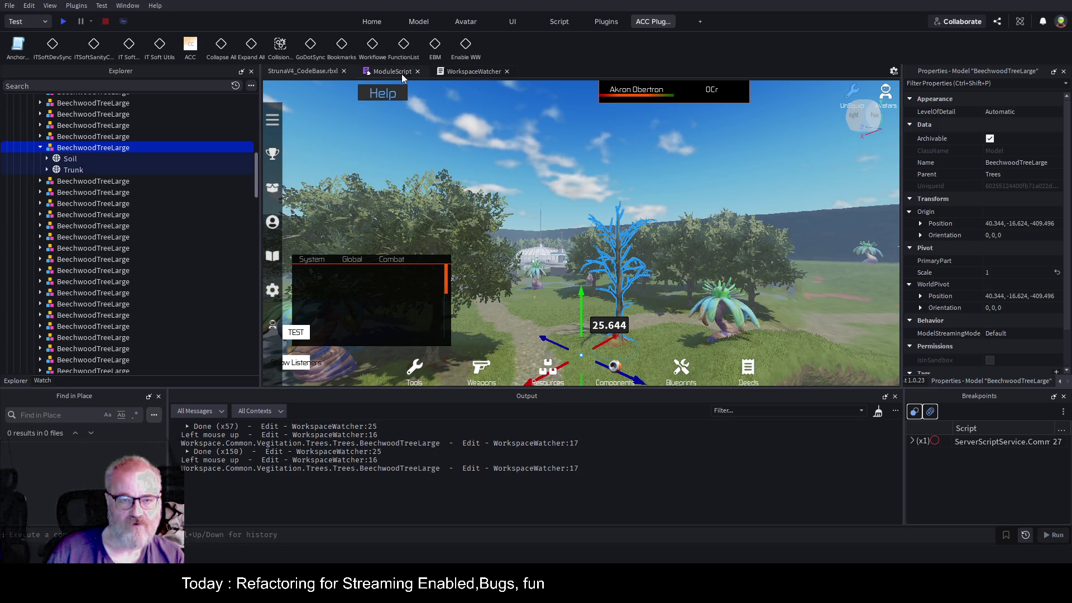
pyautogui.click(467, 71)
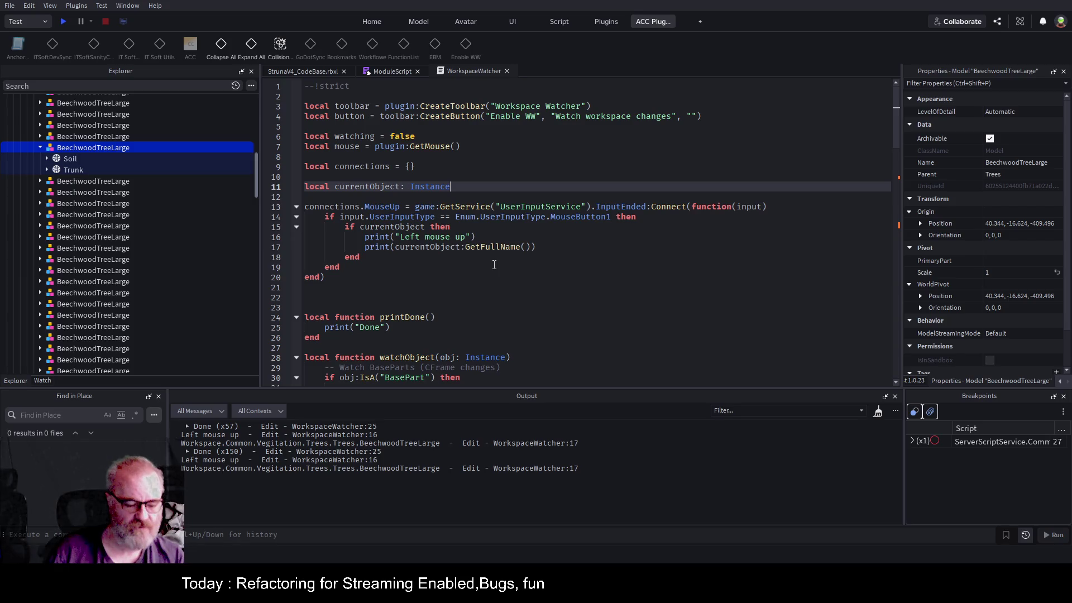
# - Select the currentObject=obj; statement on line 47 for reuse
pyautogui.scroll(-3, 442, 250)
pyautogui.scroll(-2, 441, 252)
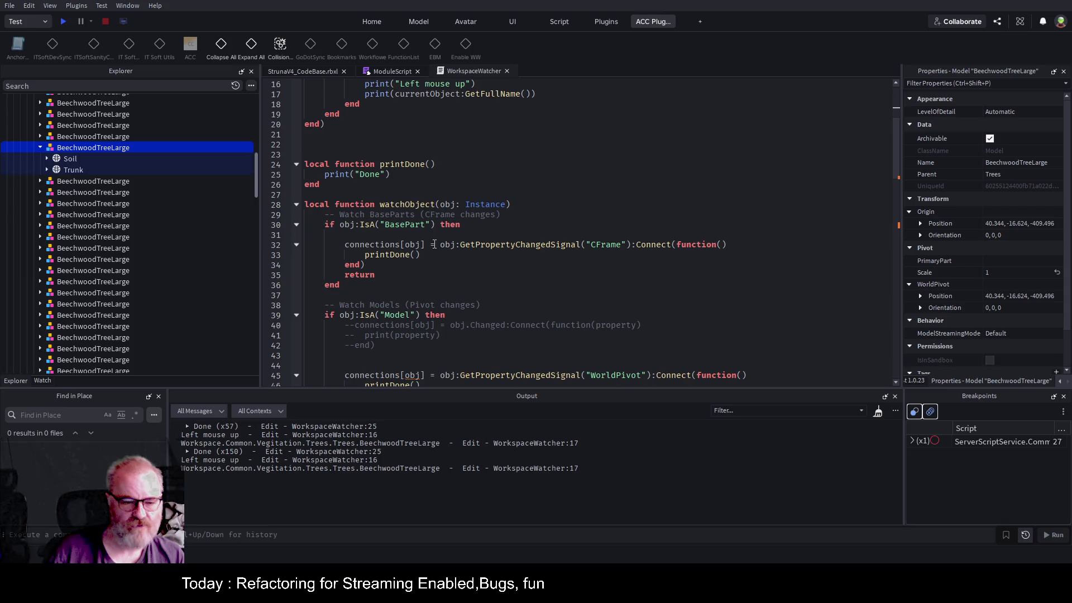
pyautogui.scroll(-2, 452, 227)
pyautogui.scroll(2, 453, 228)
pyautogui.scroll(-2, 453, 229)
pyautogui.click(449, 325)
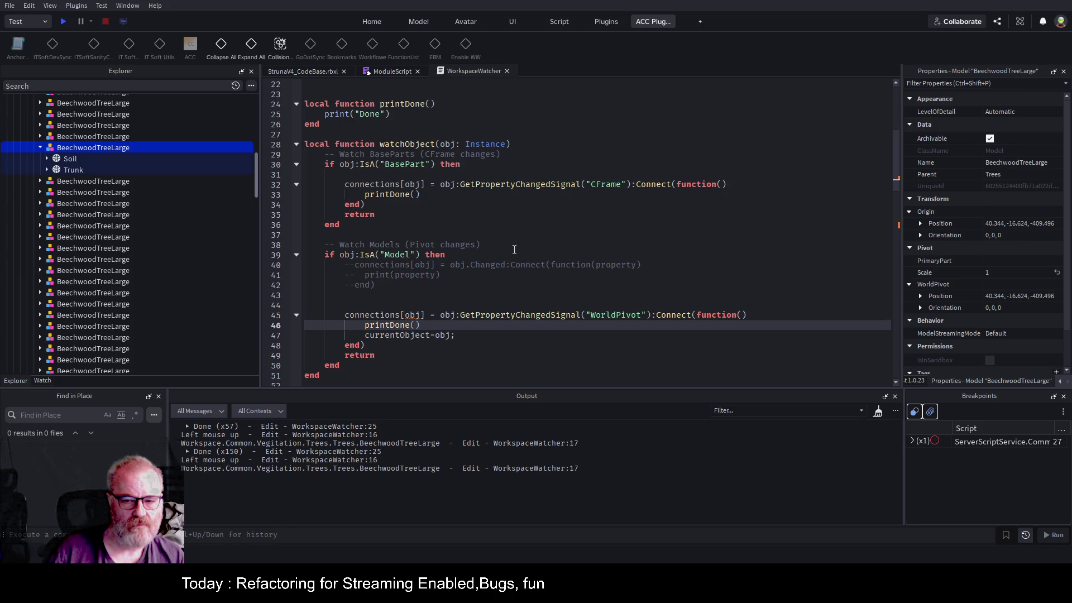
pyautogui.doubleClick(400, 335)
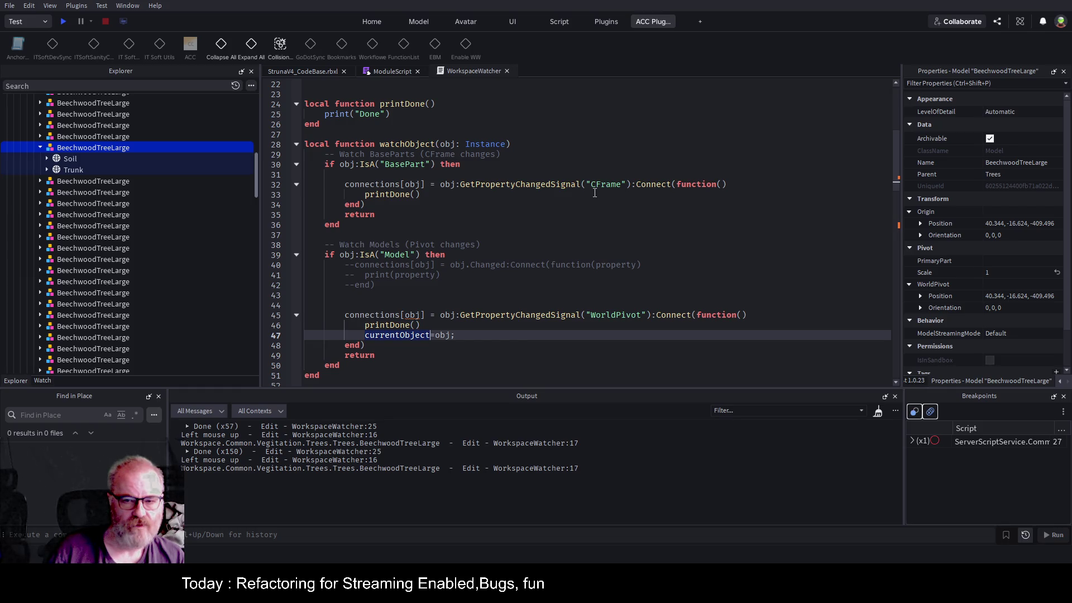
pyautogui.moveTo(456, 335); pyautogui.dragTo(366, 335)
pyautogui.hotkey('ctrl', 'c')
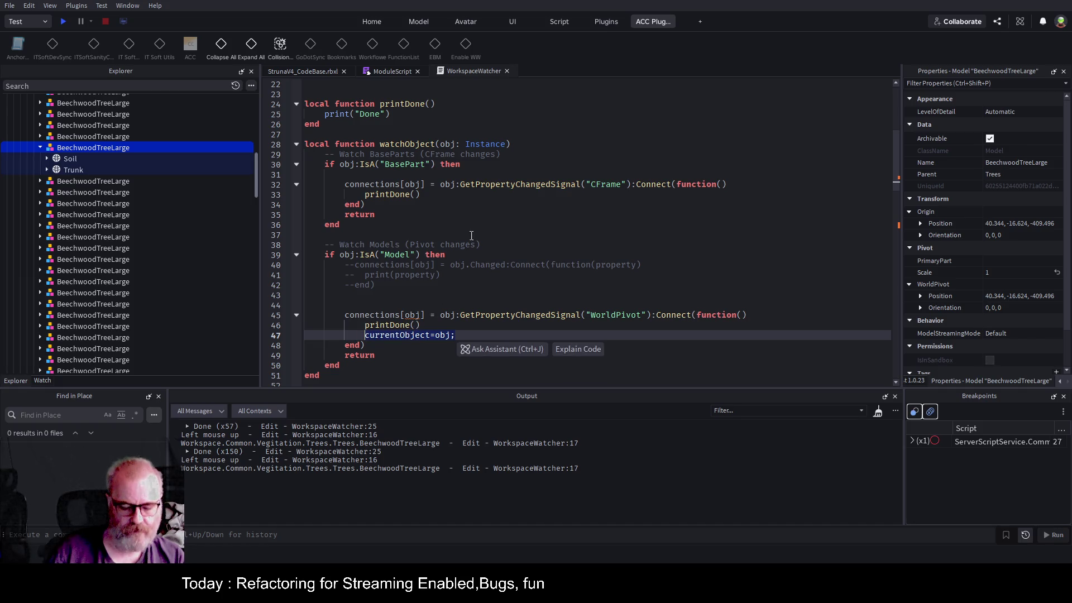
# - Insert currentObject=obj; below printDone in the BasePart branch on line 33
pyautogui.click(635, 198)
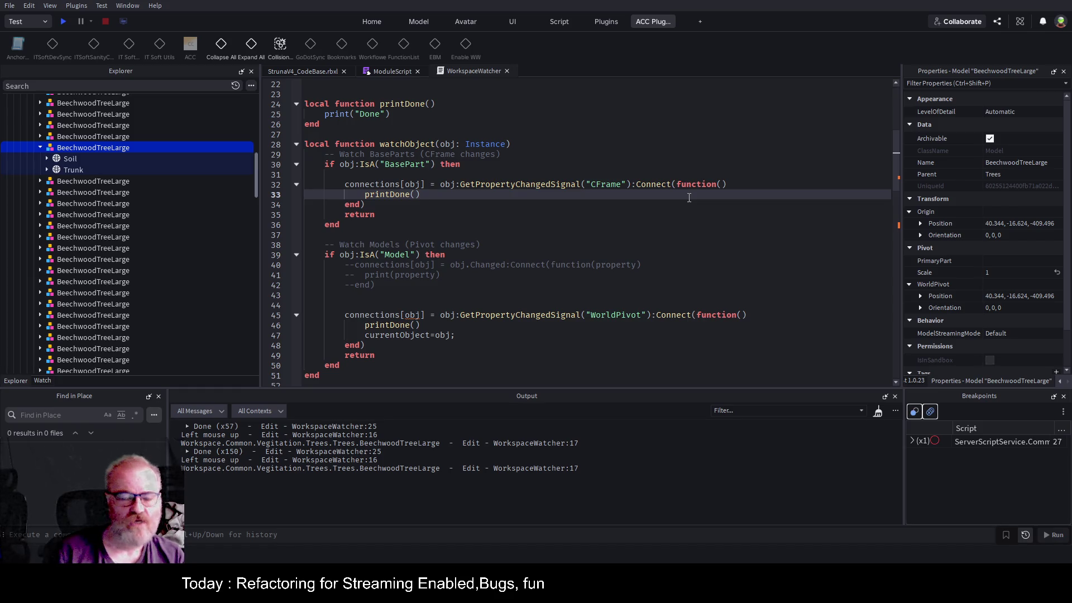
pyautogui.press('Return')
pyautogui.hotkey('ctrl', 'v')
# - Comment out both printDone calls with -- and save
pyautogui.press('Up')
pyautogui.press('Home')
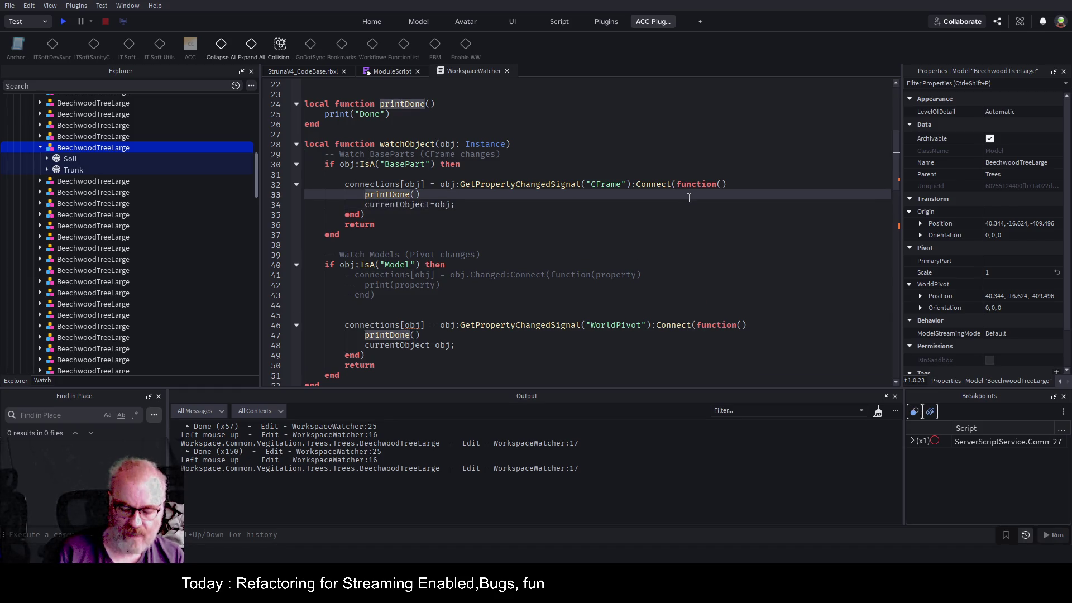
pyautogui.write('--')
pyautogui.press('Down')
pyautogui.press('Down')
pyautogui.press('Down')
pyautogui.press('Down')
pyautogui.write('--')
pyautogui.press('Up')
pyautogui.press('Up')
pyautogui.hotkey('ctrl', 's')
# - Delete the old commented-out Changed handler on lines 41–45 and save
pyautogui.hotkey('shift', 'Up')
pyautogui.hotkey('shift', 'Up')
pyautogui.hotkey('shift', 'Up')
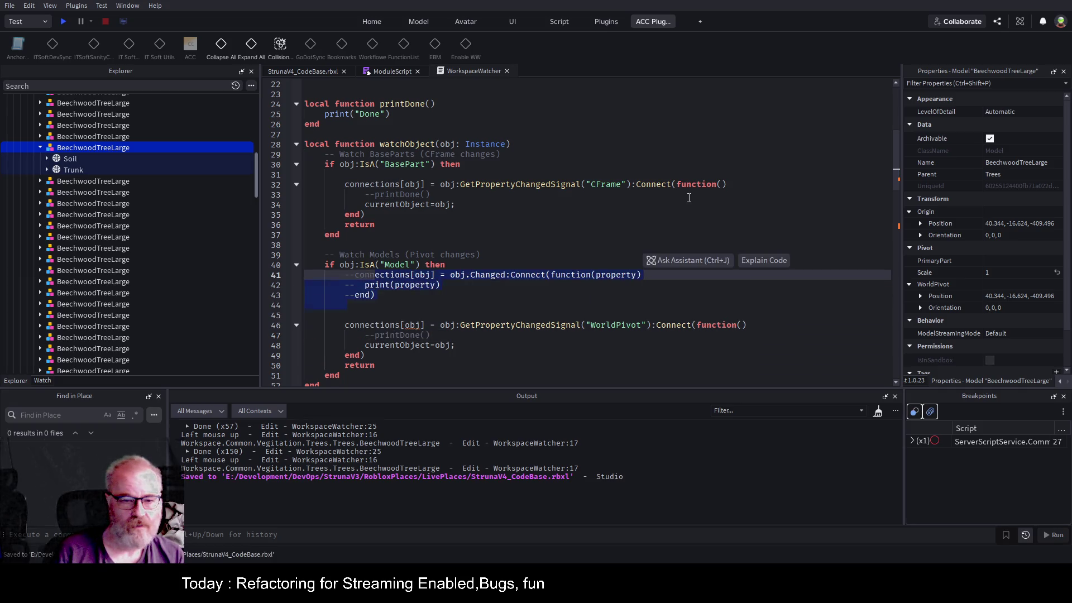
pyautogui.press('BackSpace')
pyautogui.press('BackSpace')
pyautogui.press('BackSpace')
pyautogui.press('BackSpace')
pyautogui.press('Delete')
pyautogui.press('Up')
pyautogui.press('Up')
pyautogui.press('Up')
pyautogui.hotkey('ctrl', 's')
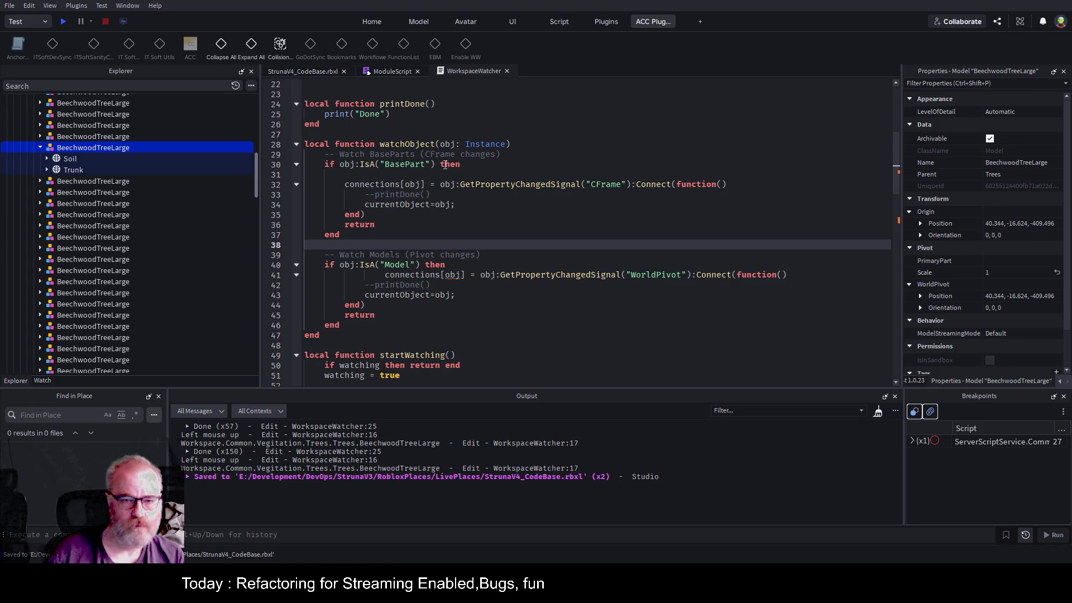
pyautogui.moveTo(364, 204); pyautogui.dragTo(460, 204)
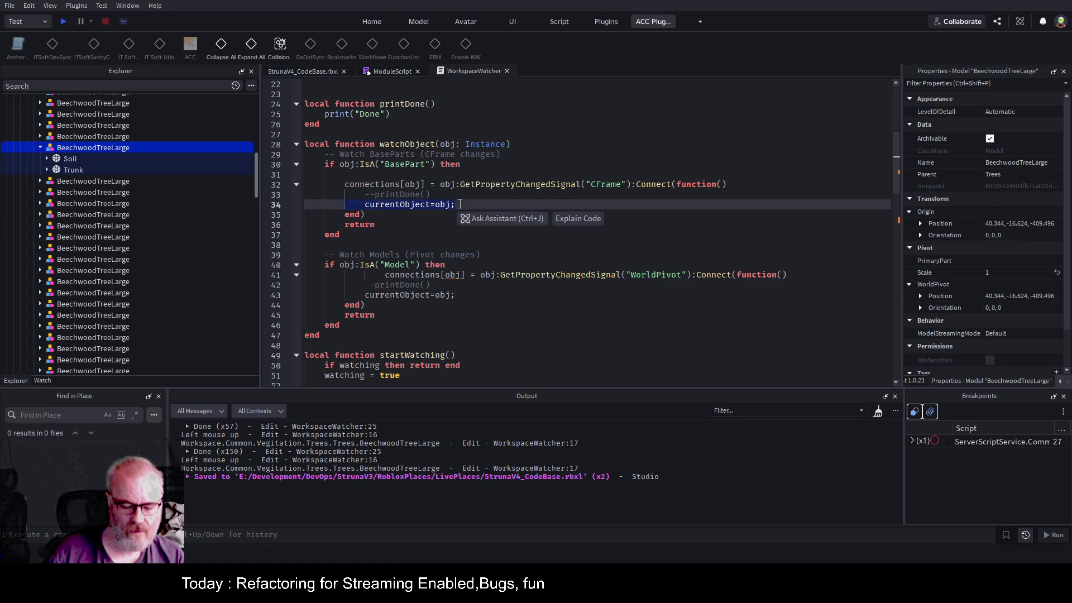
pyautogui.click(299, 144)
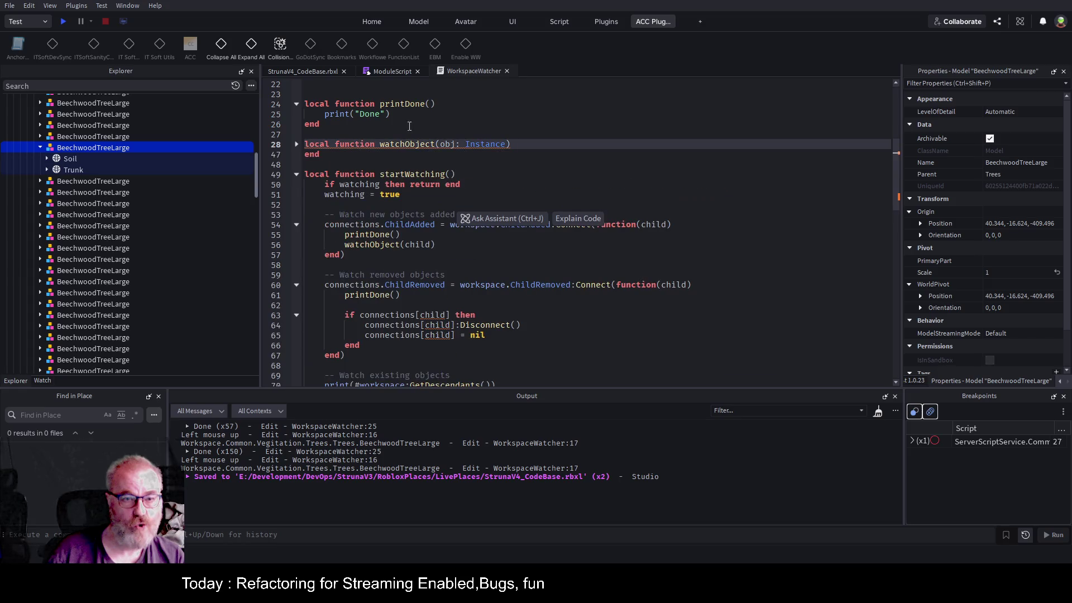
# - Review the watchObject function by expanding and collapsing it
pyautogui.click(459, 243)
pyautogui.click(478, 229)
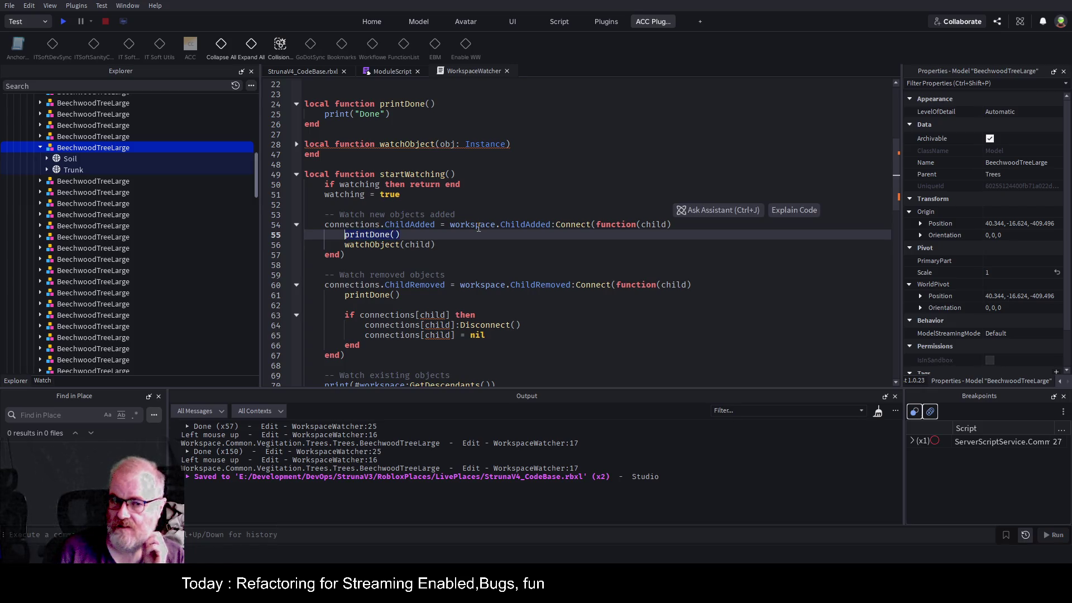
pyautogui.press('Down')
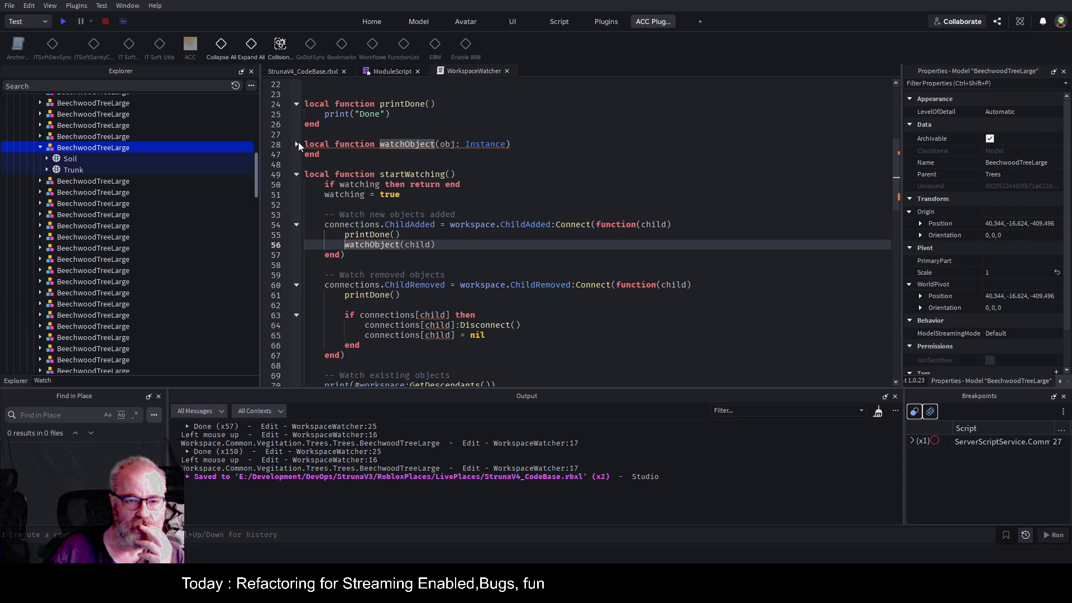
pyautogui.click(297, 144)
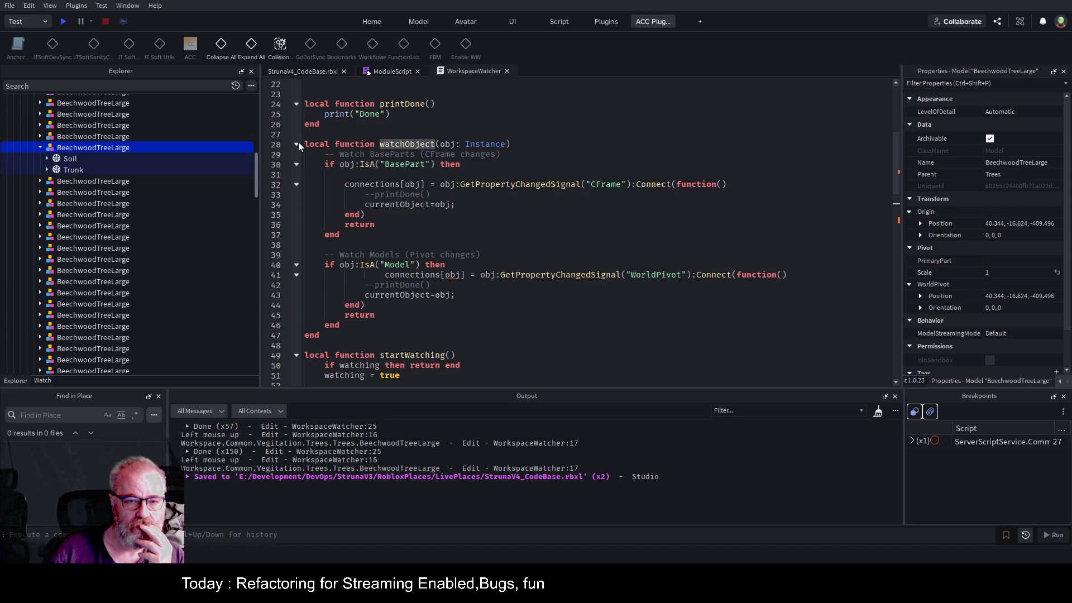
pyautogui.click(298, 144)
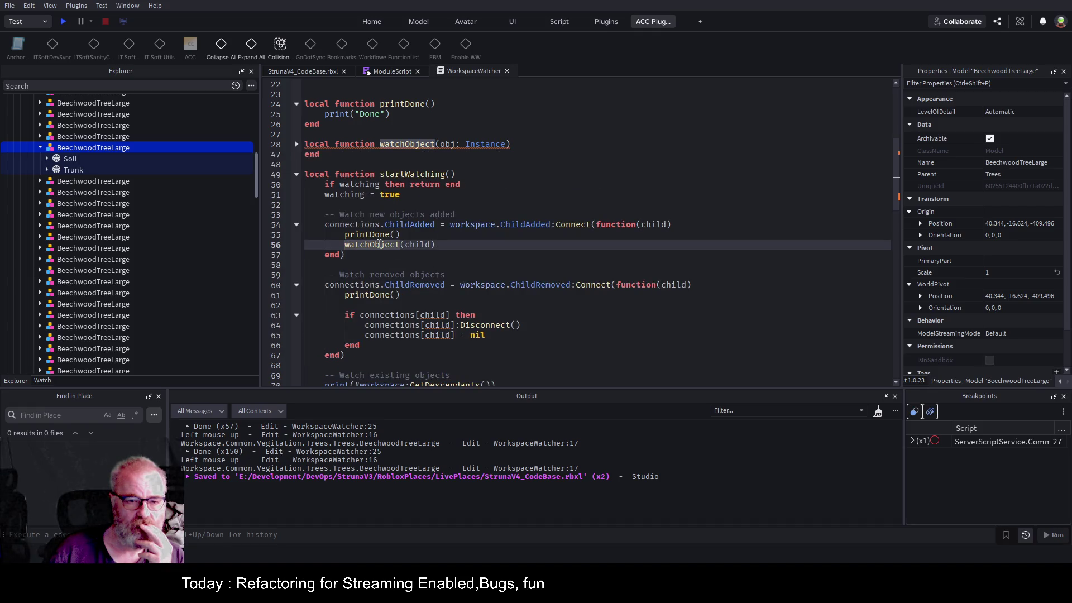
# - Prefix the printDone() calls on lines 55 and 61 with --
pyautogui.click(358, 237)
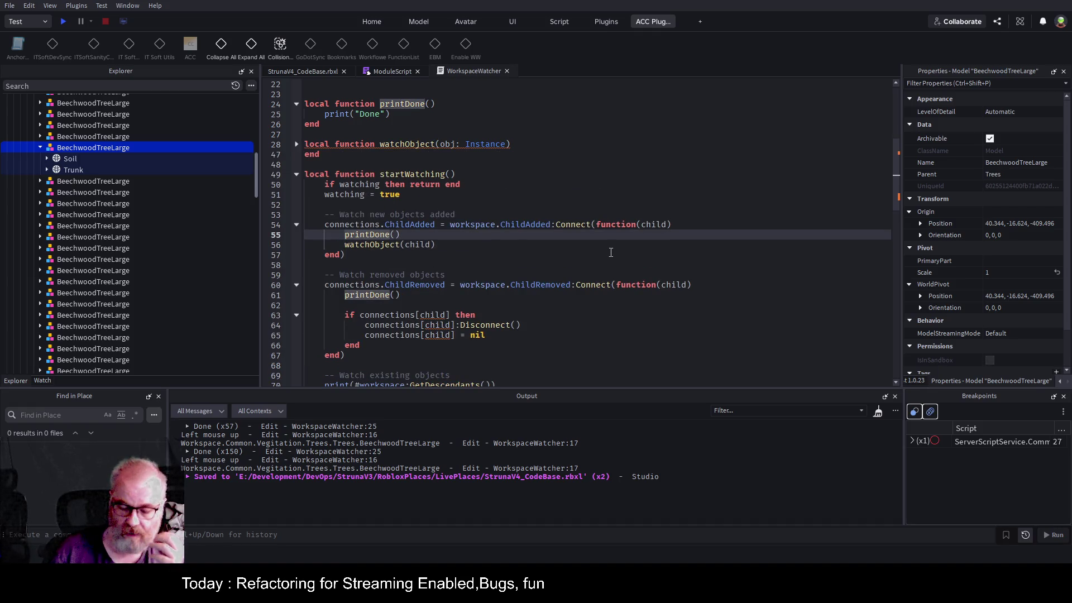
pyautogui.press('Home')
pyautogui.write('--')
pyautogui.press('Down')
pyautogui.press('Down')
pyautogui.press('Down')
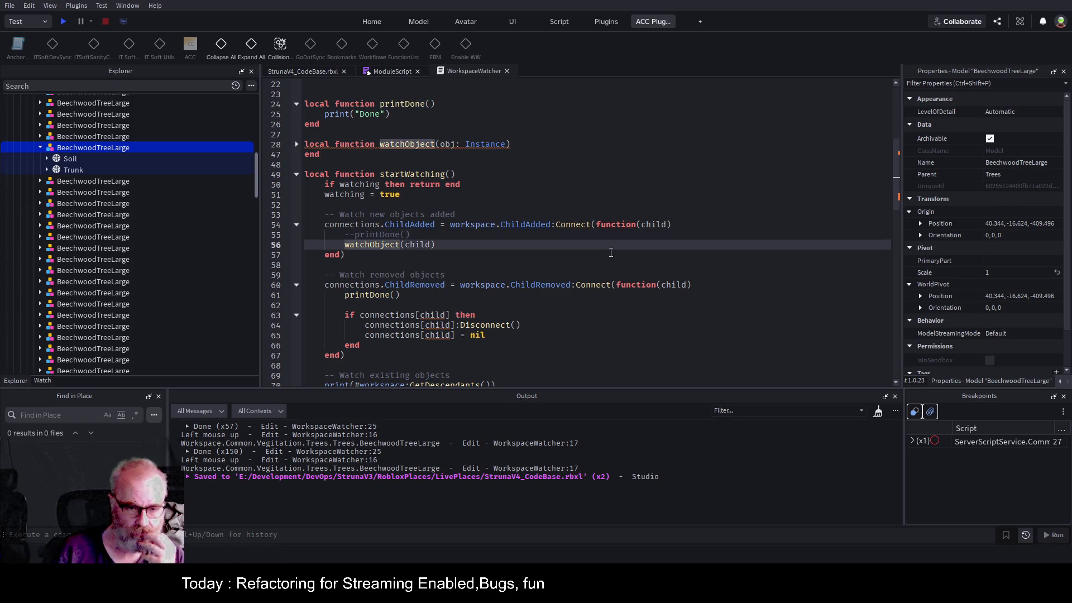
pyautogui.press('Down')
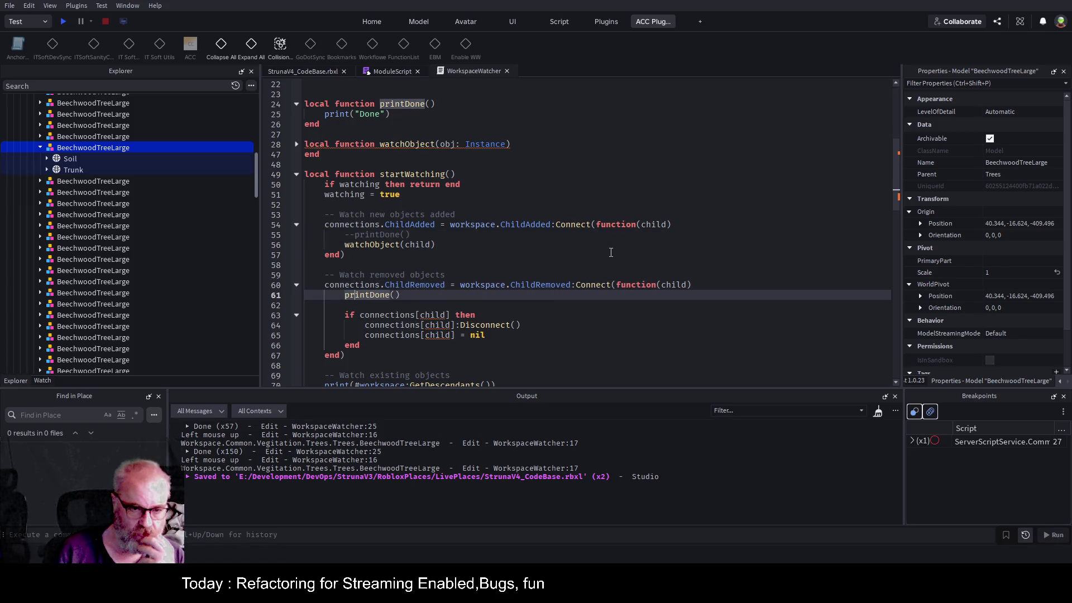
pyautogui.write('--')
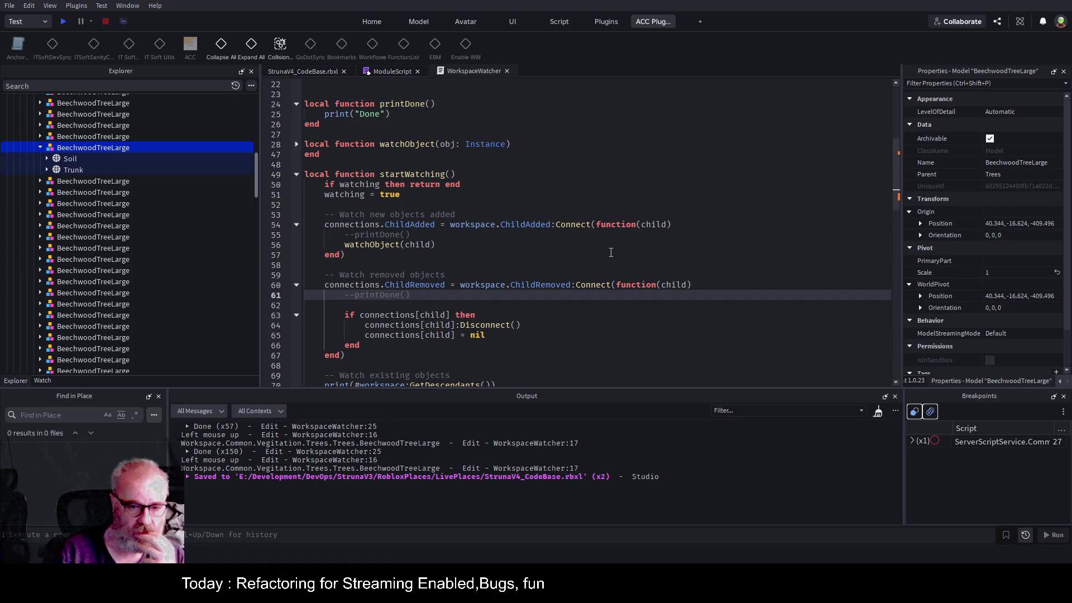
pyautogui.click(515, 254)
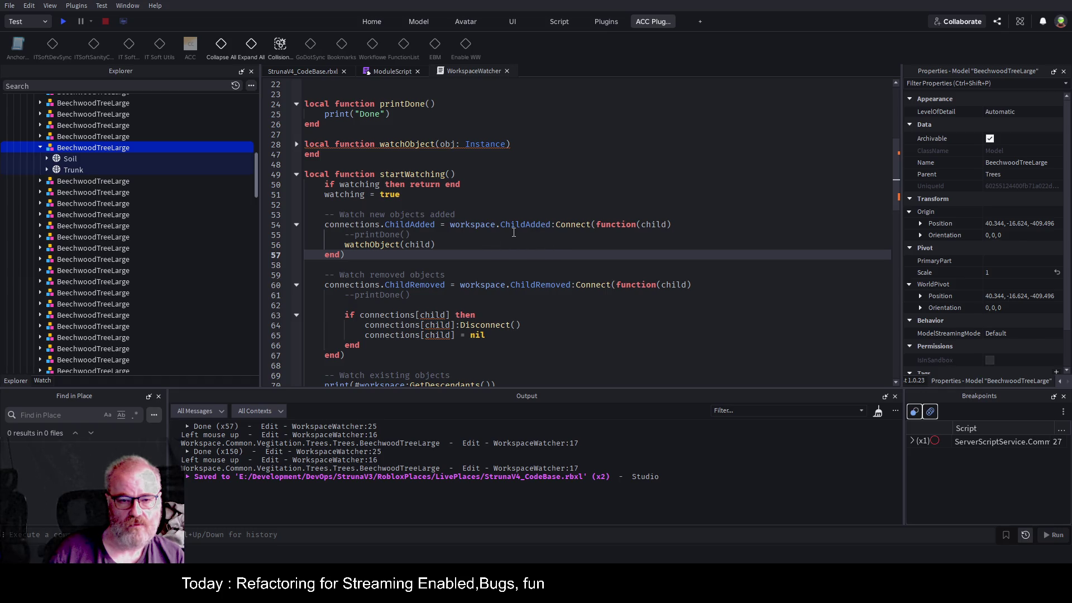
pyautogui.scroll(-2, 514, 235)
pyautogui.scroll(-2, 514, 236)
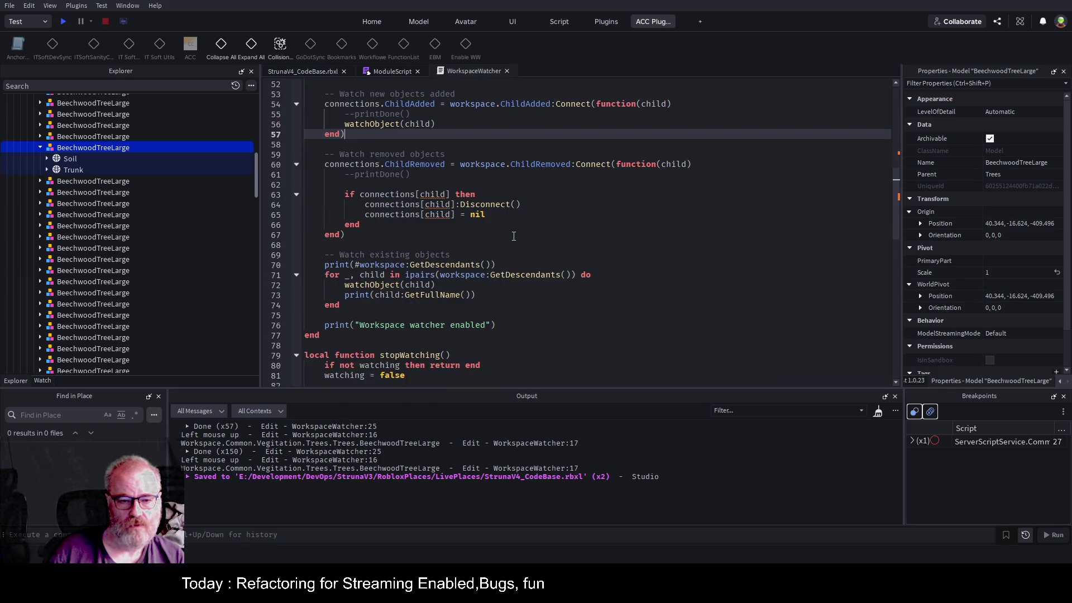
# - Comment out the descendant-count print on line 70 and full-name print on line 73, saving each
pyautogui.click(479, 265)
pyautogui.press('Home')
pyautogui.write('--')
pyautogui.hotkey('ctrl', 's')
pyautogui.click(479, 297)
pyautogui.press('Home')
pyautogui.write('--')
pyautogui.hotkey('ctrl', 's')
# - Read down through the stopWatching code and save the script
pyautogui.click(487, 235)
pyautogui.scroll(-2, 487, 237)
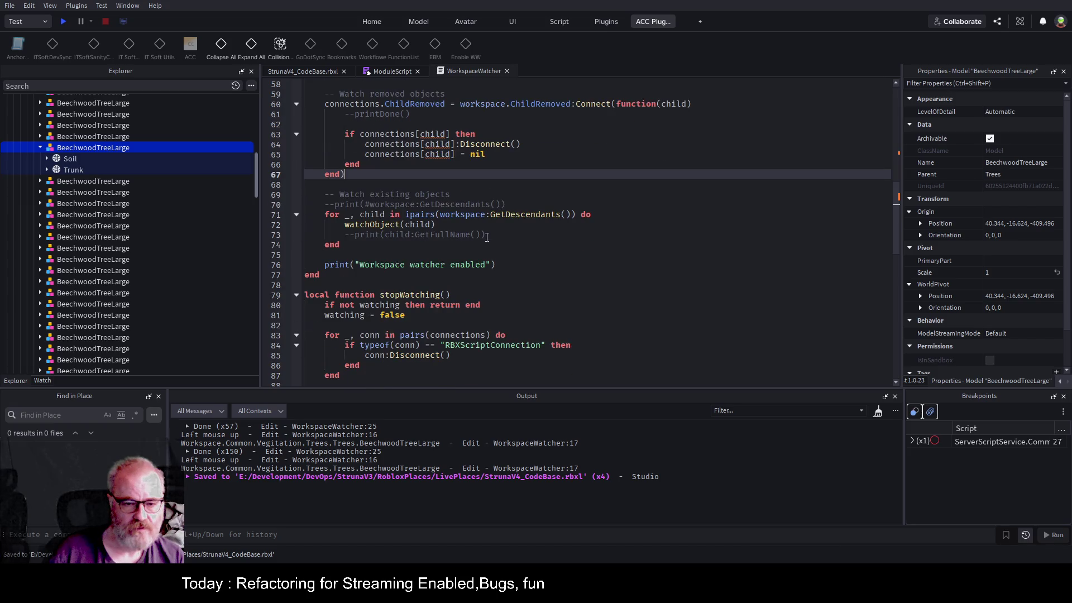
pyautogui.click(563, 269)
pyautogui.scroll(-3, 564, 267)
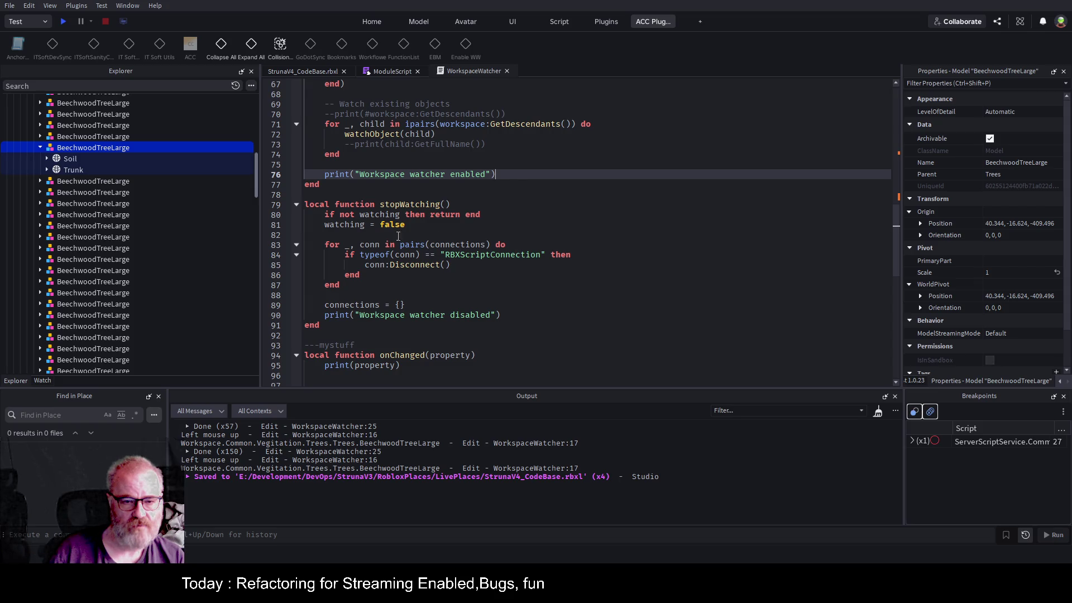
pyautogui.click(618, 284)
pyautogui.hotkey('ctrl', 's')
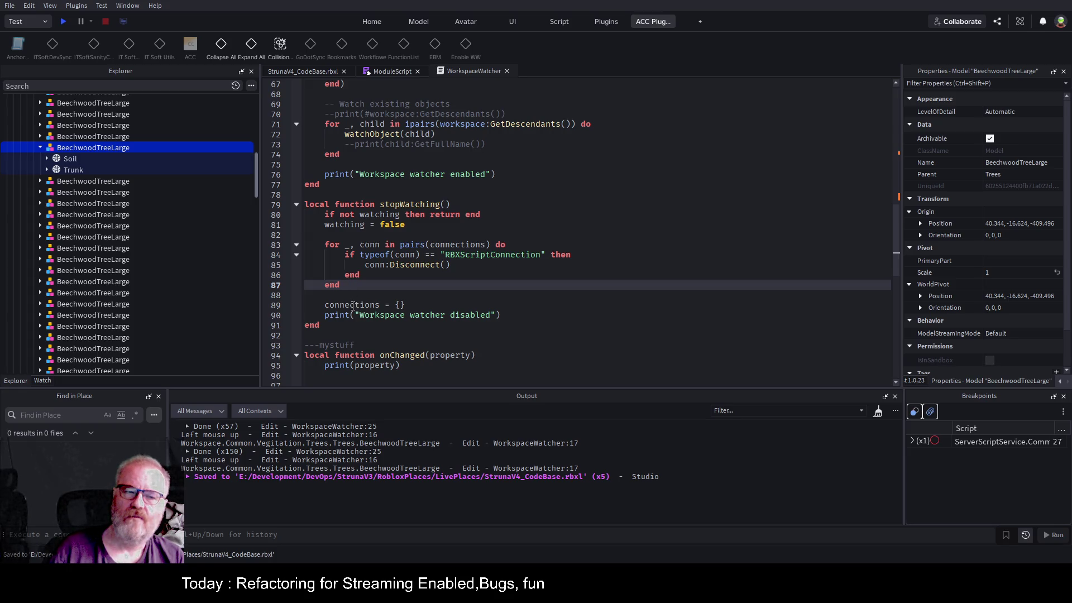
pyautogui.doubleClick(356, 305)
pyautogui.click(635, 288)
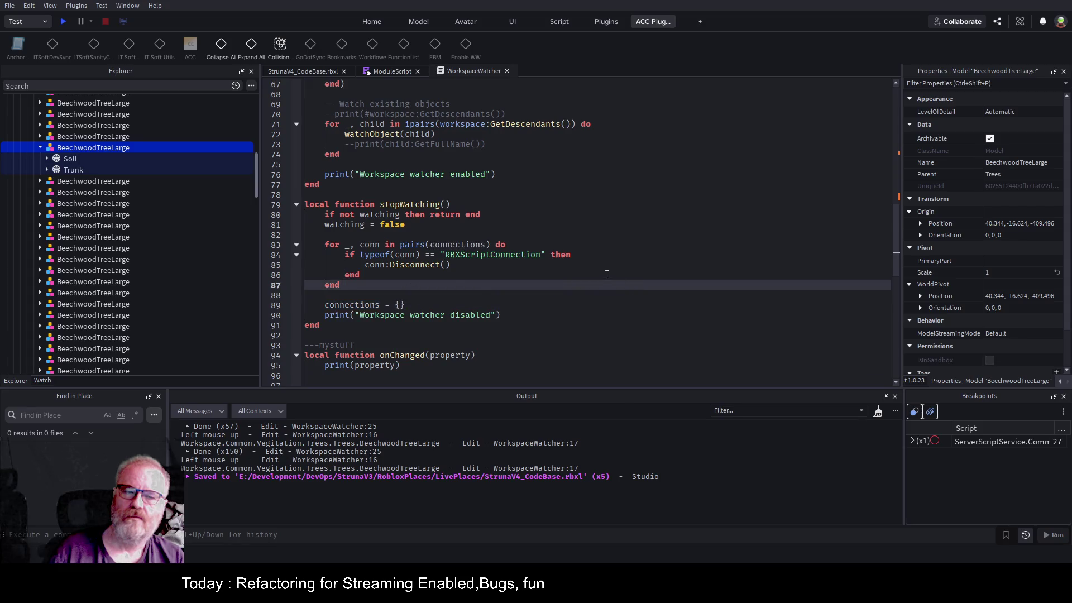
pyautogui.scroll(-2, 606, 274)
pyautogui.hotkey('ctrl', 's')
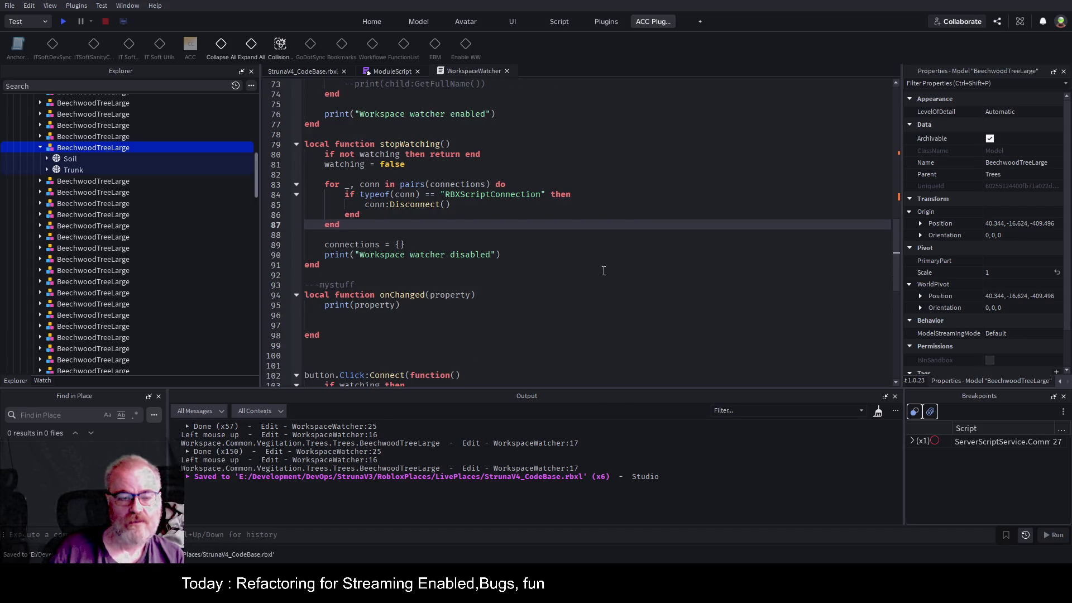
# - Delete the ---mystuff onChanged function block and its leftover blank lines
pyautogui.click(536, 285)
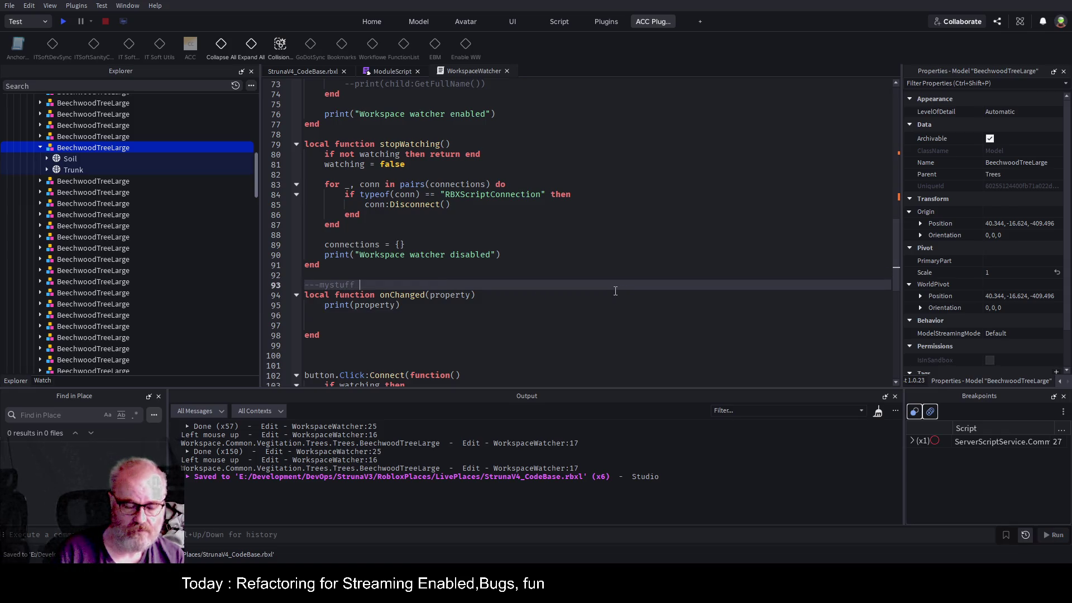
pyautogui.press('Home')
pyautogui.hotkey('shift', 'Down')
pyautogui.hotkey('shift', 'Down')
pyautogui.hotkey('shift', 'Down')
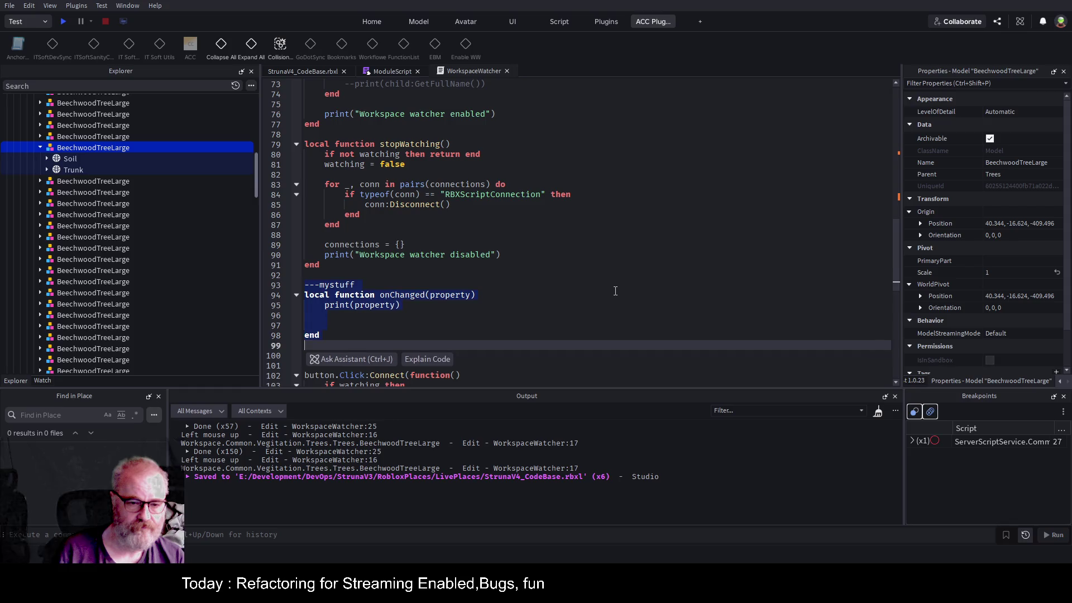
pyautogui.press('Delete')
pyautogui.press('Delete')
pyautogui.press('Delete')
pyautogui.press('BackSpace')
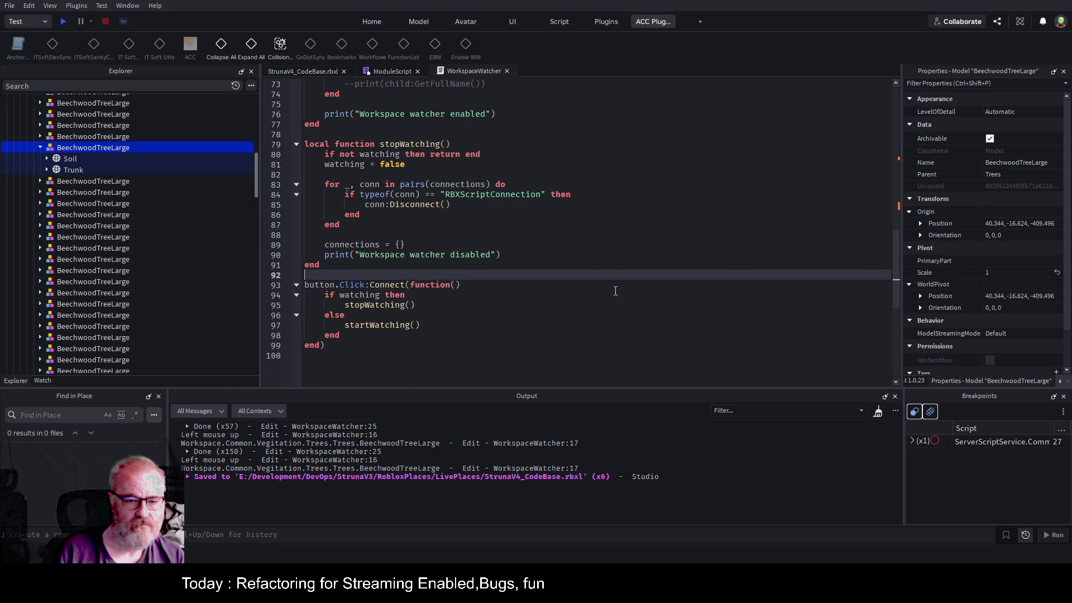
# - Save, re-save WorkspaceWatcher as a Local Plugin to reload it, and show StrunaV4_CodeBase
pyautogui.hotkey('ctrl', 's')
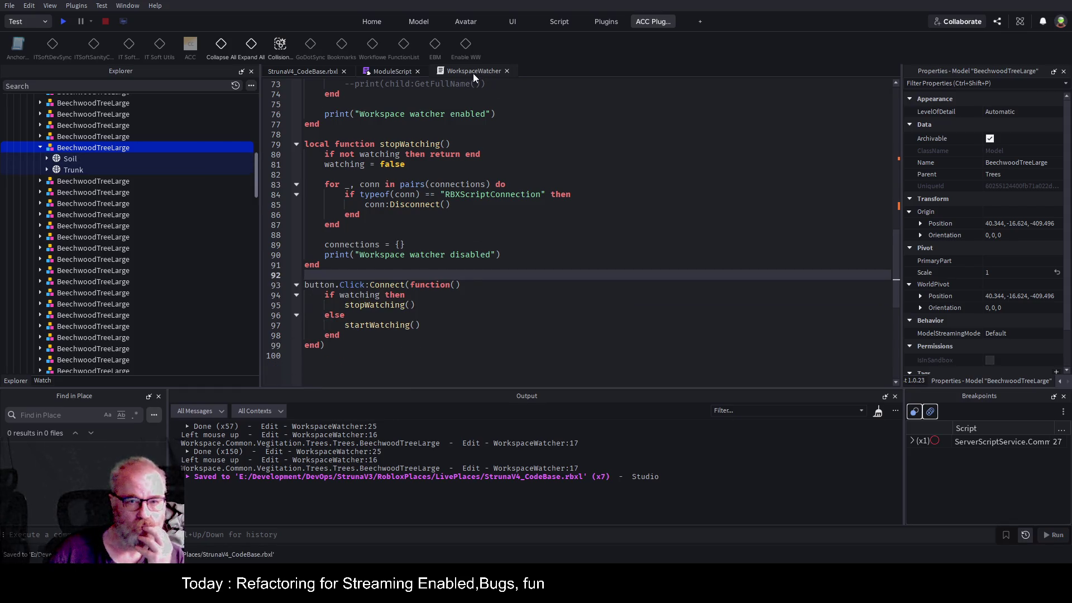
pyautogui.press('Up')
pyautogui.press('Up')
pyautogui.press('Up')
pyautogui.press('End')
pyautogui.hotkey('shift', 'Up')
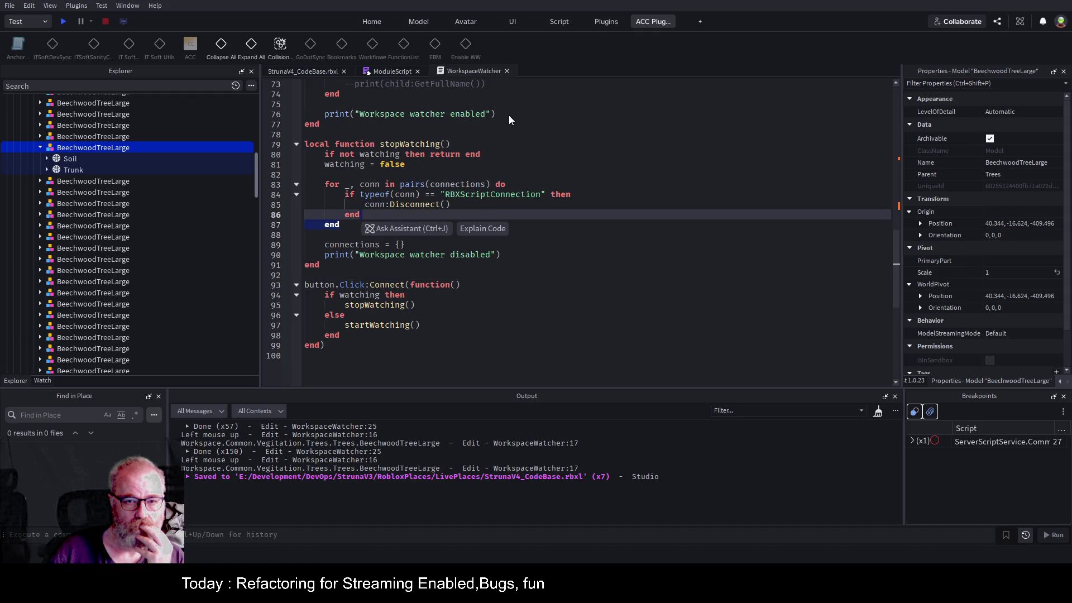
pyautogui.click(474, 71)
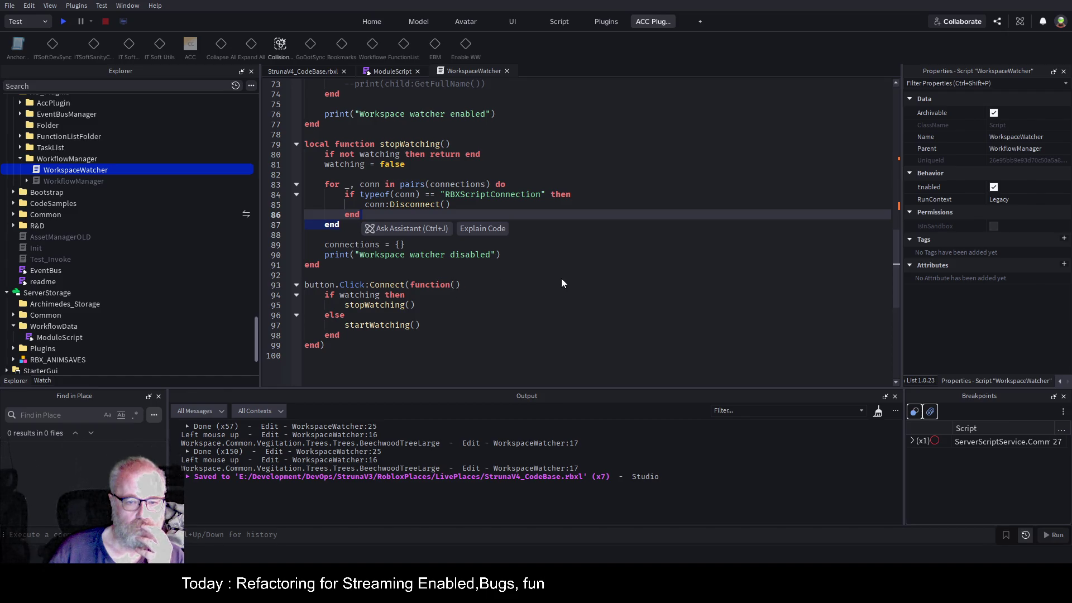
pyautogui.hotkey('ctrl', 'shift', 's')
pyautogui.click(321, 72)
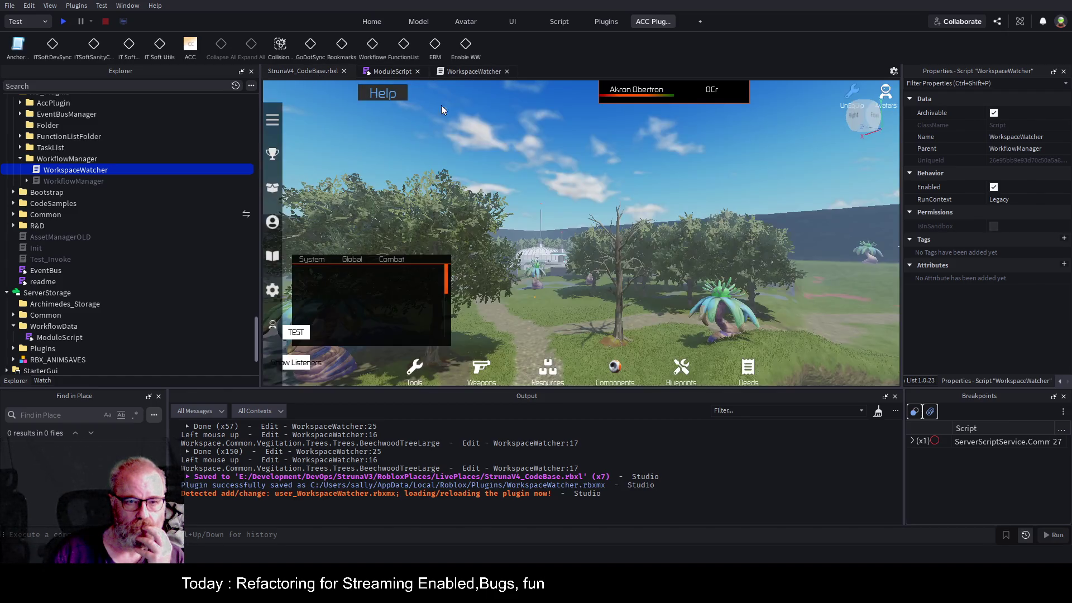
# - Drag a BeechwoodTreeLarge tree's red and blue handles to 70.646, -16.624, -376.595, then its Trunk
pyautogui.click(622, 284)
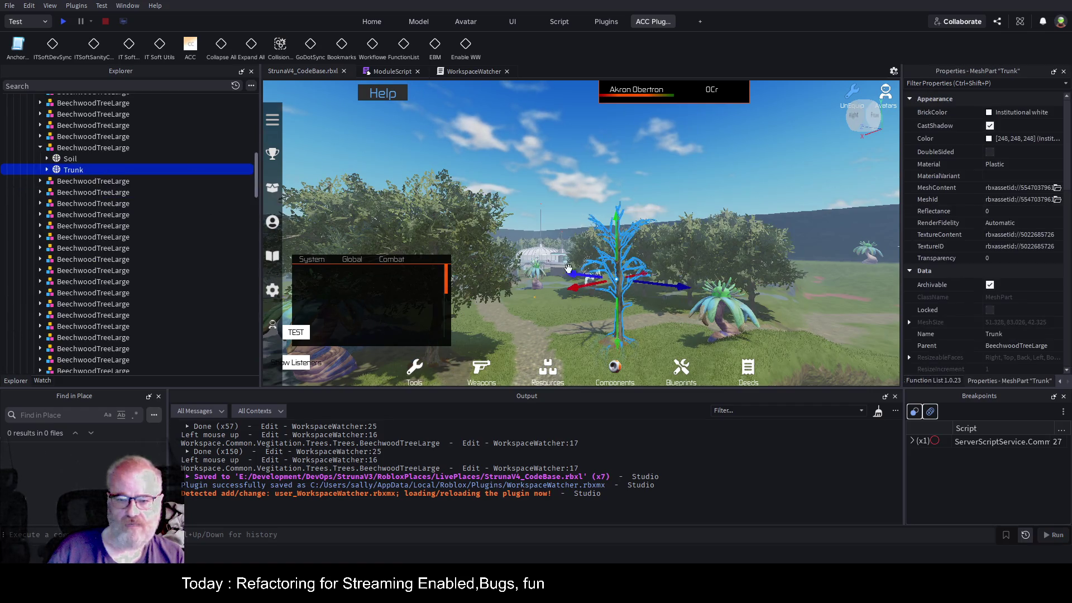
pyautogui.moveTo(612, 338); pyautogui.dragTo(577, 355)
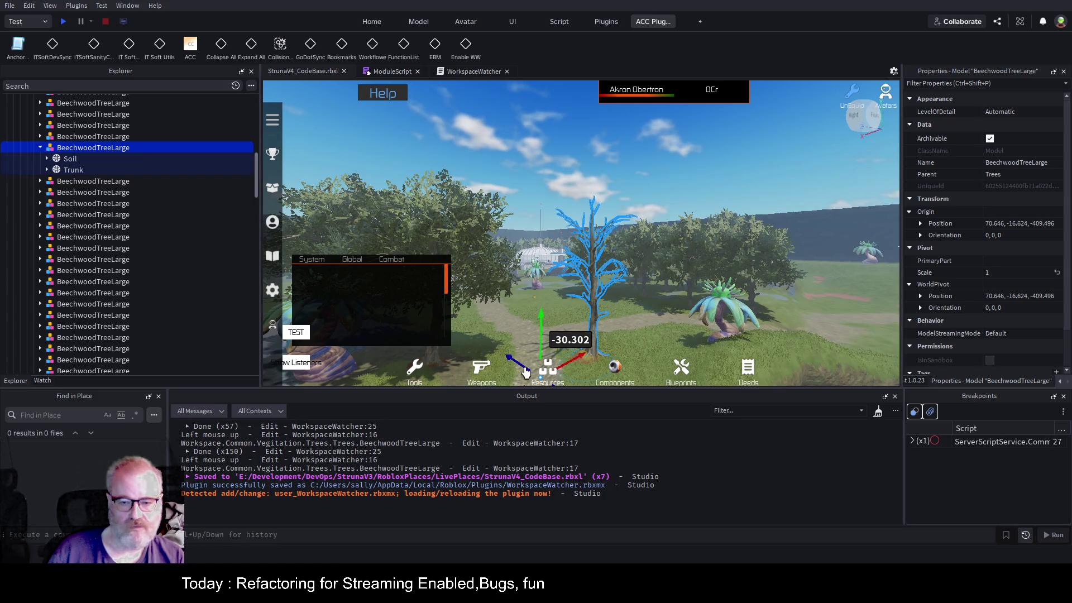
pyautogui.moveTo(513, 364); pyautogui.dragTo(493, 330)
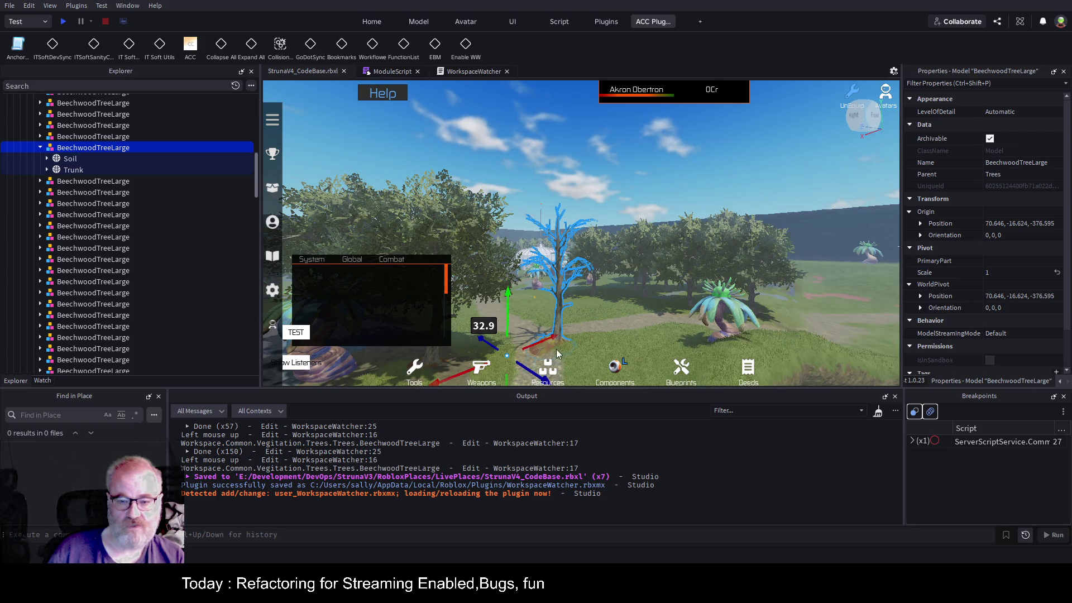
pyautogui.moveTo(558, 329); pyautogui.dragTo(617, 343)
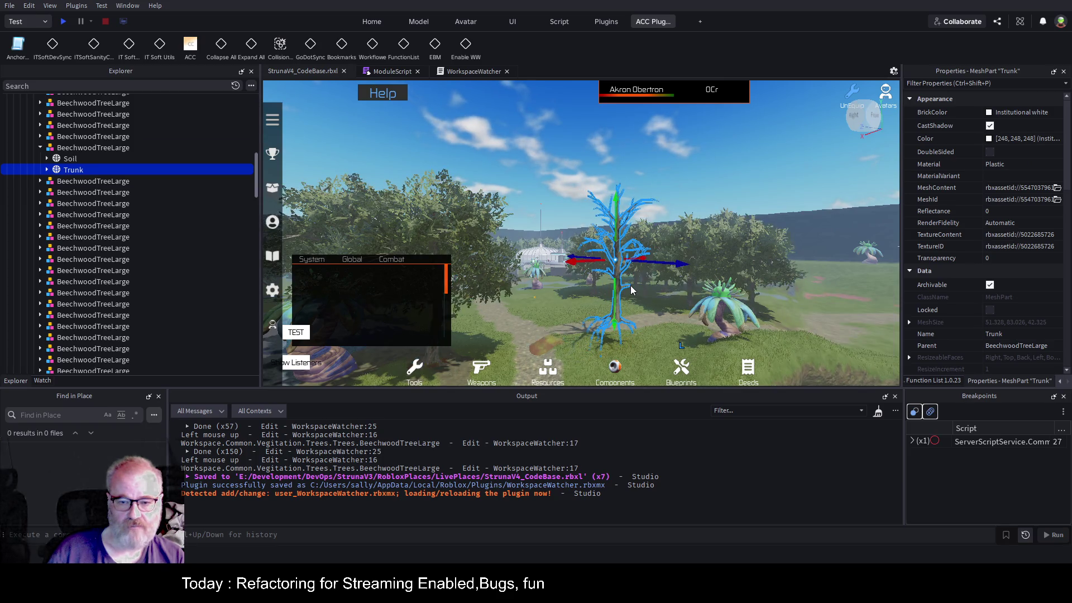
pyautogui.click(475, 71)
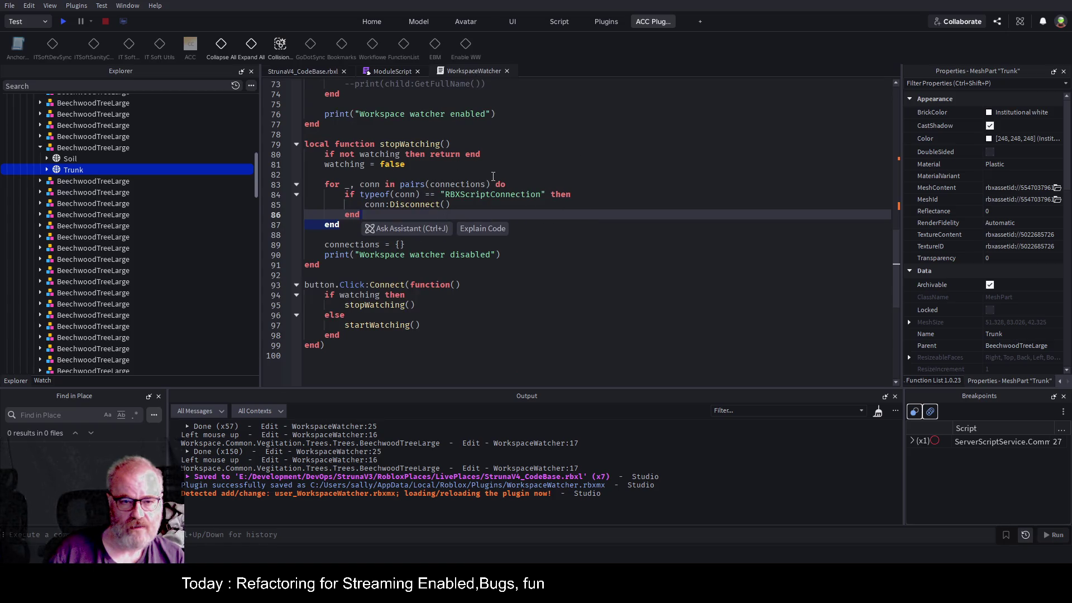
# - Check the Left mouse up print on line 16, then return to the StrunaV4_CodeBase viewport
pyautogui.scroll(5, 493, 176)
pyautogui.scroll(17, 494, 176)
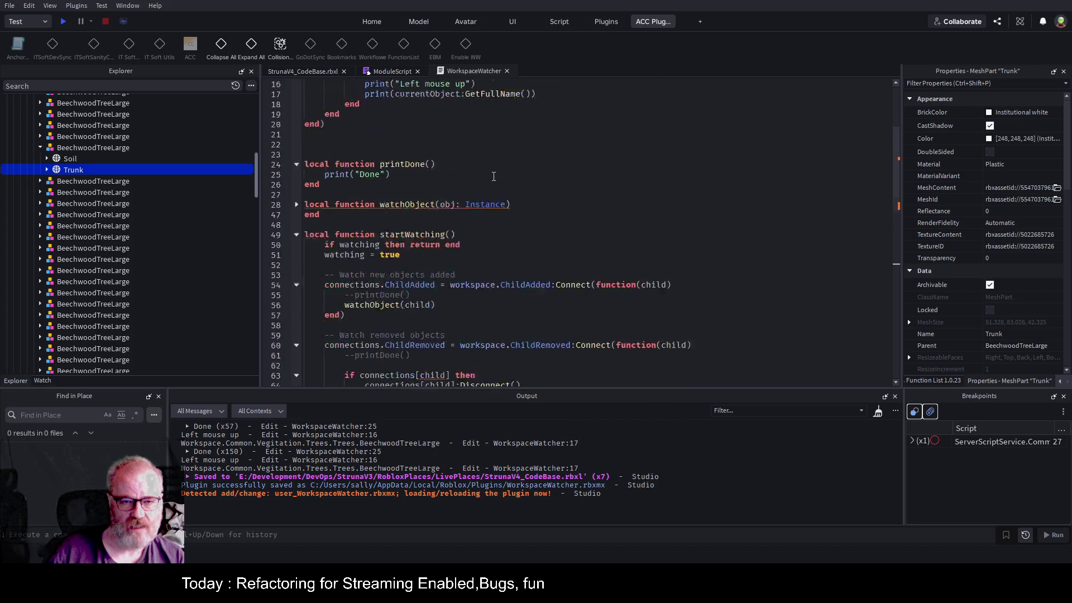
pyautogui.doubleClick(439, 174)
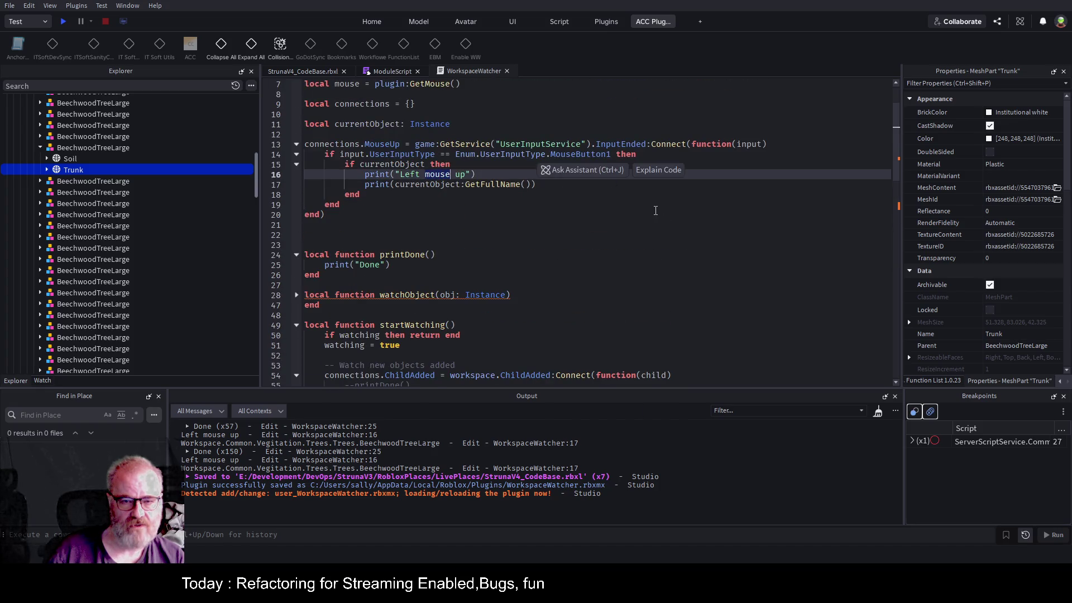
pyautogui.click(544, 241)
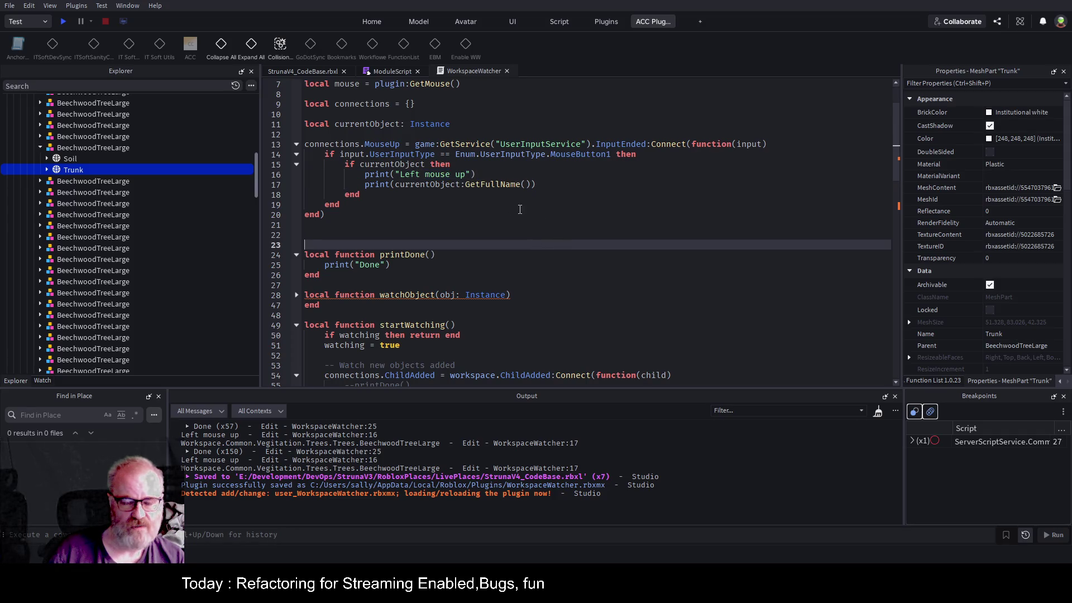
pyautogui.click(307, 72)
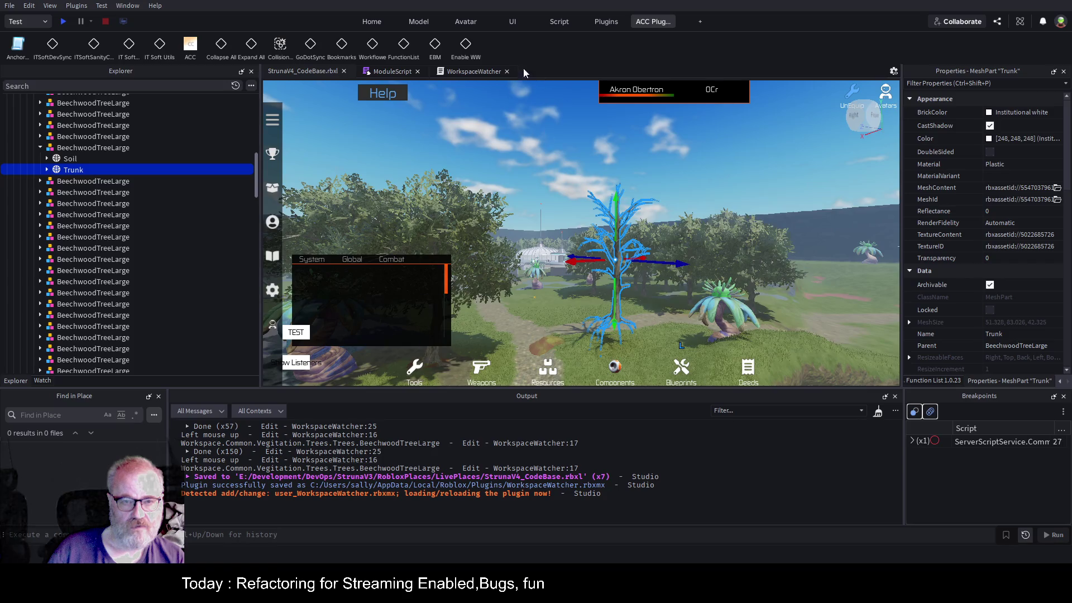
# - Toggle Enable WW off, clear the Output log, and turn the watcher back on
pyautogui.click(466, 46)
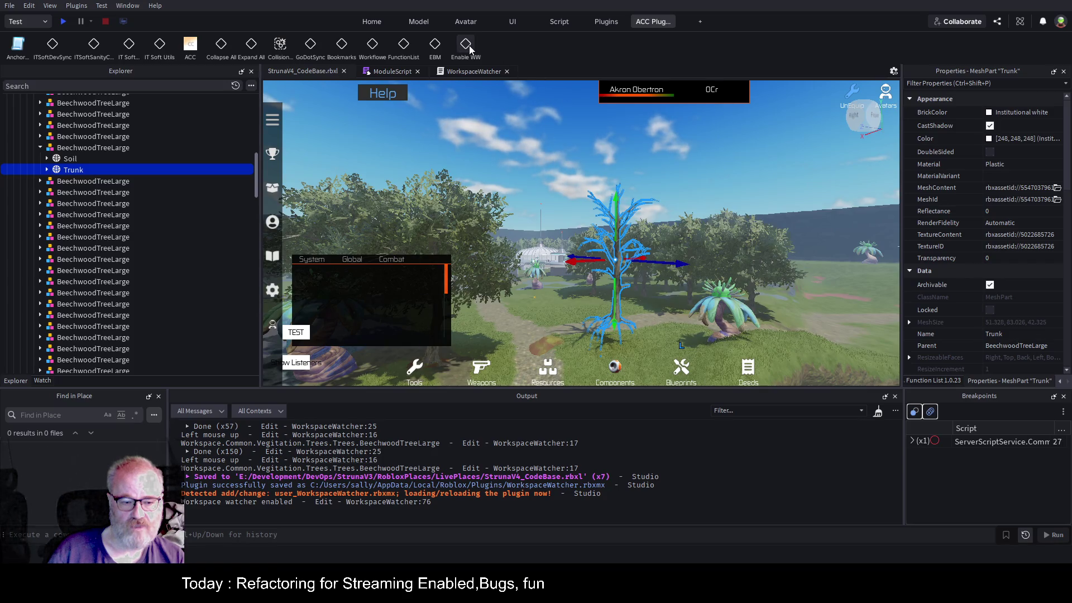
pyautogui.click(469, 48)
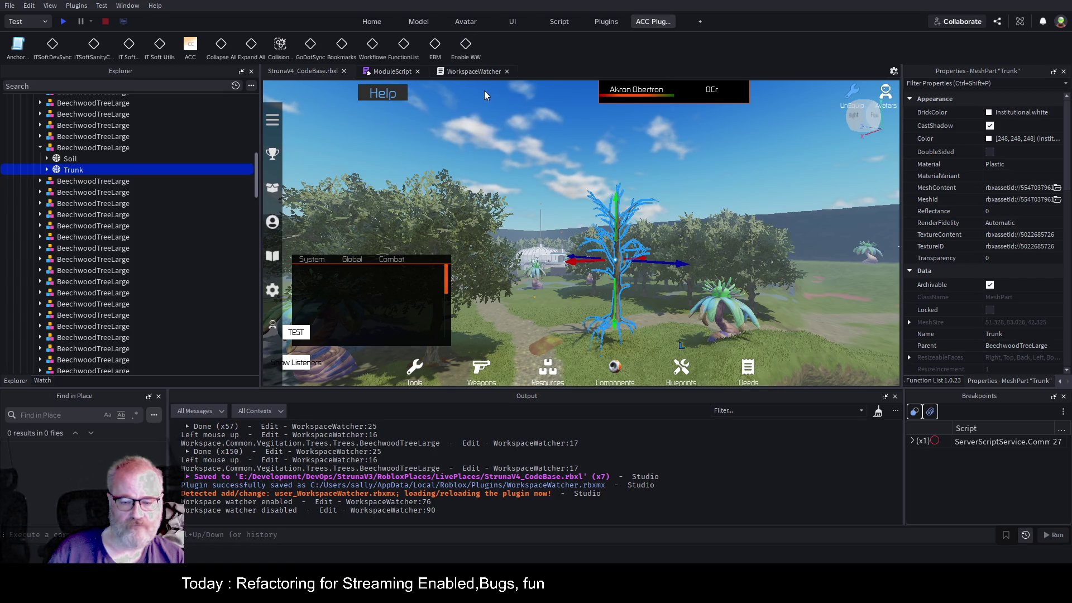
pyautogui.click(878, 411)
pyautogui.click(466, 46)
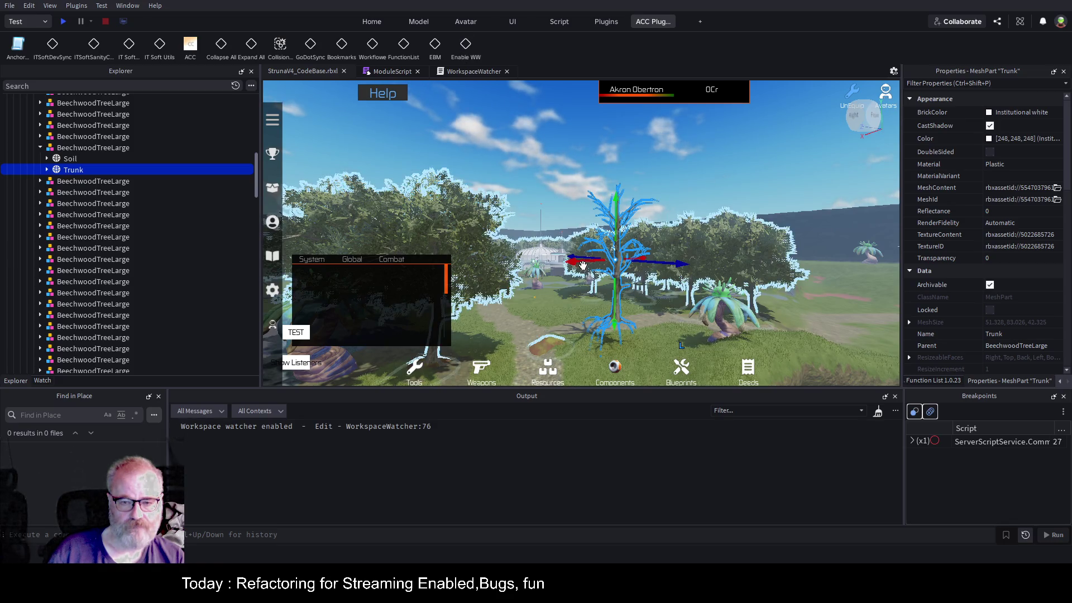
# - Slide the Trunk and BeechwoodTreeLarge model along X to 20.673, -16.624, -376.595
pyautogui.moveTo(580, 261); pyautogui.dragTo(526, 274)
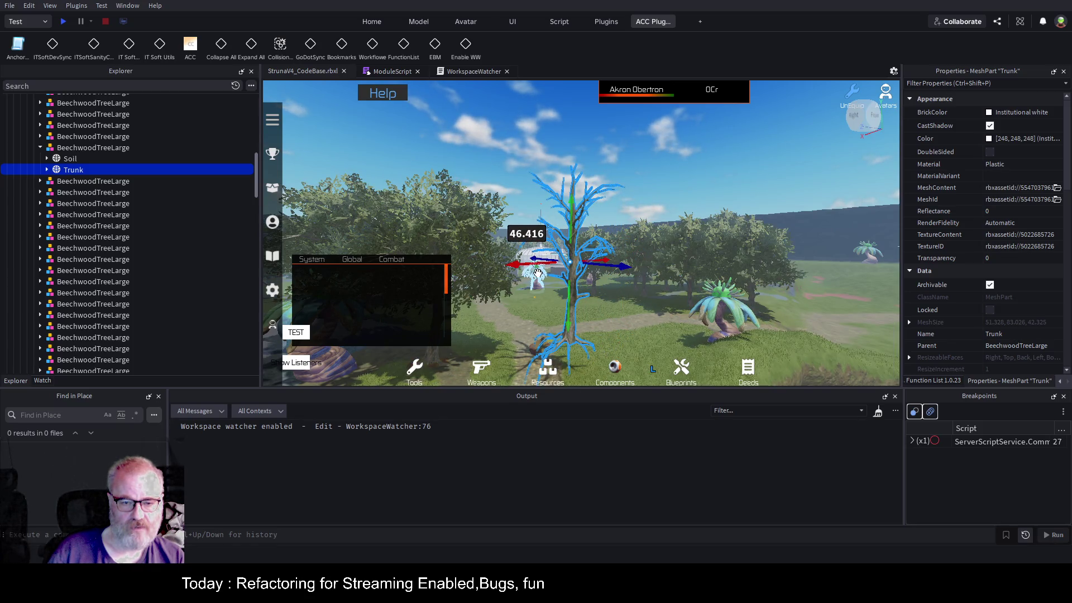
pyautogui.click(81, 149)
pyautogui.moveTo(533, 329)
pyautogui.mouseDown()
pyautogui.moveTo(549, 342)
pyautogui.moveTo(589, 327)
pyautogui.mouseUp()
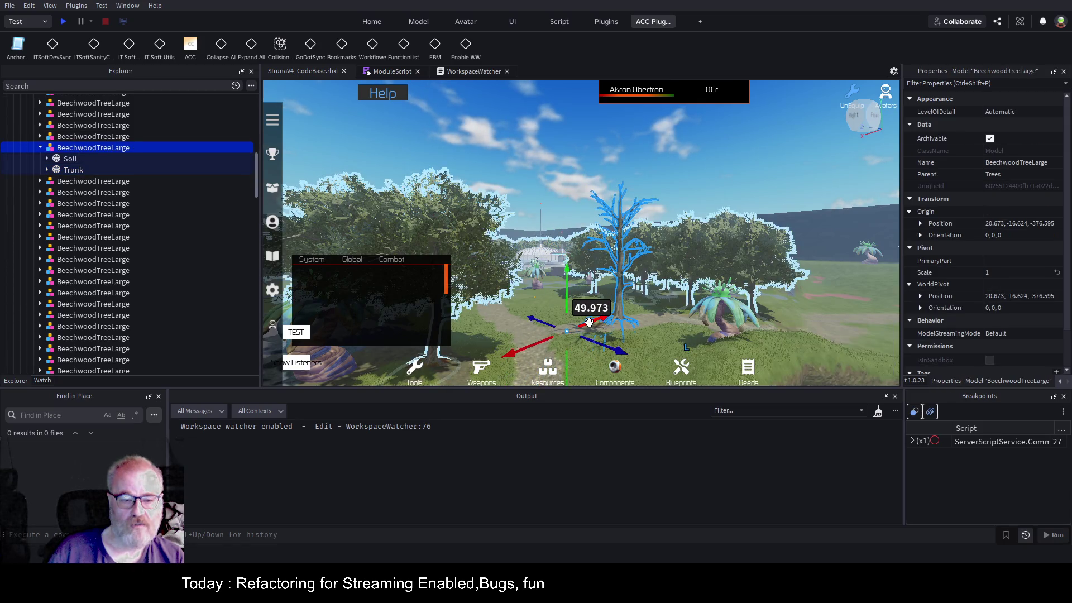
pyautogui.click(478, 69)
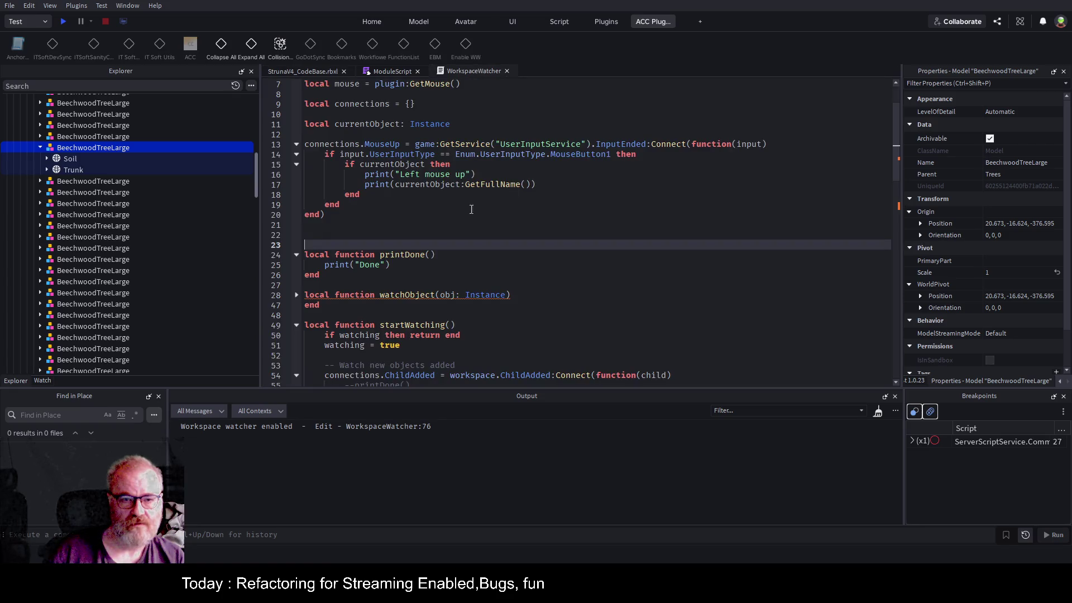
# - Select the word 'mouse' on line 16 and look over the nearby code
pyautogui.doubleClick(436, 176)
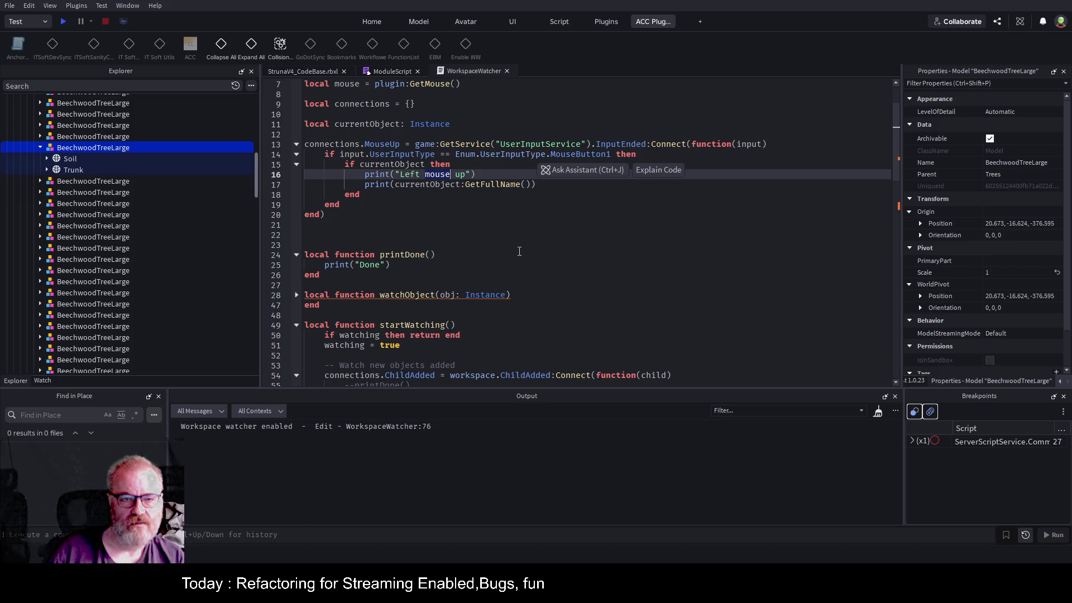
pyautogui.scroll(2, 519, 251)
pyautogui.scroll(-4, 503, 254)
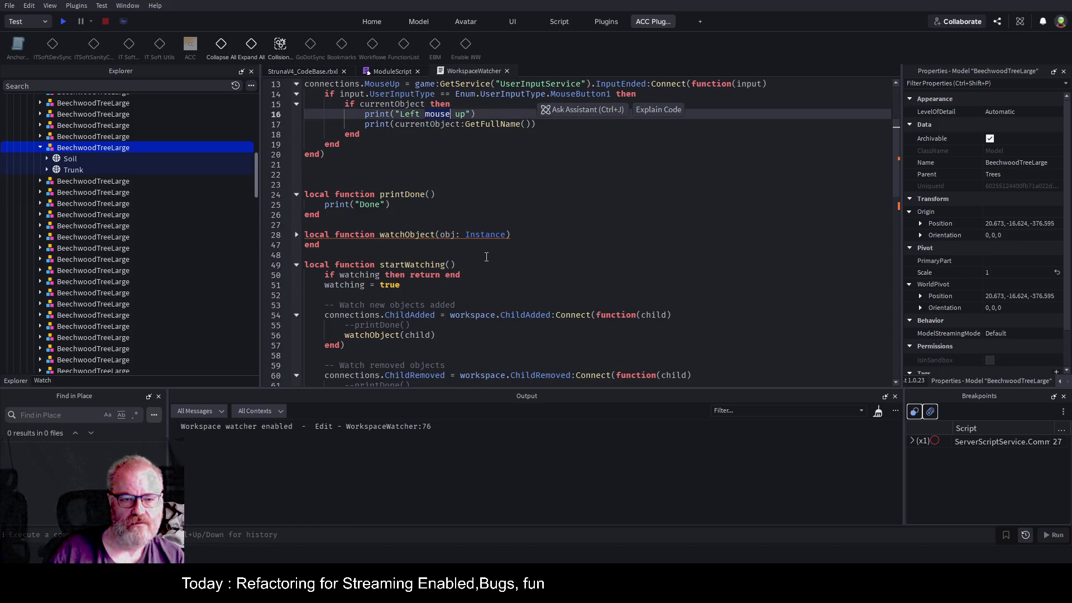
# - Unfold watchObject and read down to the commented-out print on line 73
pyautogui.click(296, 234)
pyautogui.scroll(-4, 450, 209)
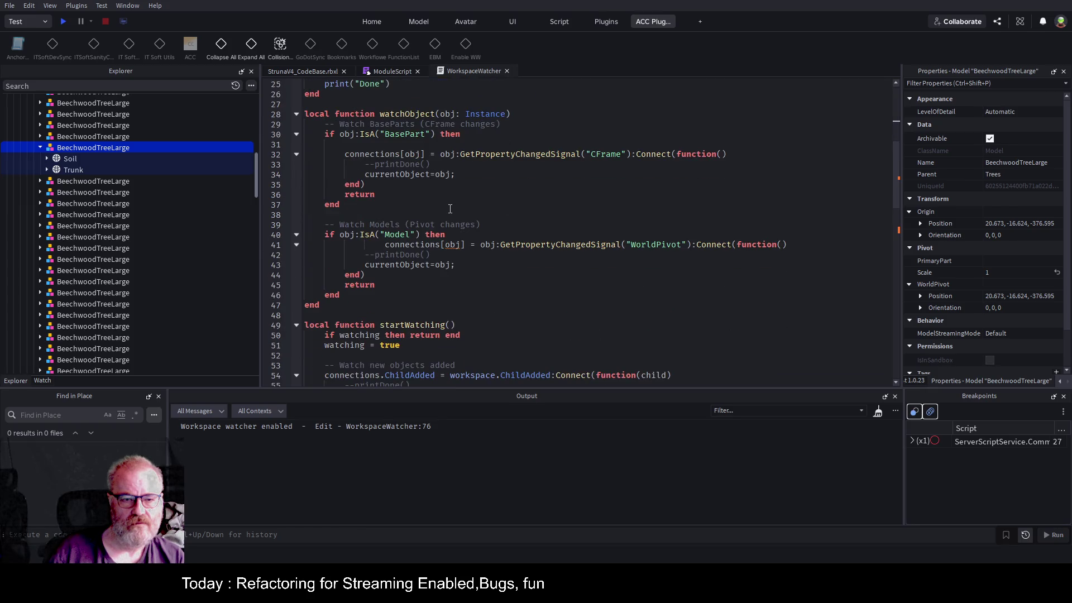
pyautogui.scroll(-3, 450, 209)
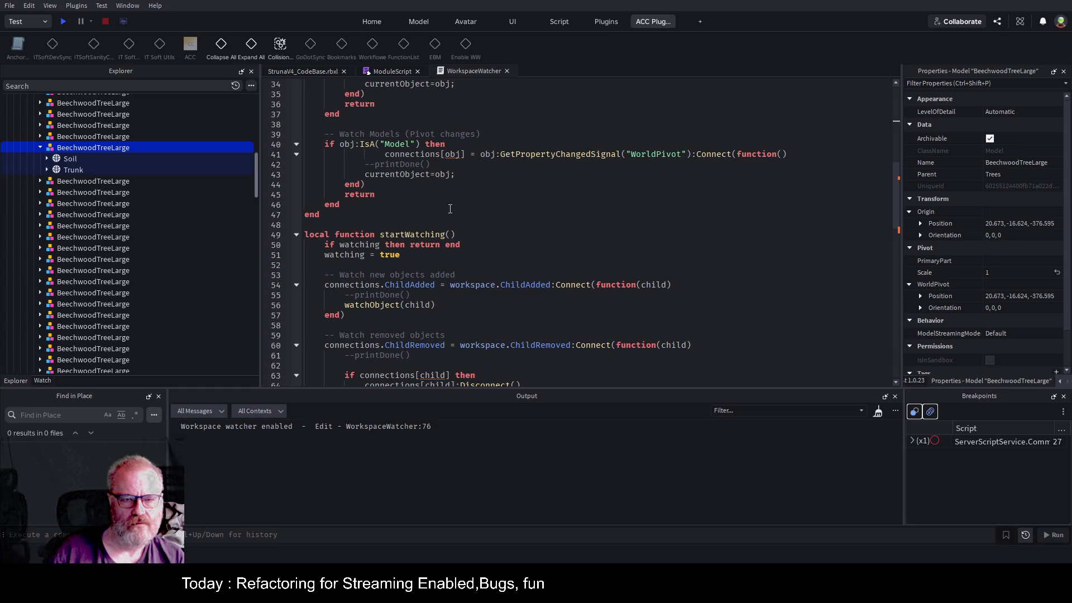
pyautogui.scroll(-9, 450, 209)
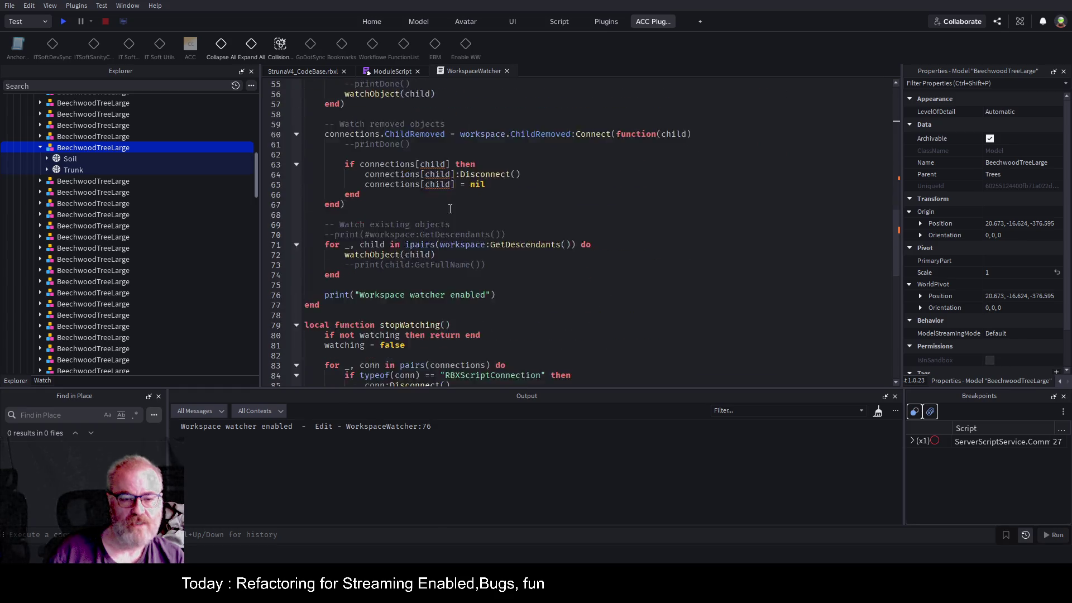
pyautogui.scroll(-3, 450, 209)
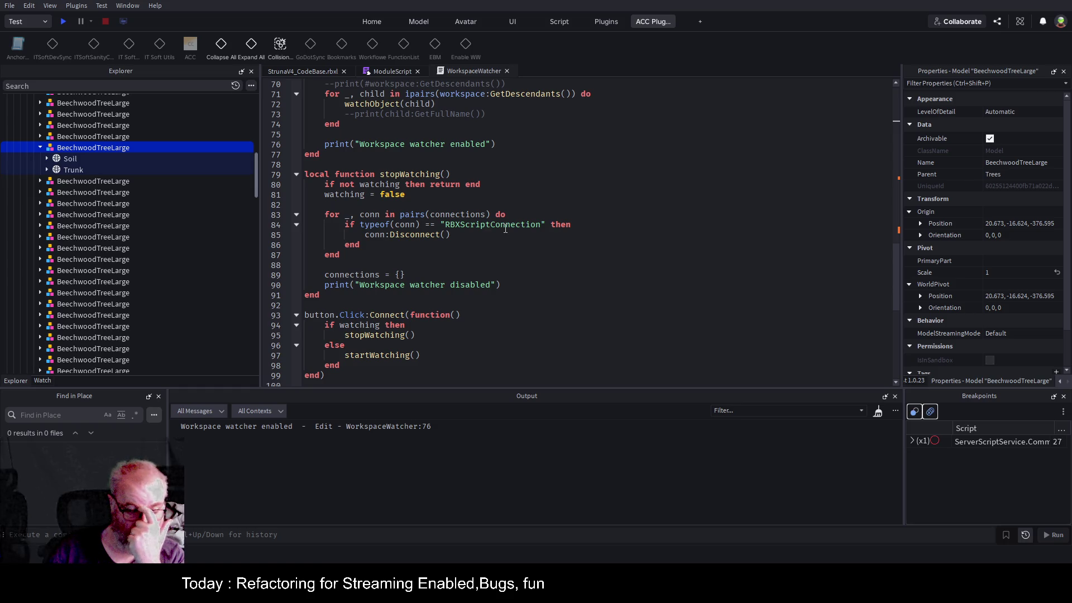
pyautogui.scroll(-2, 505, 228)
pyautogui.scroll(8, 505, 229)
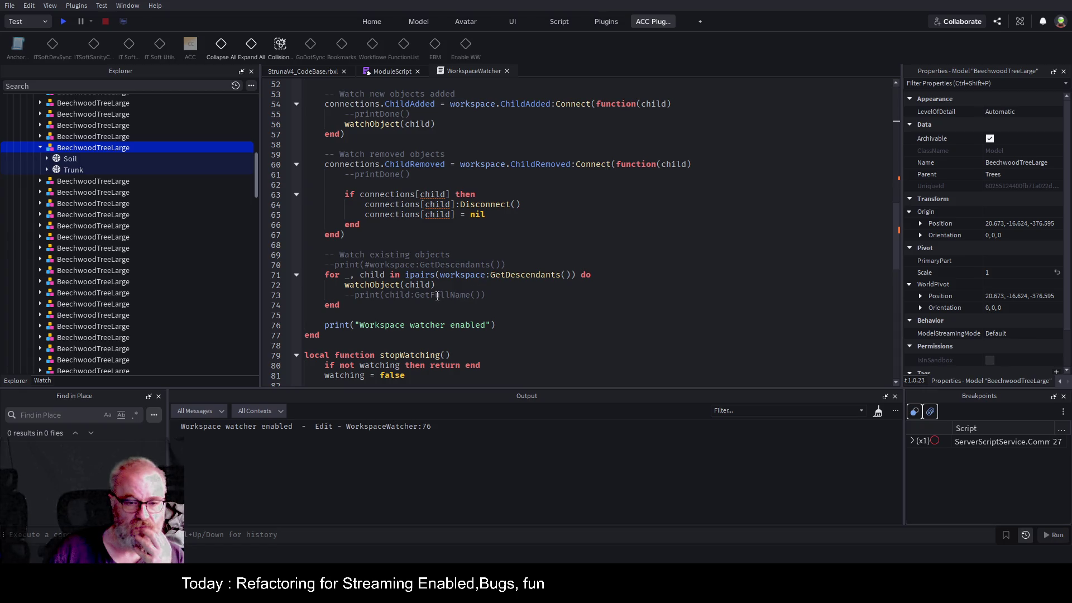
pyautogui.click(404, 255)
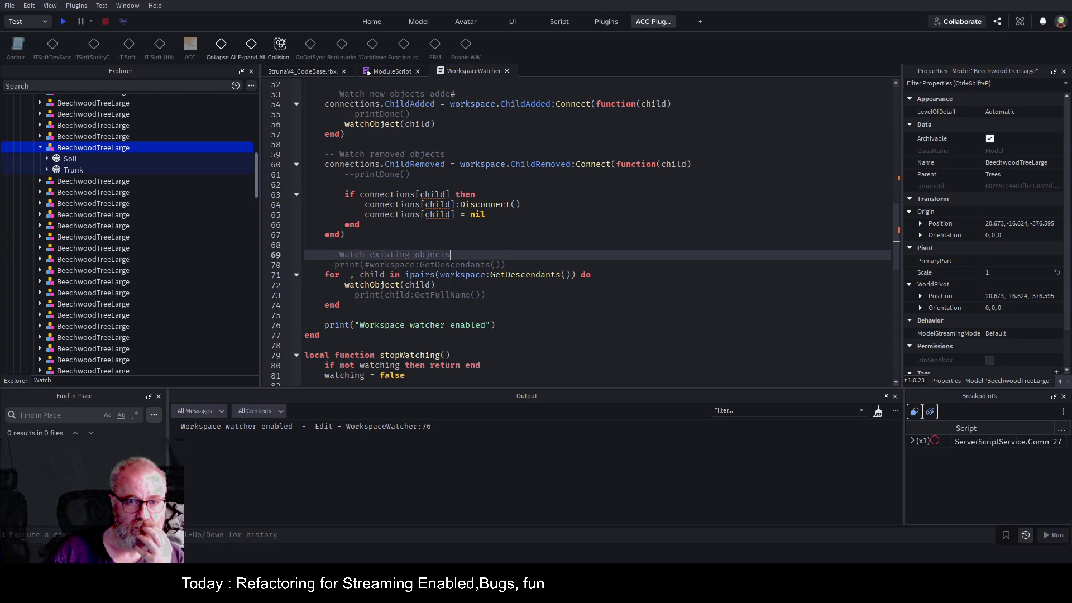
pyautogui.click(354, 295)
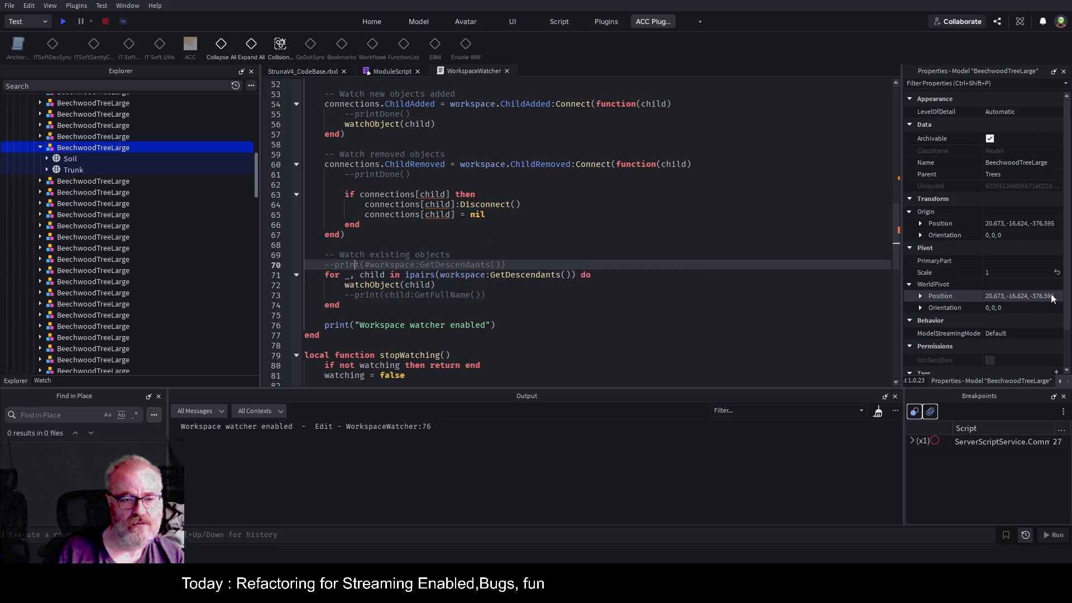
# - Uncomment print(child:GetFullName()) on line 73, save, and clear Output in the place view
pyautogui.press('BackSpace')
pyautogui.press('BackSpace')
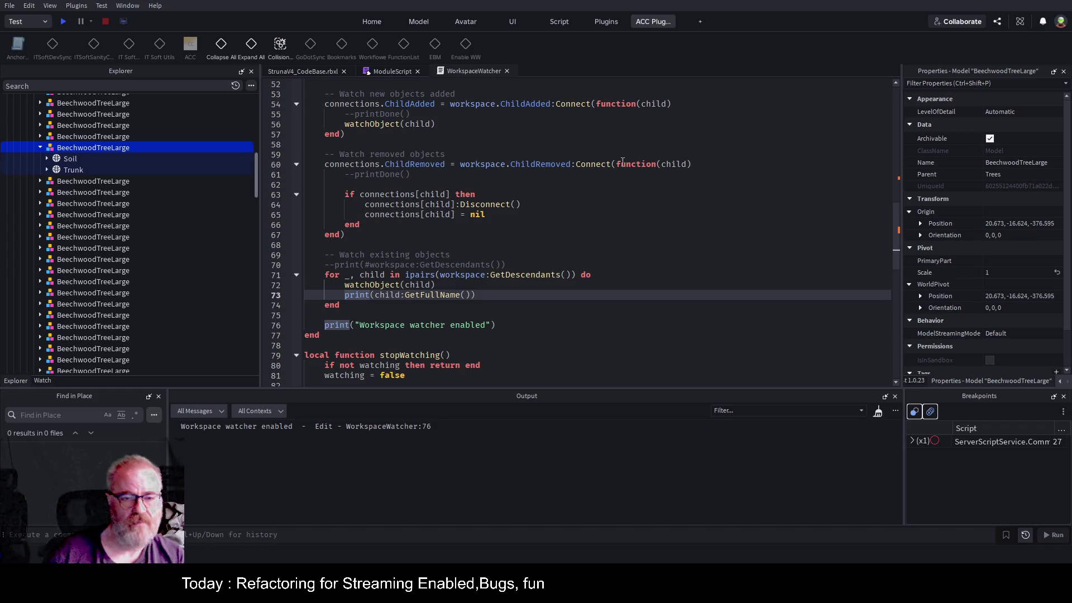
pyautogui.hotkey('ctrl', 's')
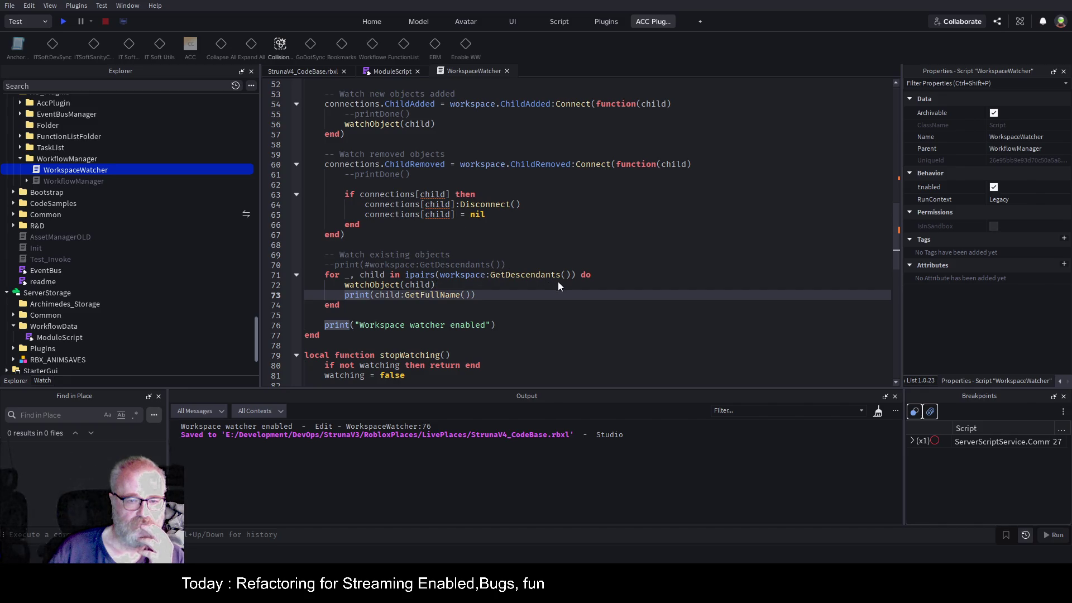
pyautogui.click(337, 71)
pyautogui.click(878, 412)
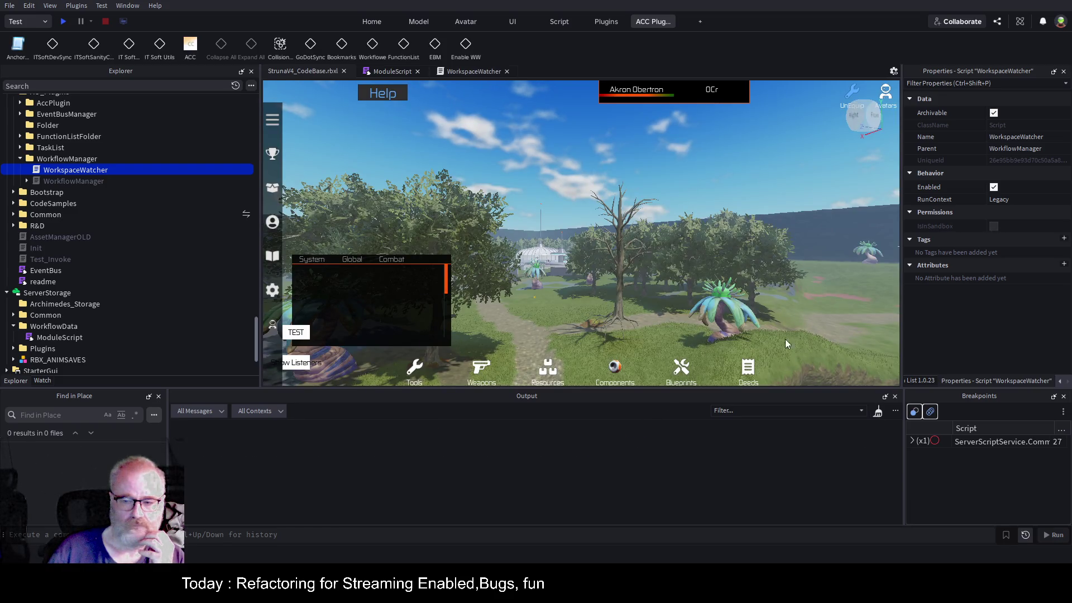
# - Enable the watcher with Enable WW, clear Output, and drag the Soil part left along X
pyautogui.click(466, 45)
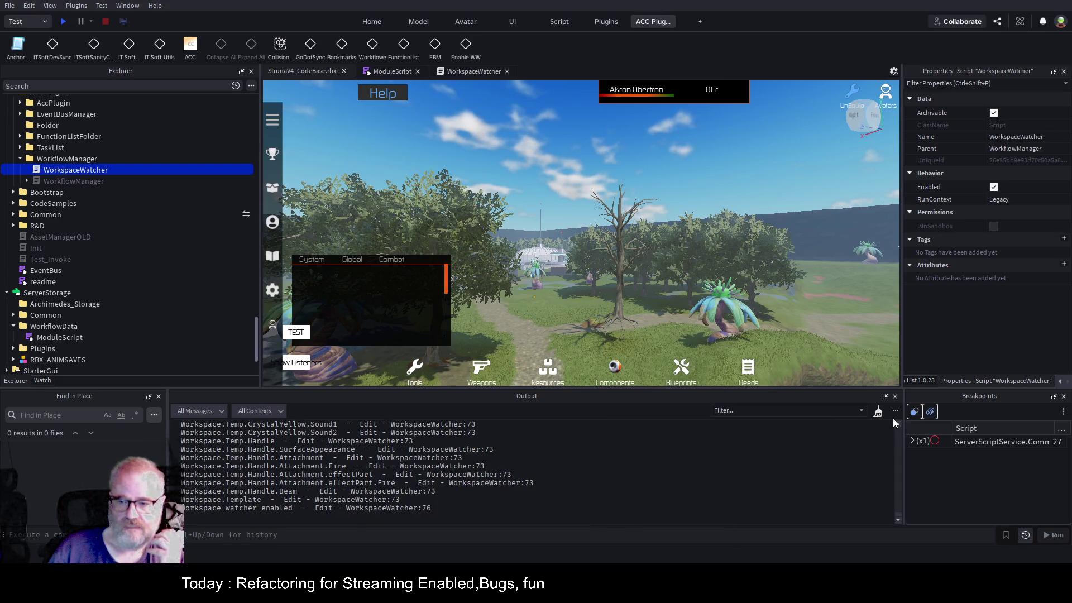
pyautogui.click(874, 416)
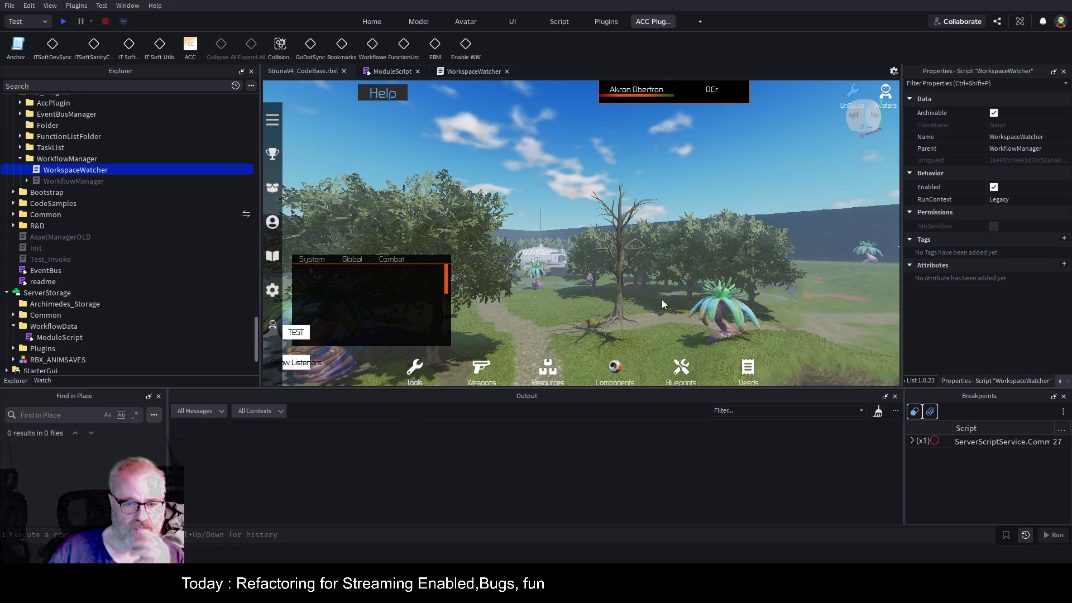
pyautogui.click(611, 302)
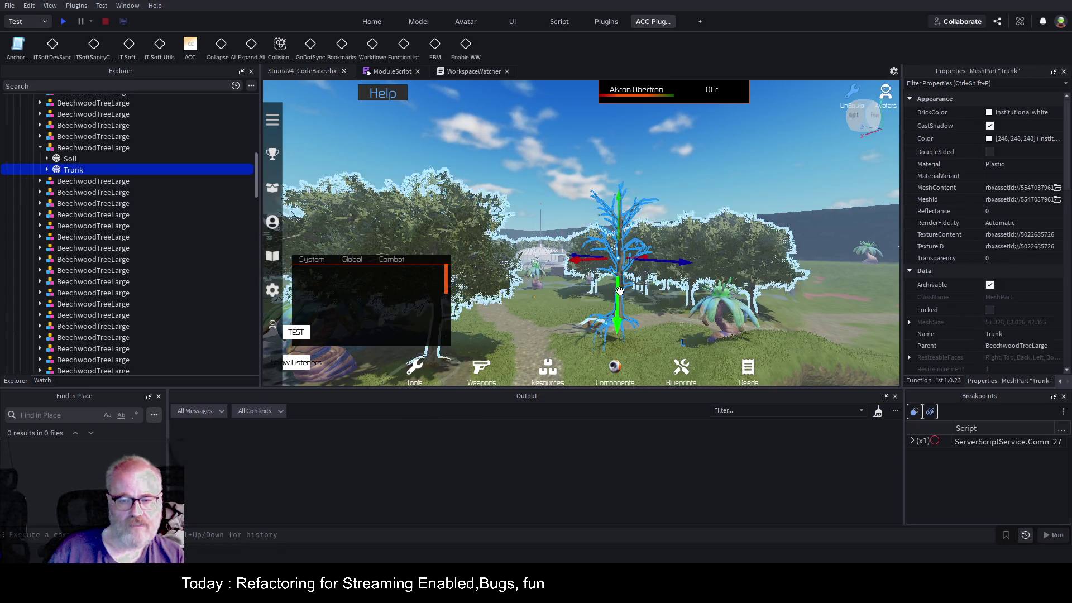
pyautogui.click(63, 160)
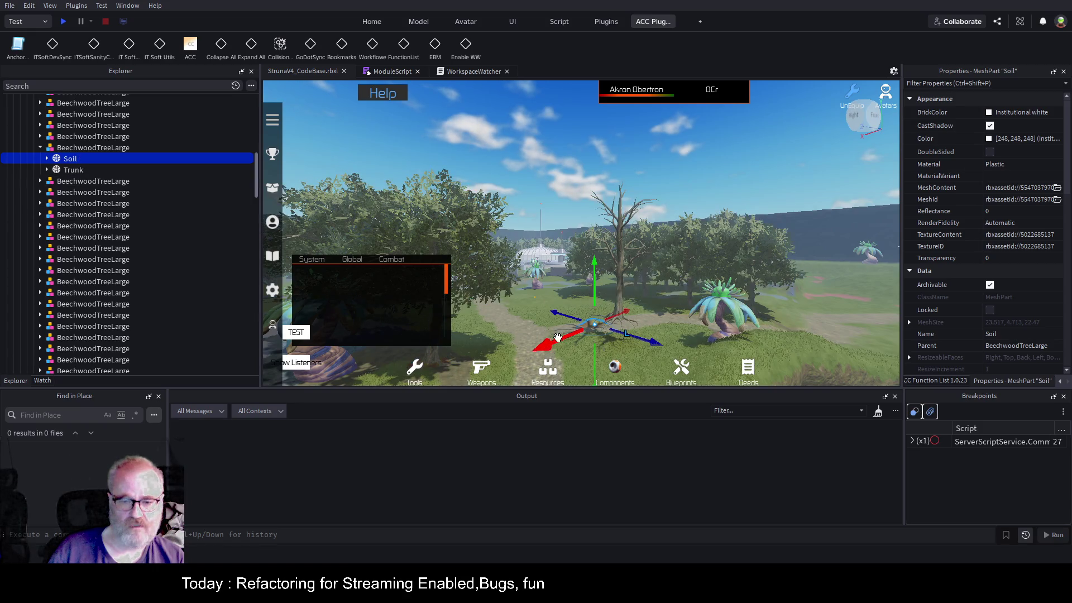
pyautogui.moveTo(560, 339); pyautogui.dragTo(514, 357)
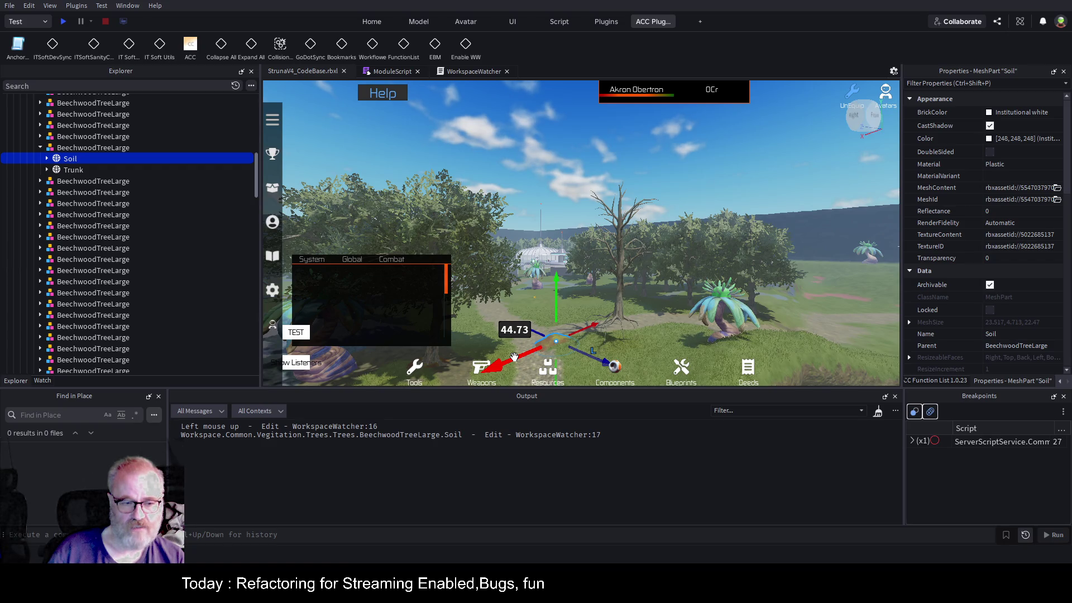
# - Drag the BeechwoodTreeLarge model 29.079 along X to 49.752, -16.624, -376.595, then return to WorkspaceWatcher
pyautogui.click(117, 148)
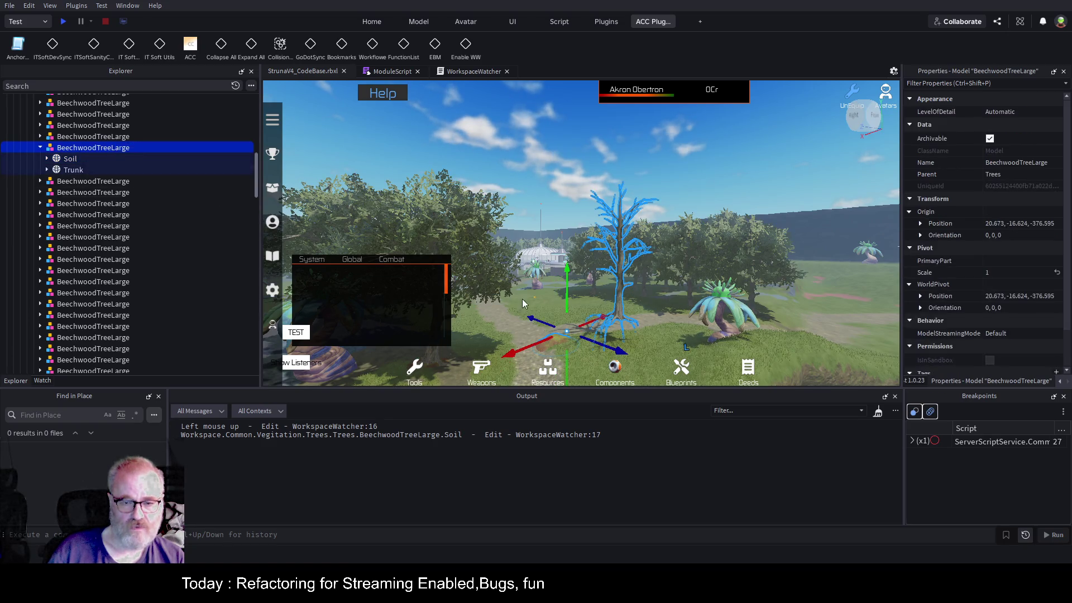
pyautogui.moveTo(510, 353); pyautogui.dragTo(498, 363)
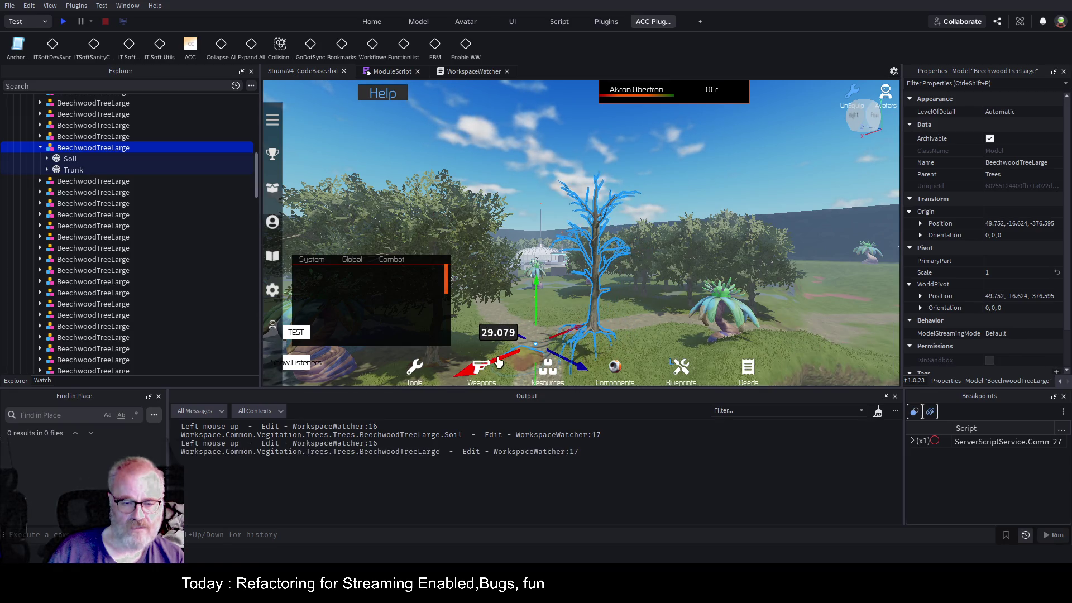
pyautogui.click(472, 72)
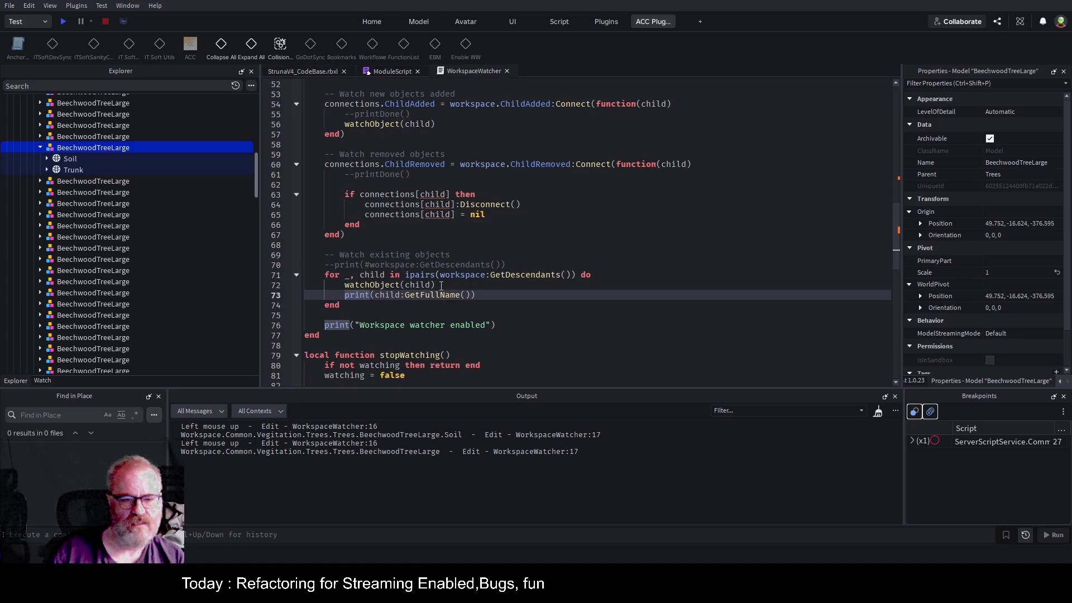
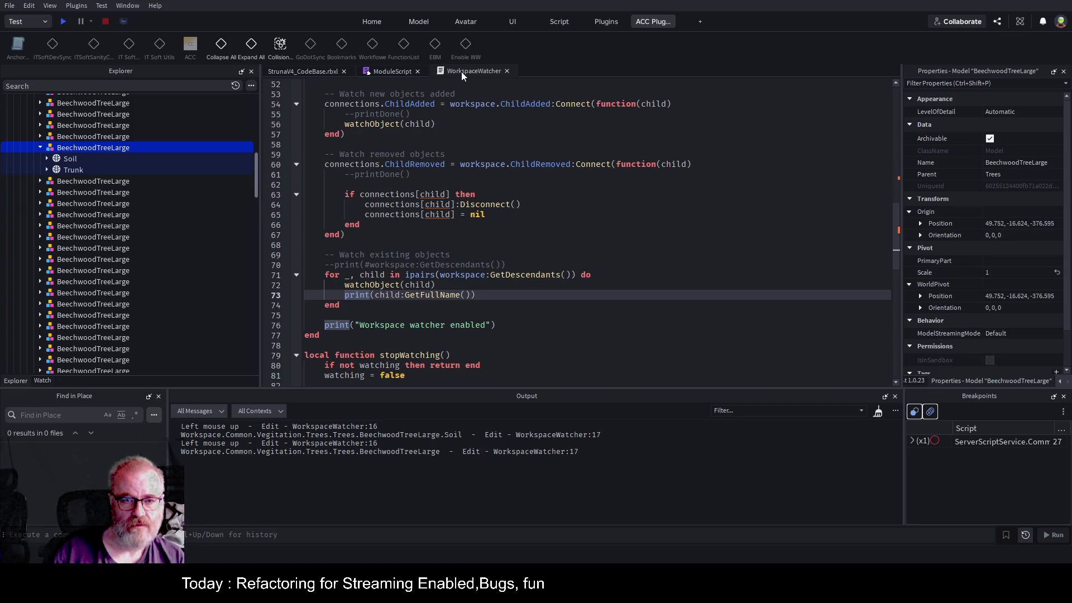
pyautogui.click(390, 72)
pyautogui.click(571, 186)
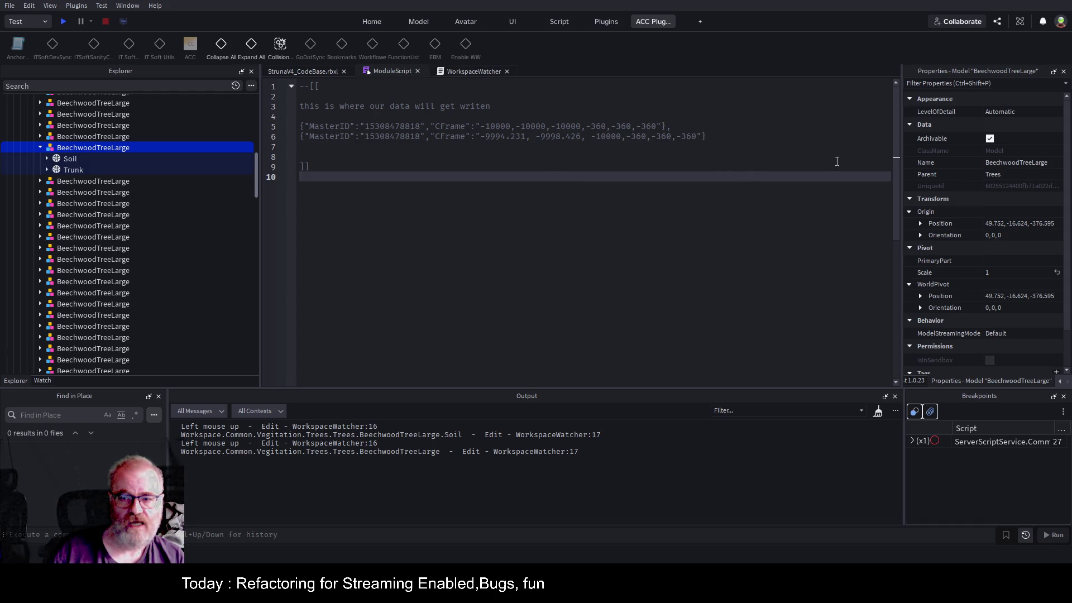
pyautogui.moveTo(725, 139); pyautogui.dragTo(280, 129)
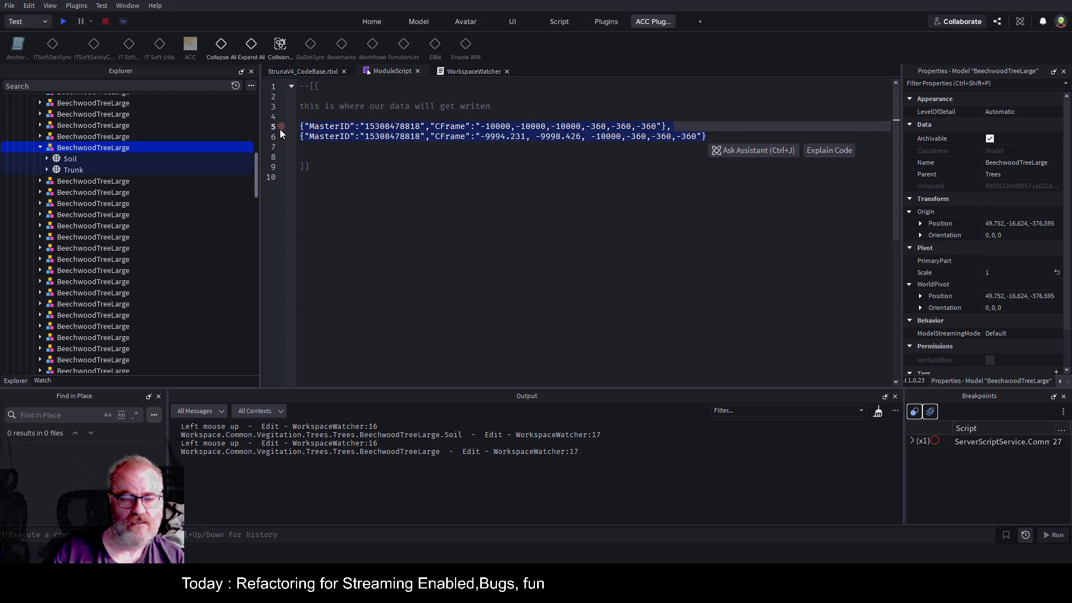
pyautogui.click(538, 110)
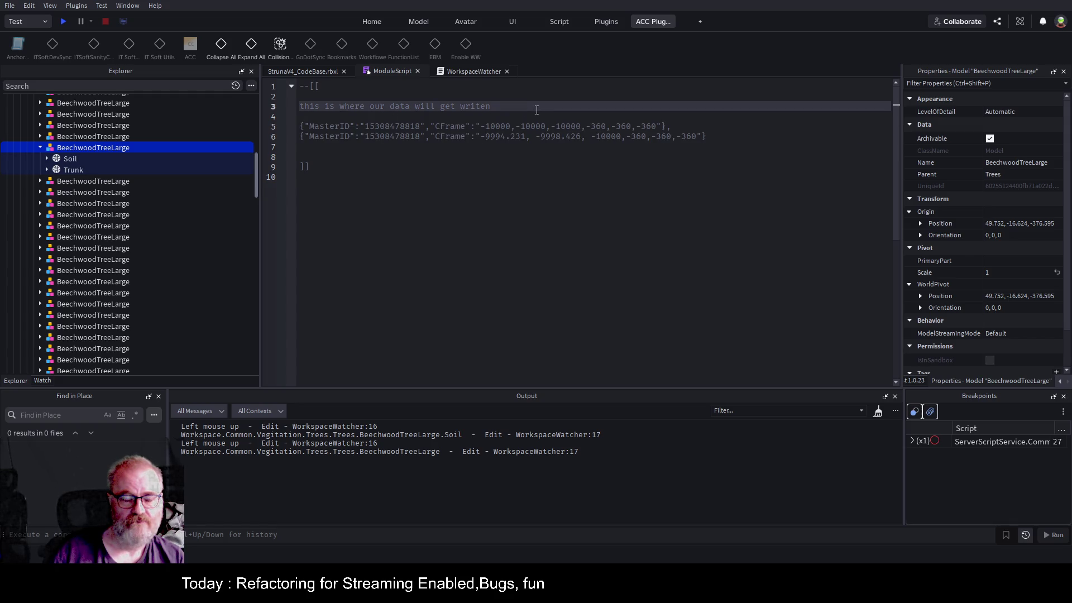
pyautogui.click(369, 135)
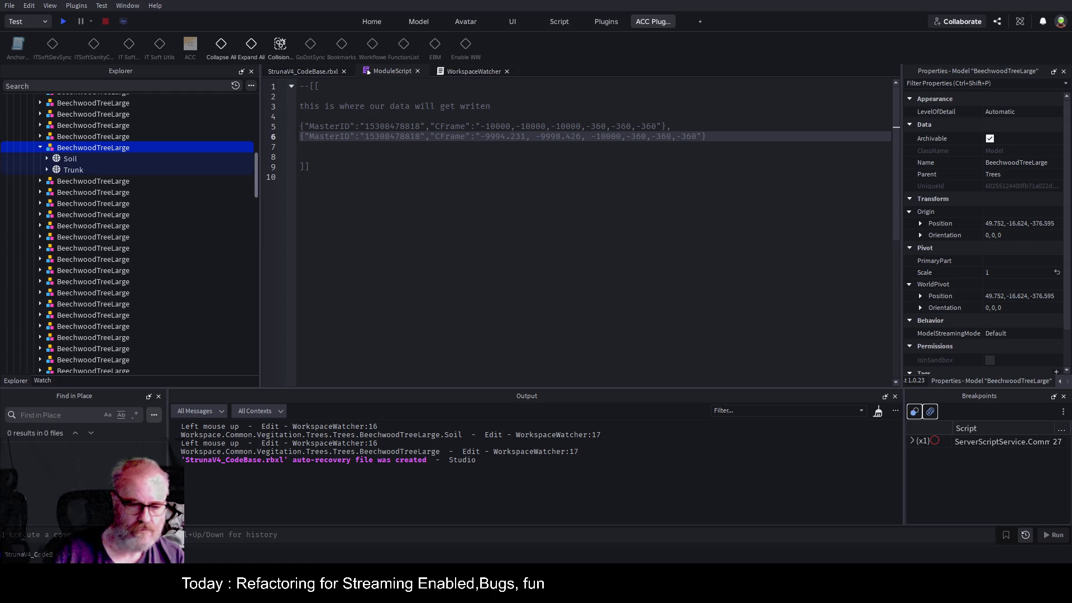
pyautogui.click(477, 183)
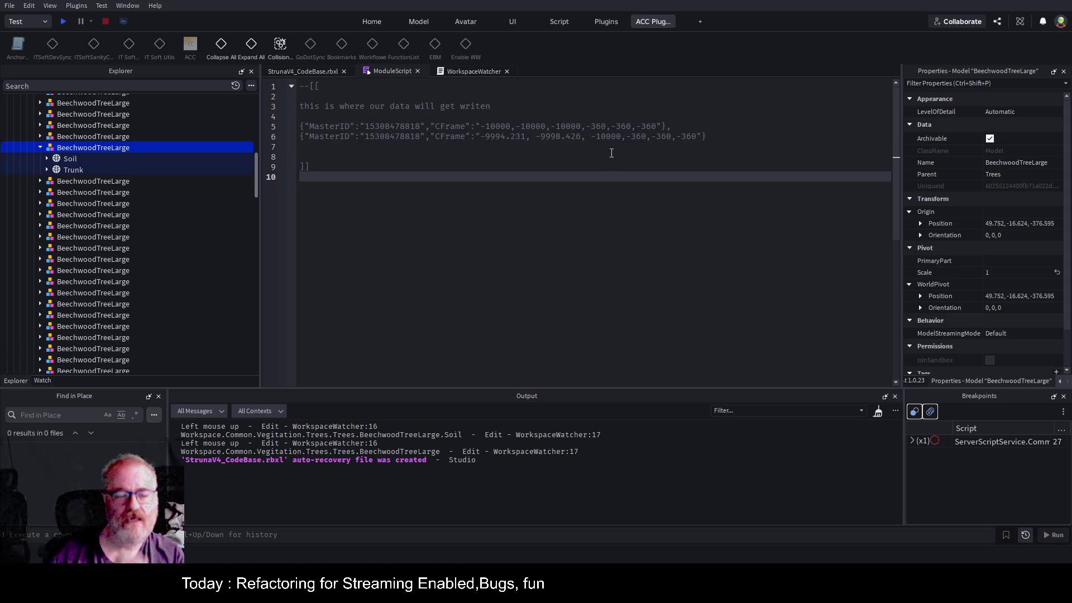
pyautogui.click(345, 127)
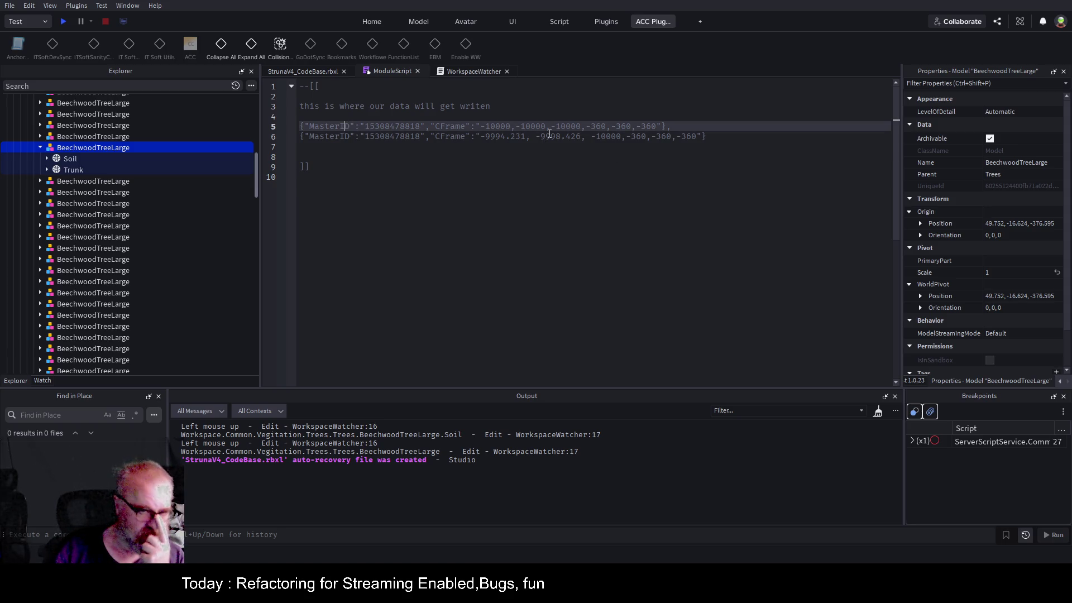
pyautogui.click(499, 115)
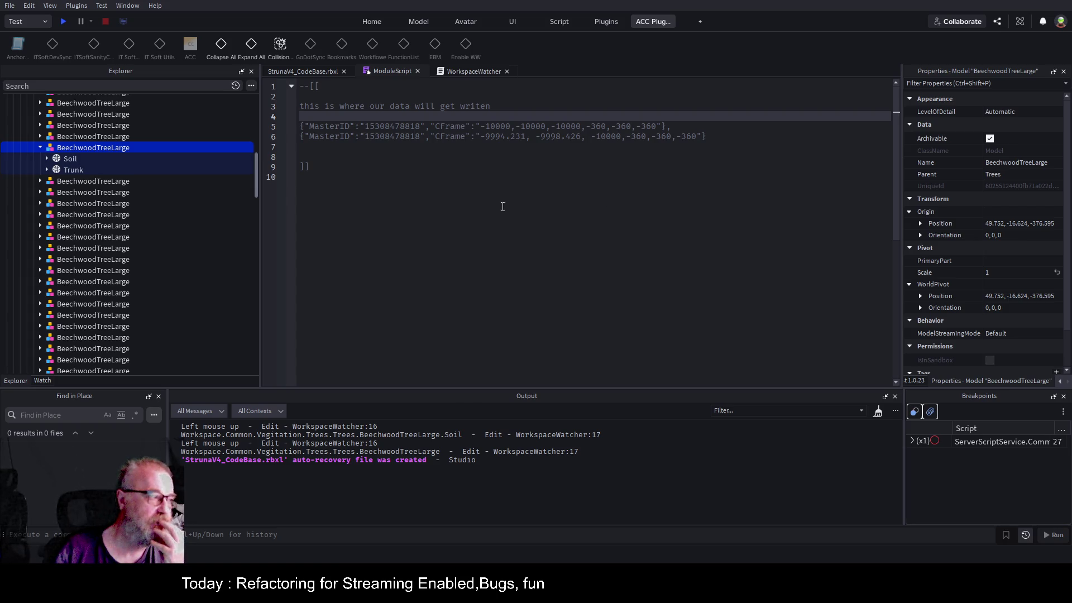
pyautogui.doubleClick(401, 126)
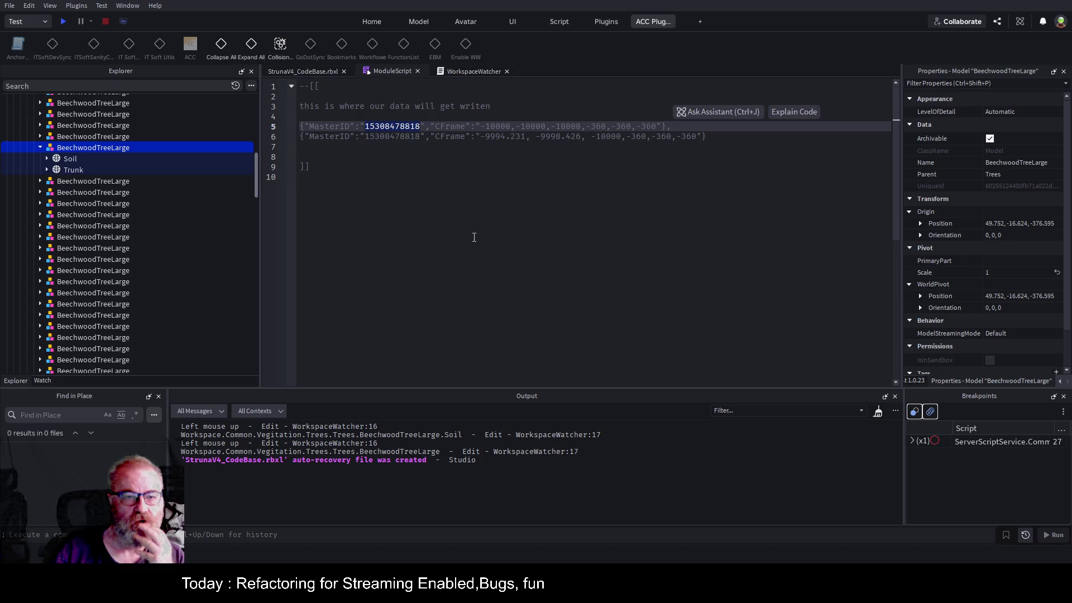
pyautogui.click(457, 72)
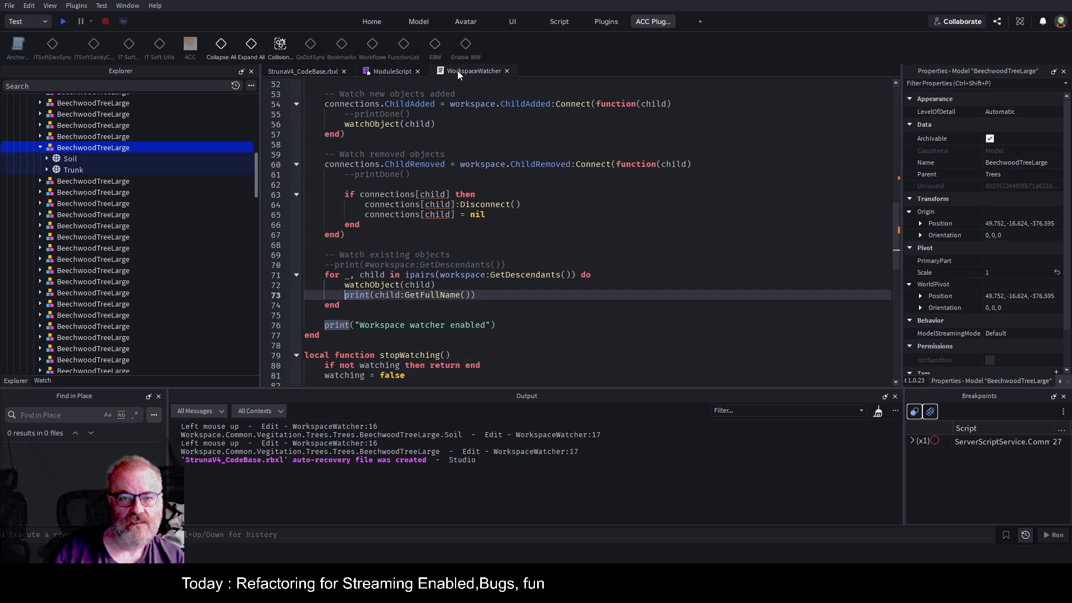
pyautogui.click(320, 72)
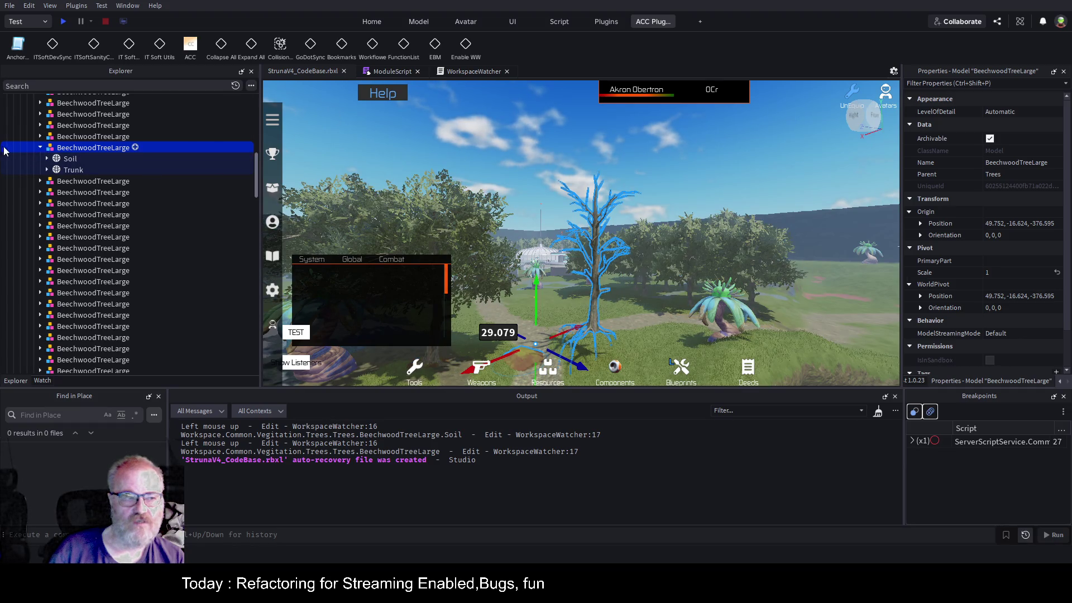
# - Browse the BeechwoodTreeLarge trees in Explorer, expanding and selecting the first two
pyautogui.click(40, 147)
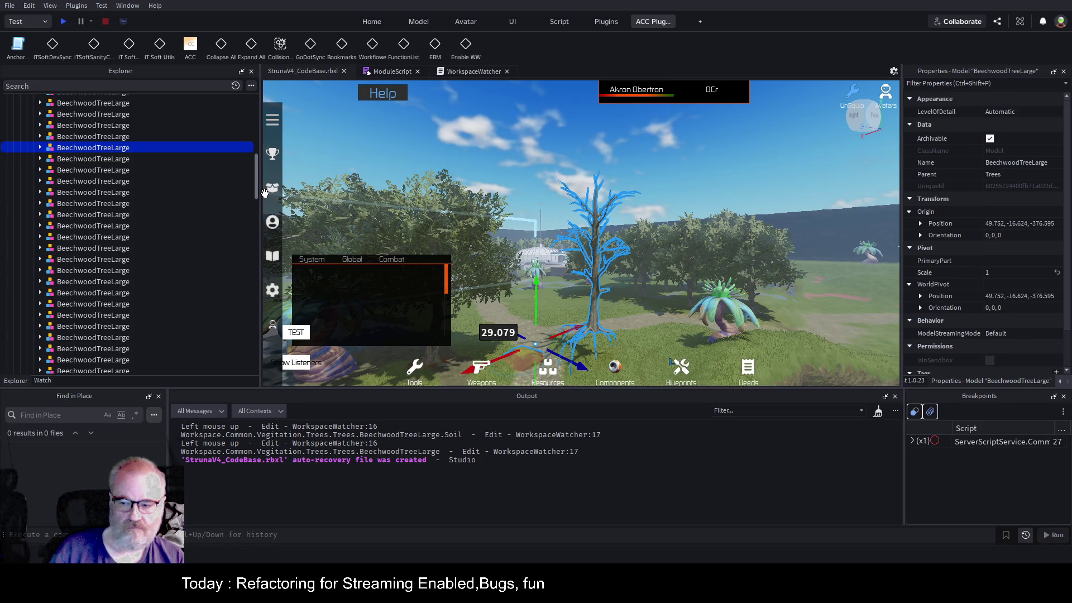
pyautogui.scroll(4, 91, 204)
pyautogui.click(40, 103)
pyautogui.scroll(2, 119, 117)
pyautogui.click(39, 175)
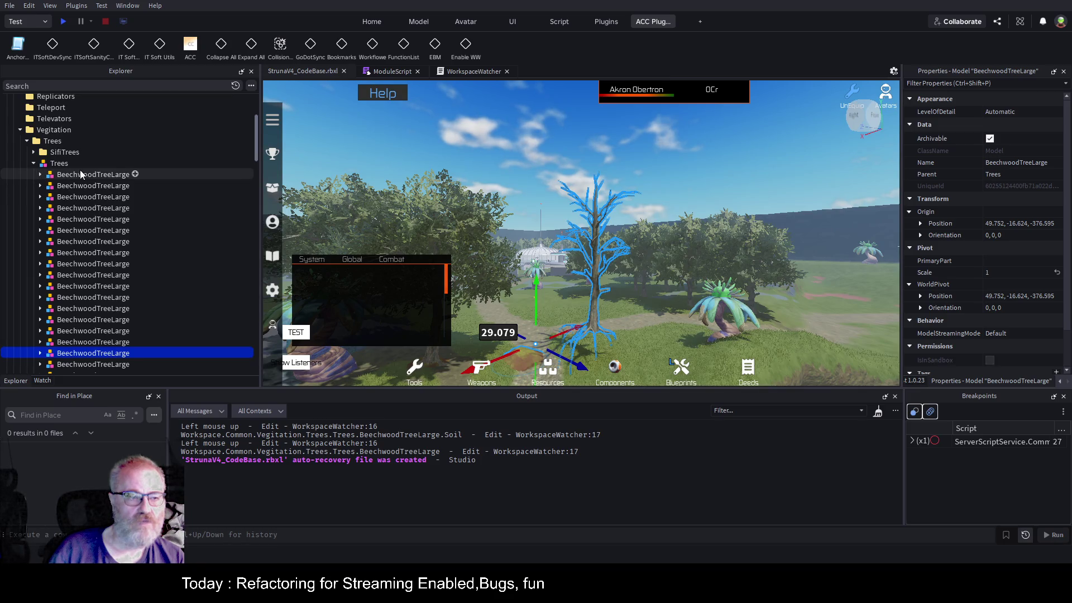
pyautogui.click(102, 175)
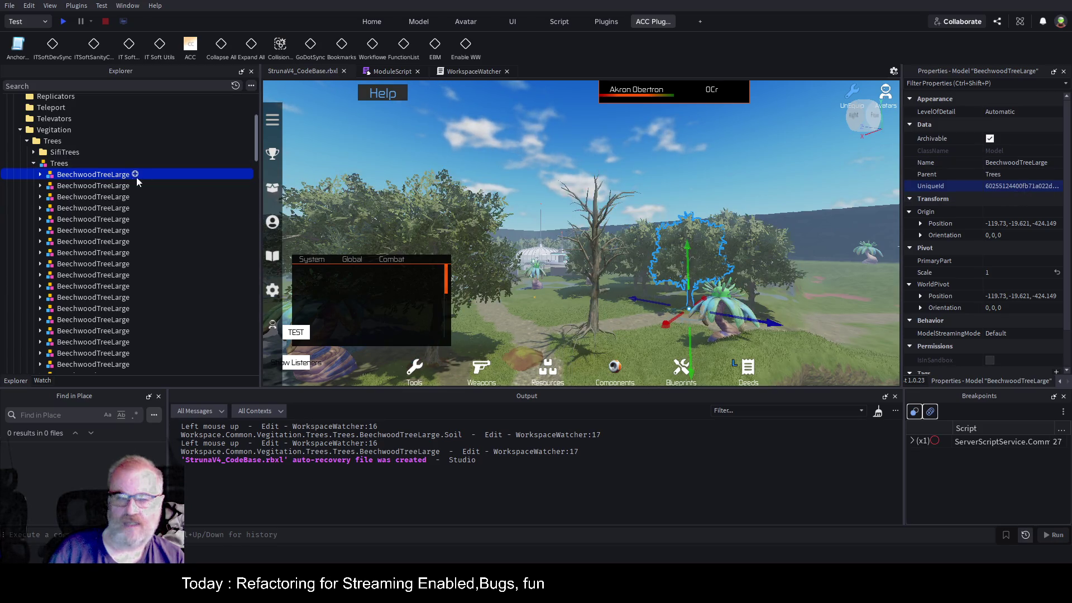
pyautogui.click(116, 188)
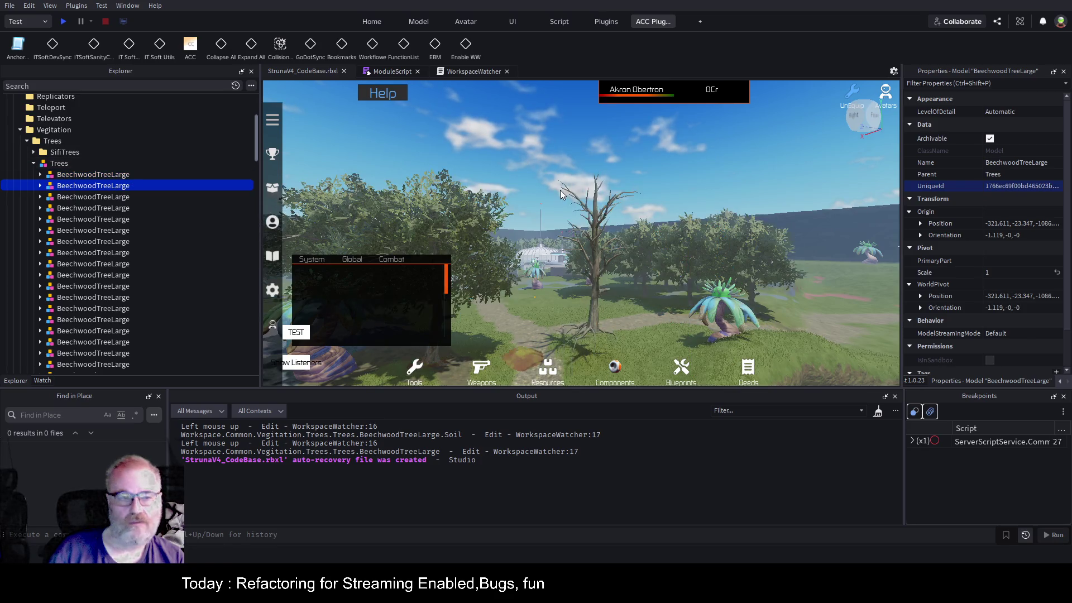
pyautogui.scroll(-7, 116, 179)
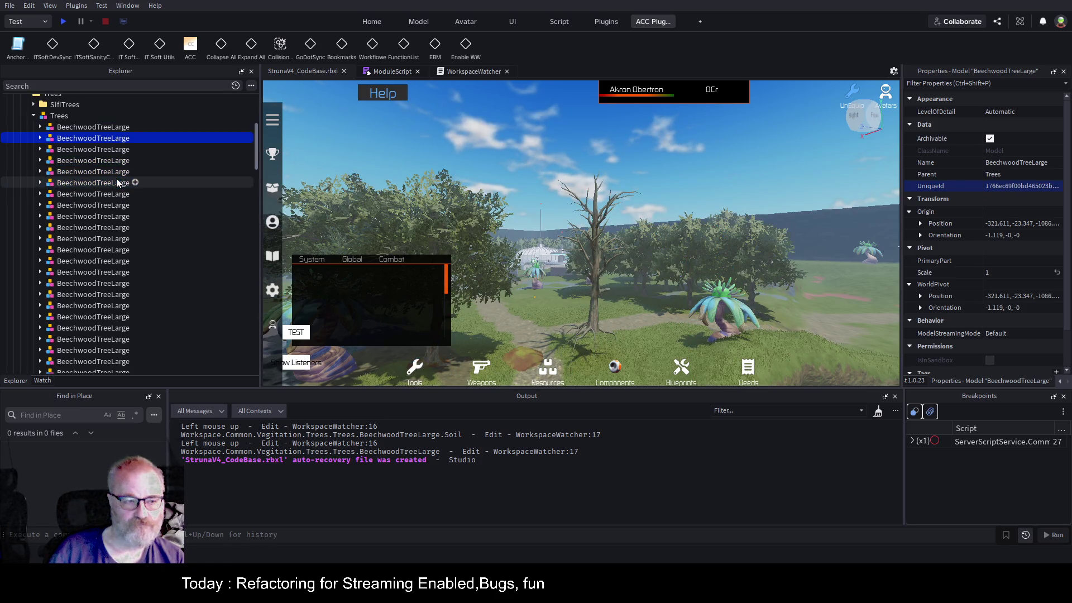
pyautogui.scroll(-10, 117, 182)
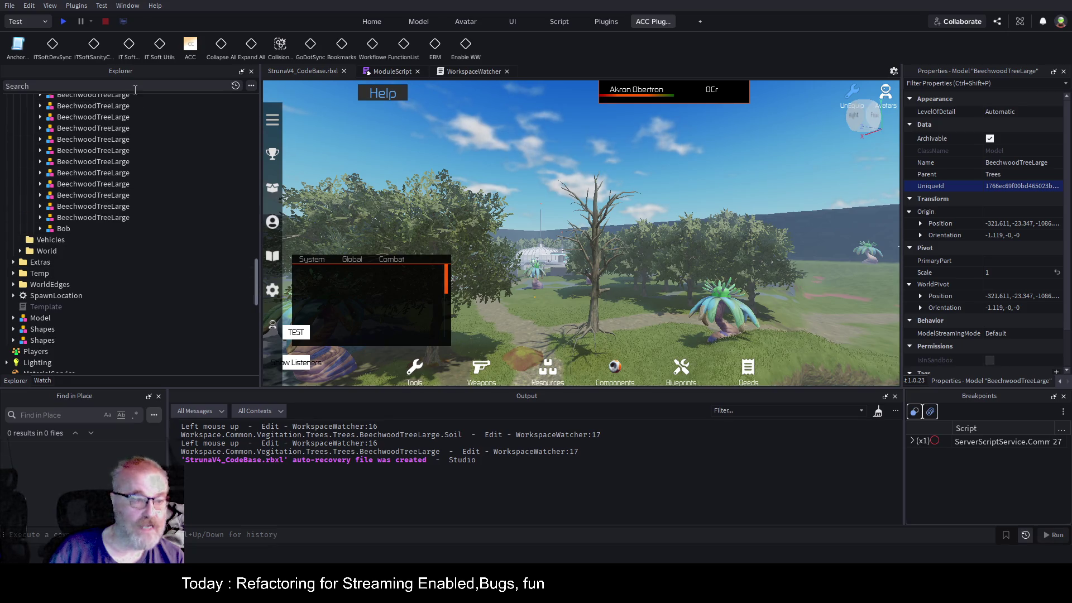
# - Focus the view on the Bob model and shift a weird_plant part left
pyautogui.click(60, 228)
pyautogui.press('f')
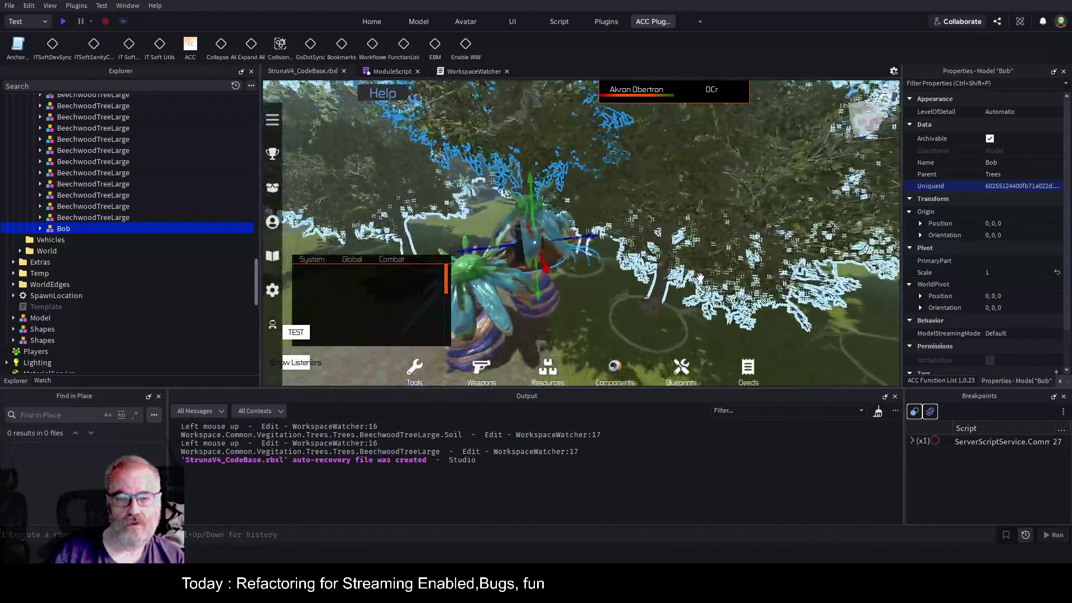
pyautogui.moveTo(655, 237)
pyautogui.mouseDown()
pyautogui.moveTo(520, 263)
pyautogui.moveTo(504, 307)
pyautogui.mouseUp()
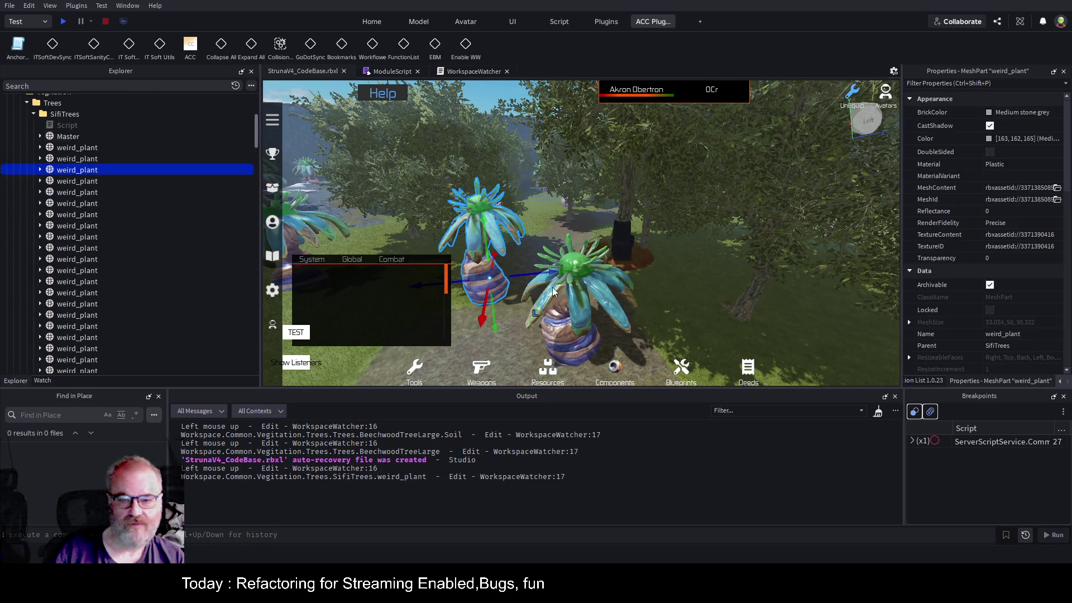
pyautogui.click(617, 248)
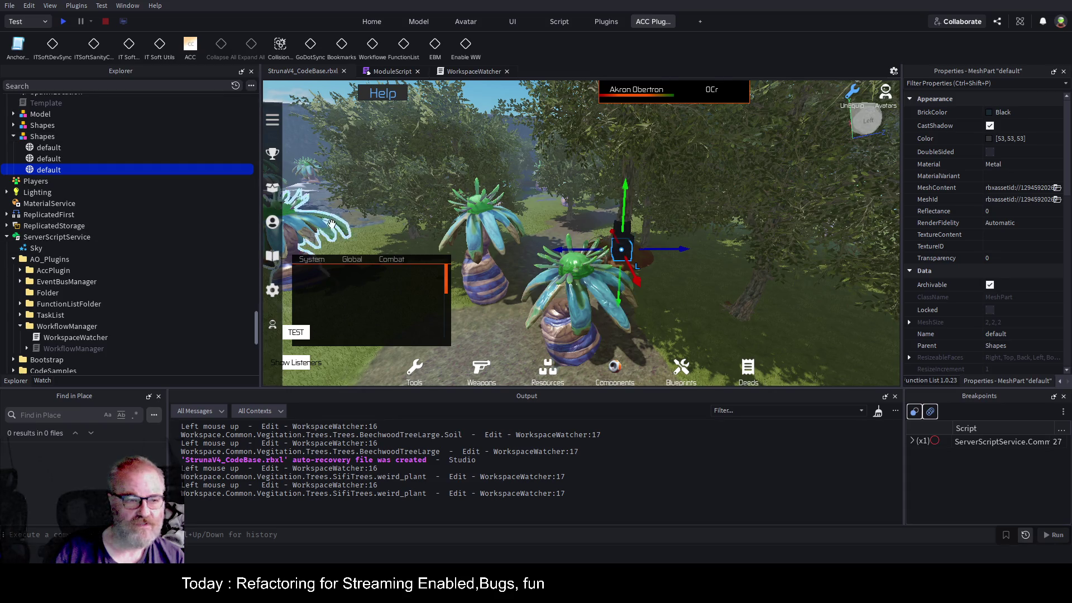
# - Drag the Shapes model along its Z axis to position 0, 0, -59.783
pyautogui.click(43, 137)
pyautogui.moveTo(657, 237); pyautogui.dragTo(508, 296)
pyautogui.scroll(5, 670, 179)
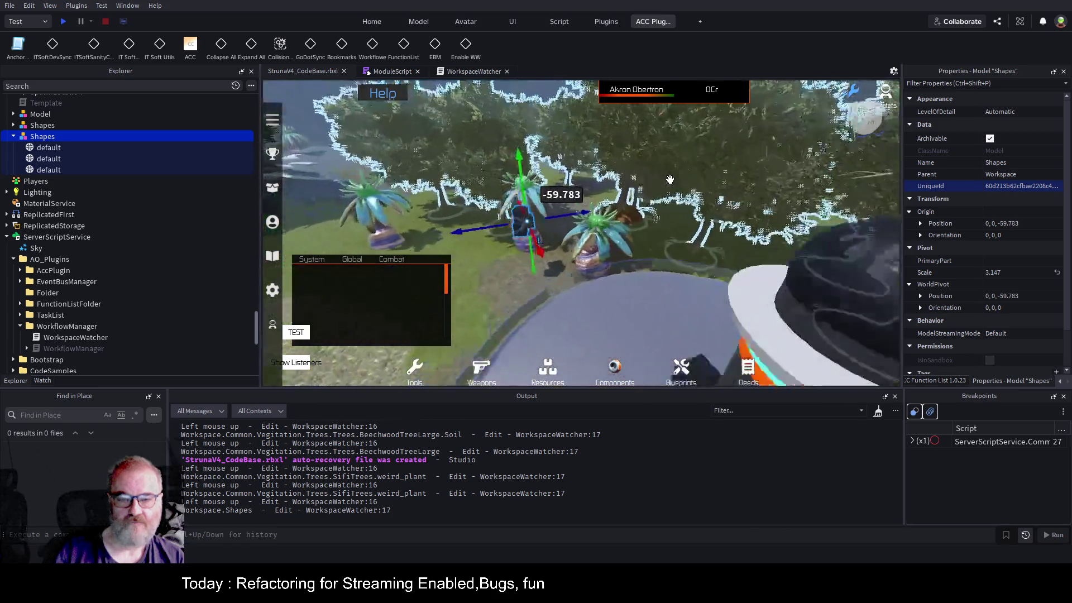
pyautogui.scroll(-3, 675, 175)
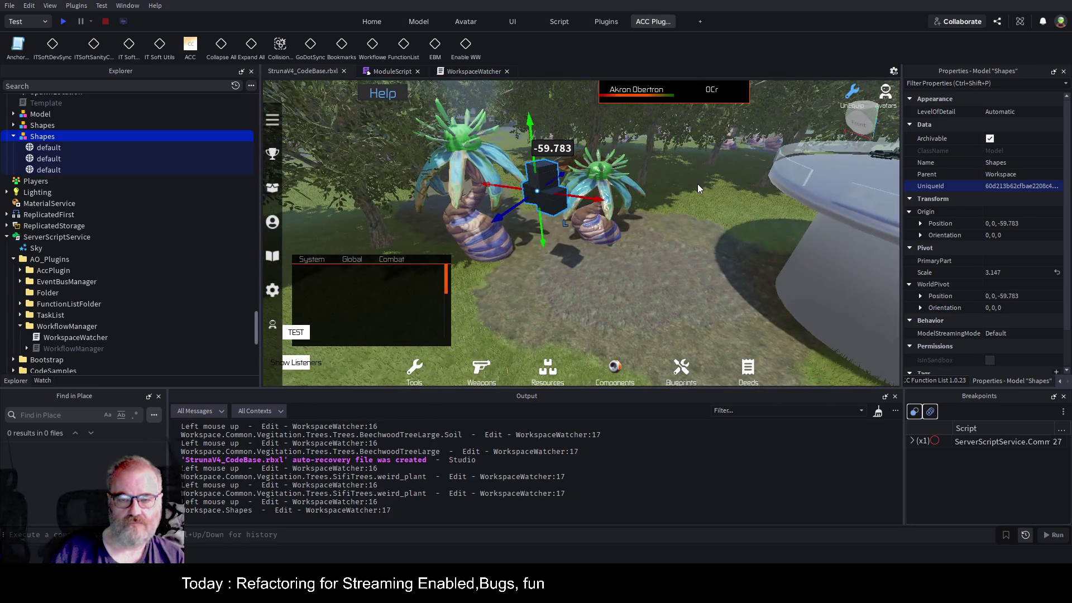
pyautogui.scroll(8, 121, 194)
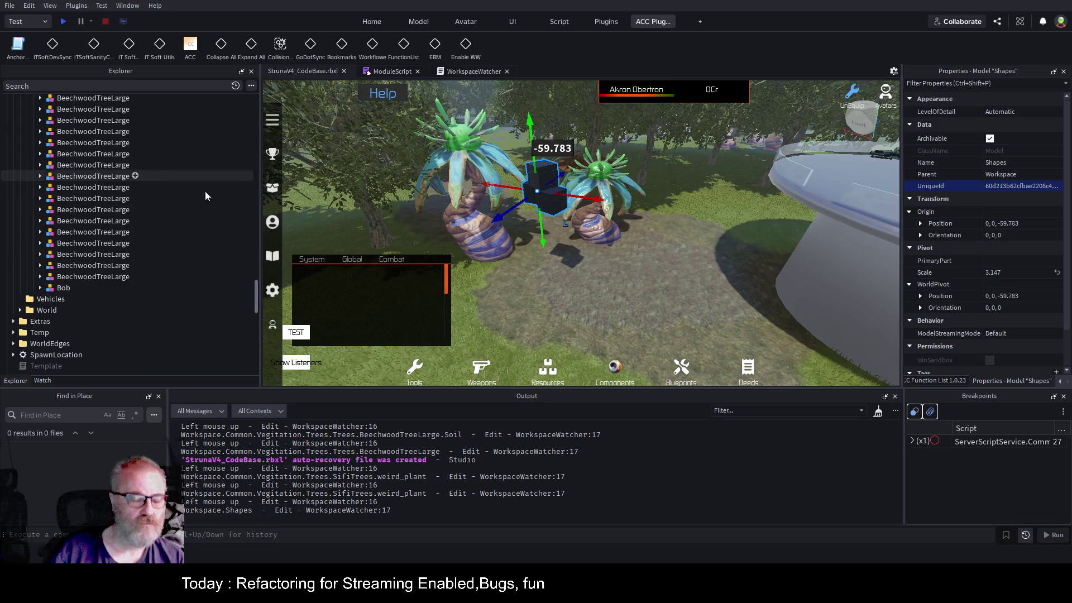
pyautogui.moveTo(255, 295); pyautogui.dragTo(252, 102)
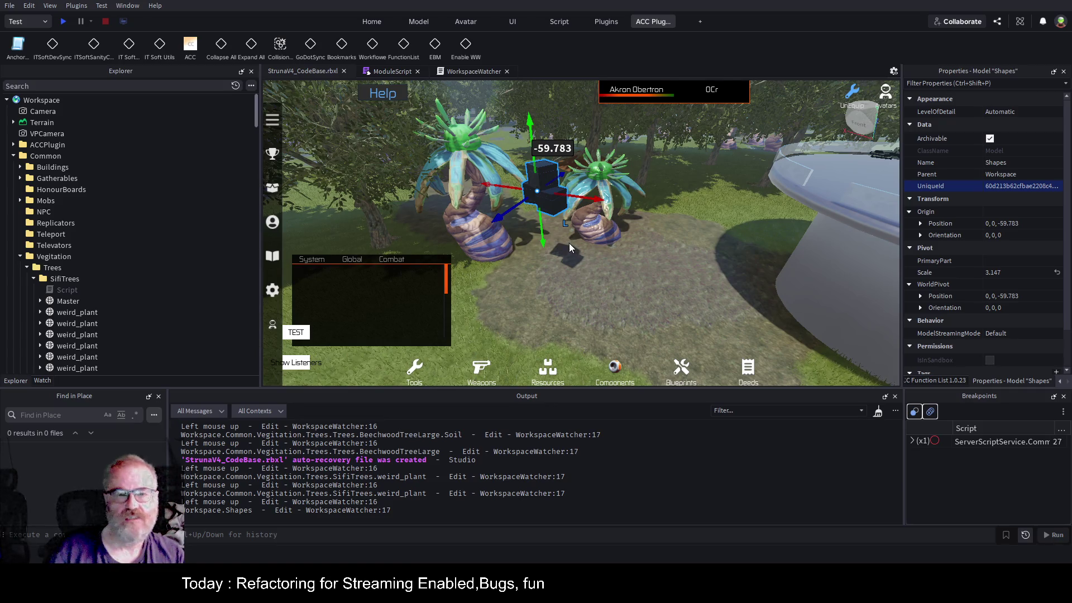
# - Expand the Vegitation Trees model and fly the camera to the first BeechwoodTreeLarge
pyautogui.click(34, 279)
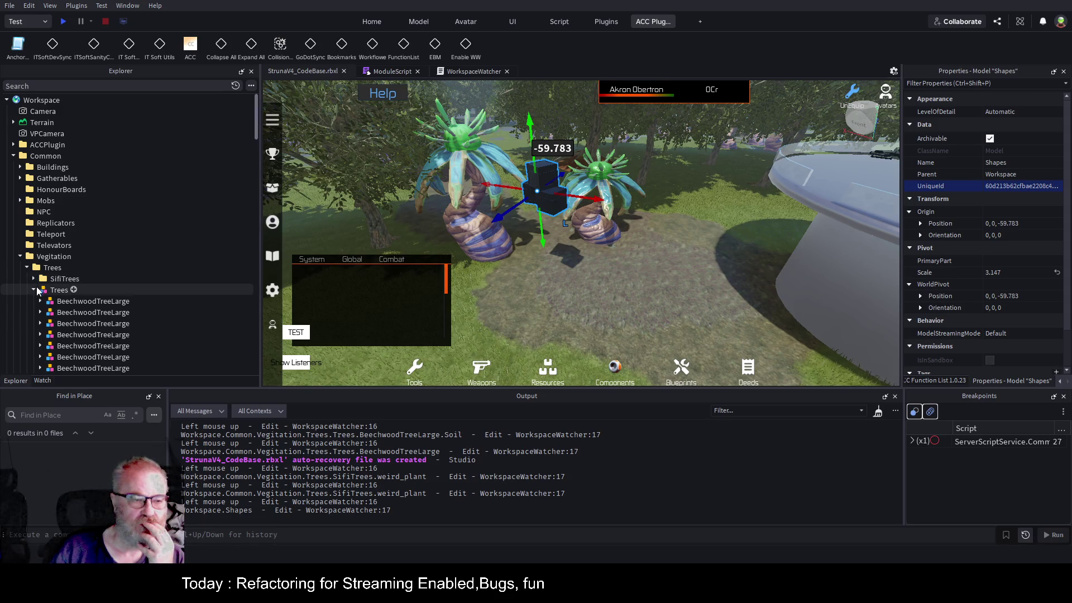
pyautogui.click(34, 290)
pyautogui.scroll(-1, 146, 211)
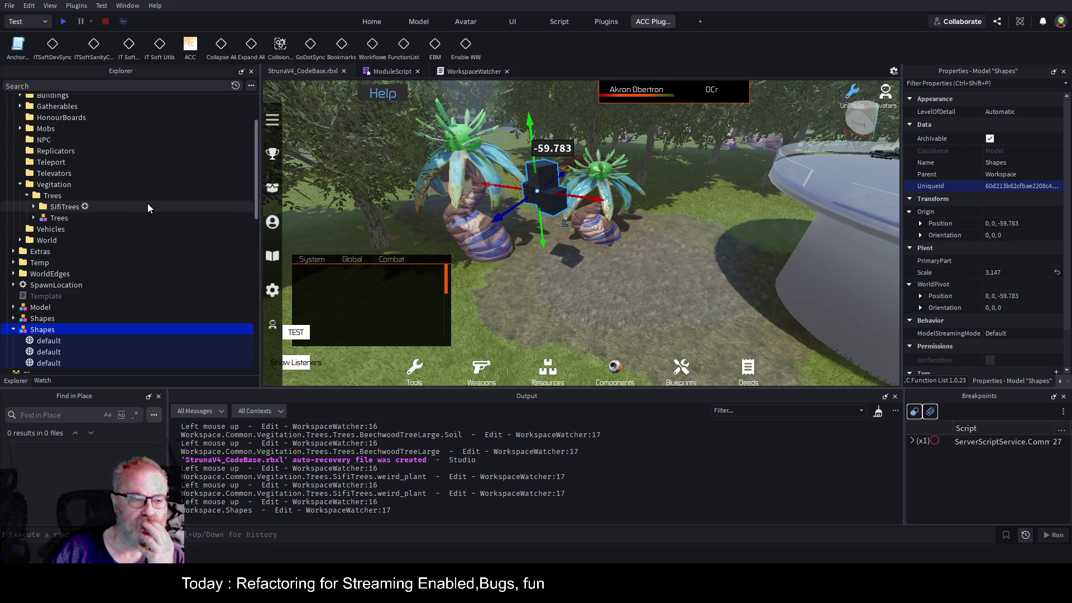
pyautogui.click(33, 218)
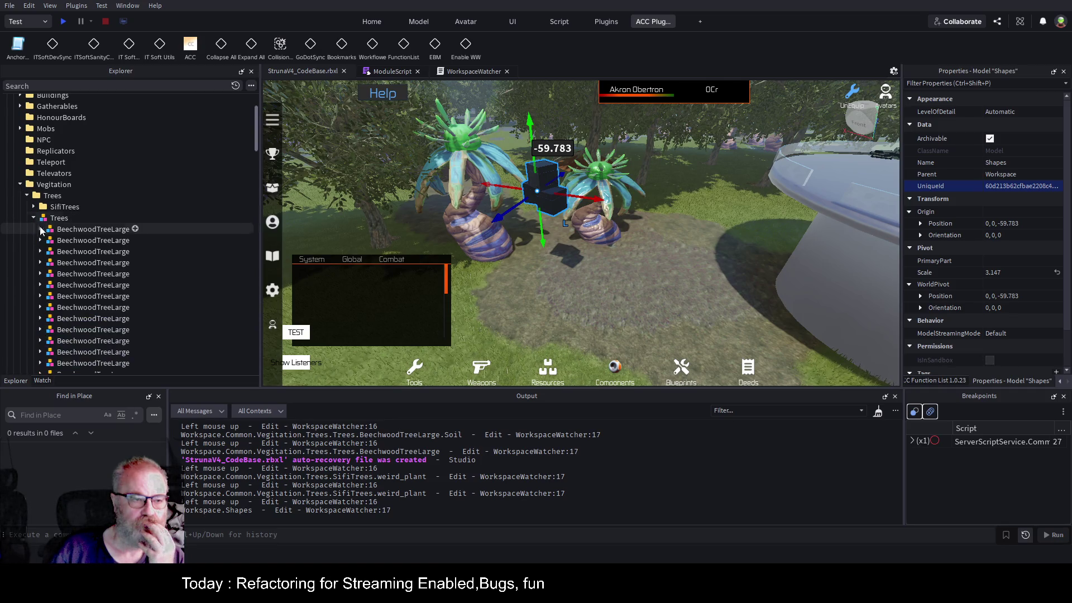
pyautogui.click(77, 230)
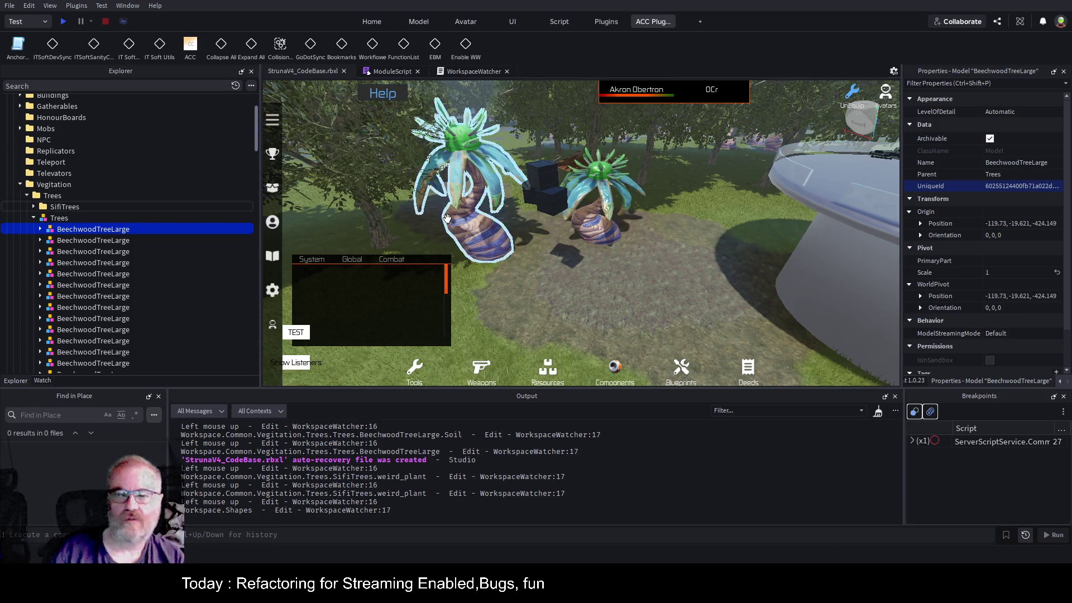
pyautogui.press('f')
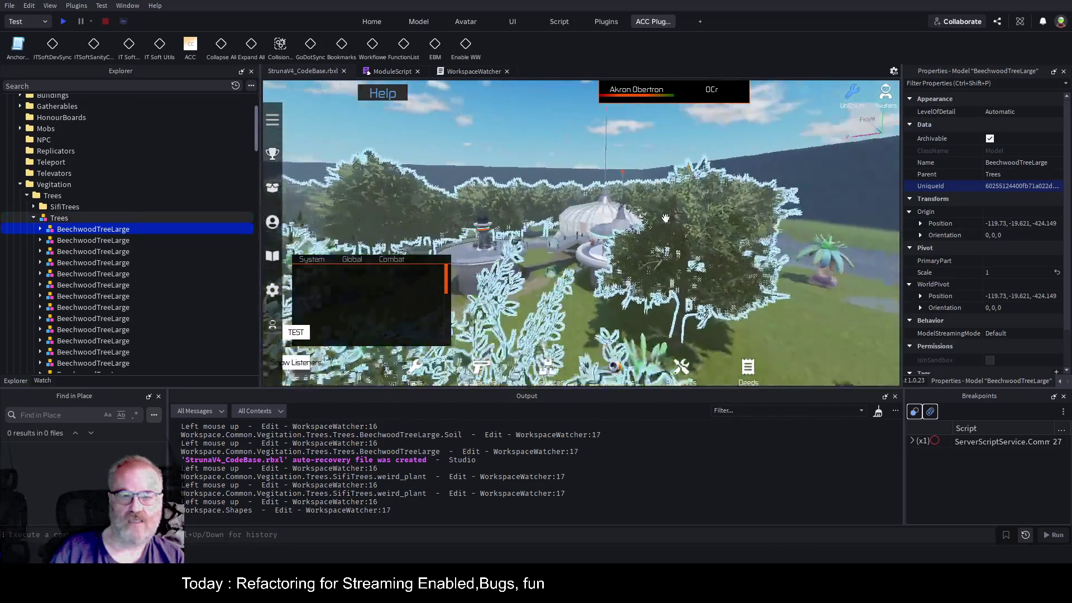
pyautogui.press('w')
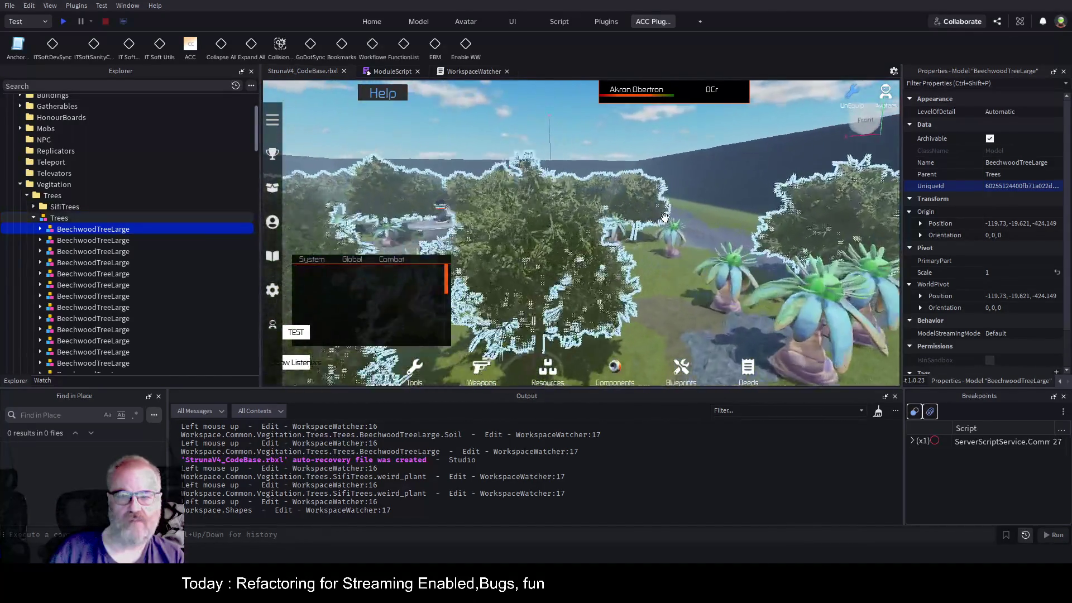
pyautogui.press('w')
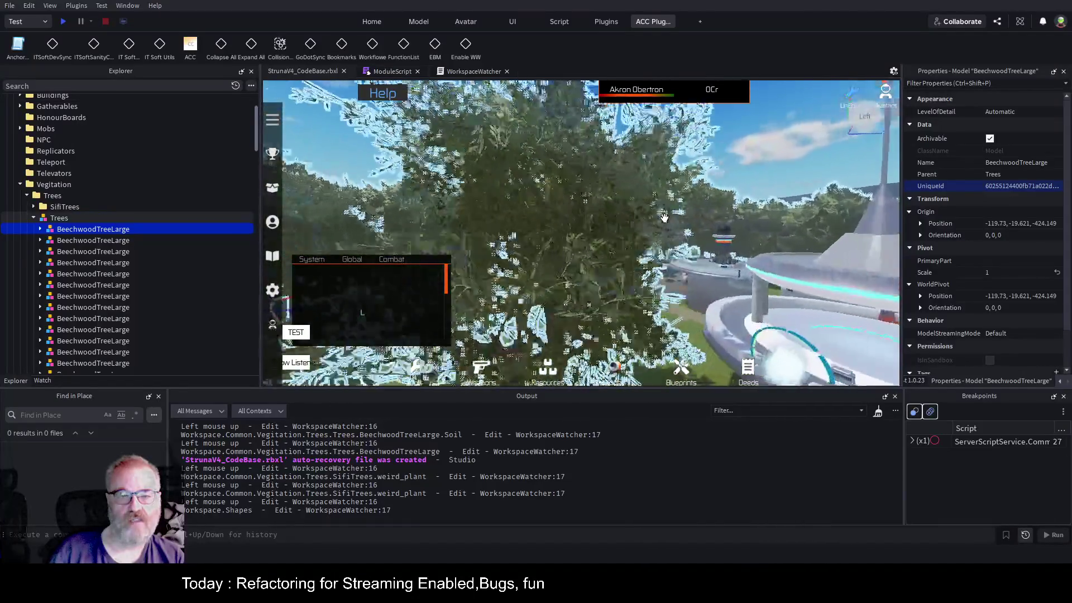
pyautogui.press('s')
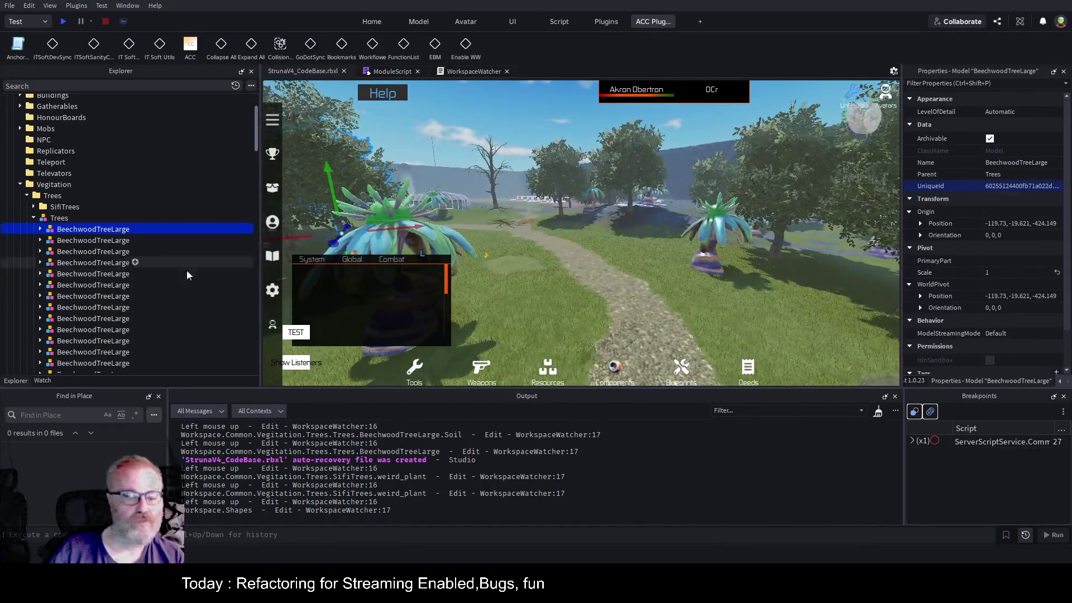
# - Select the Bob tree model, focus on it, and delete it
pyautogui.scroll(-3, 112, 255)
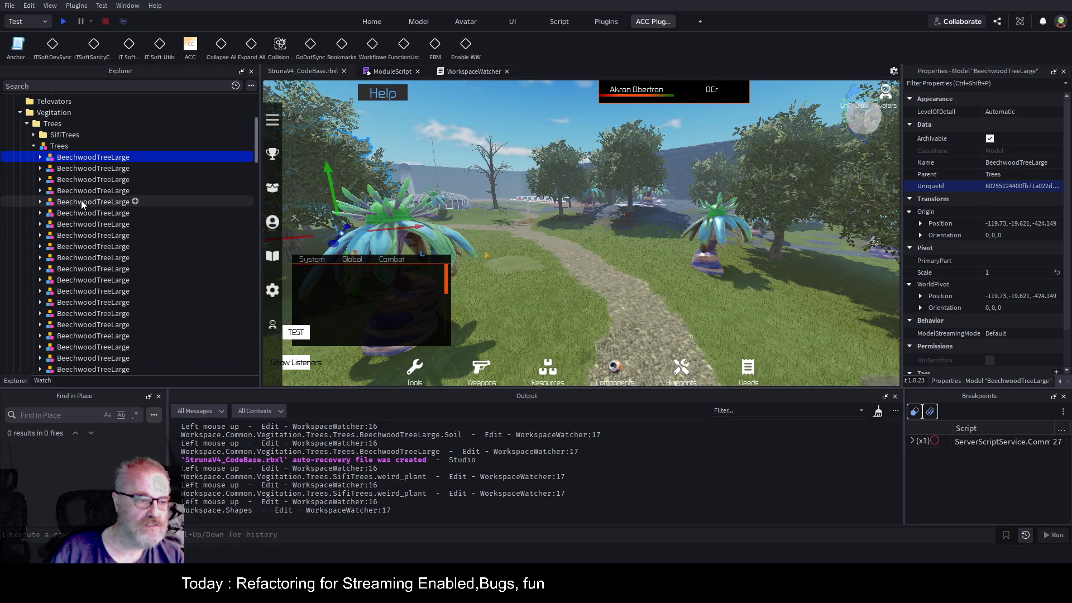
pyautogui.scroll(-10, 81, 203)
pyautogui.scroll(-10, 105, 242)
pyautogui.click(61, 239)
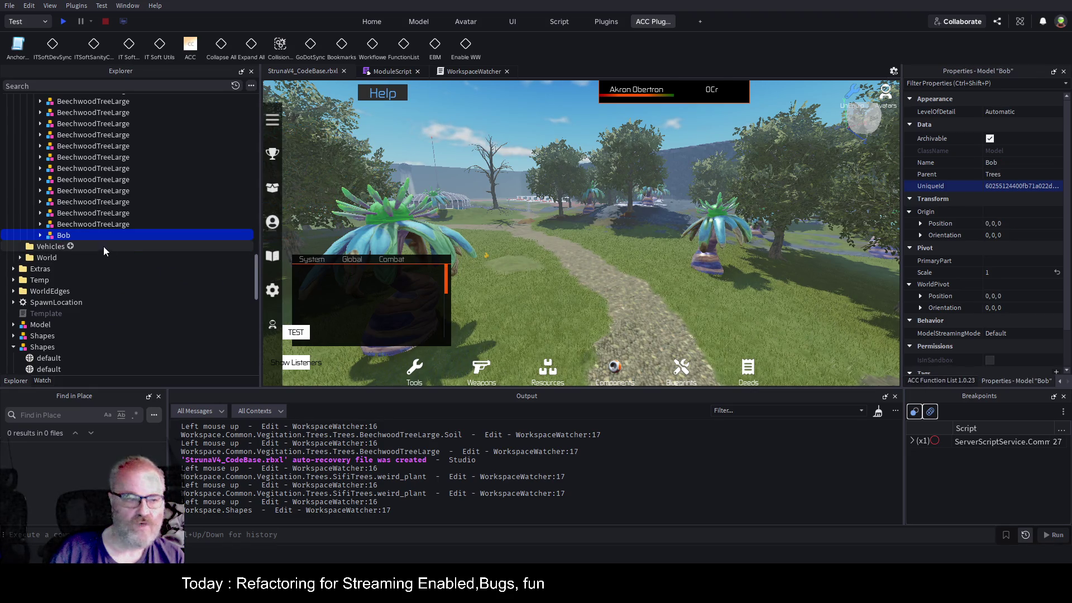
pyautogui.press('f')
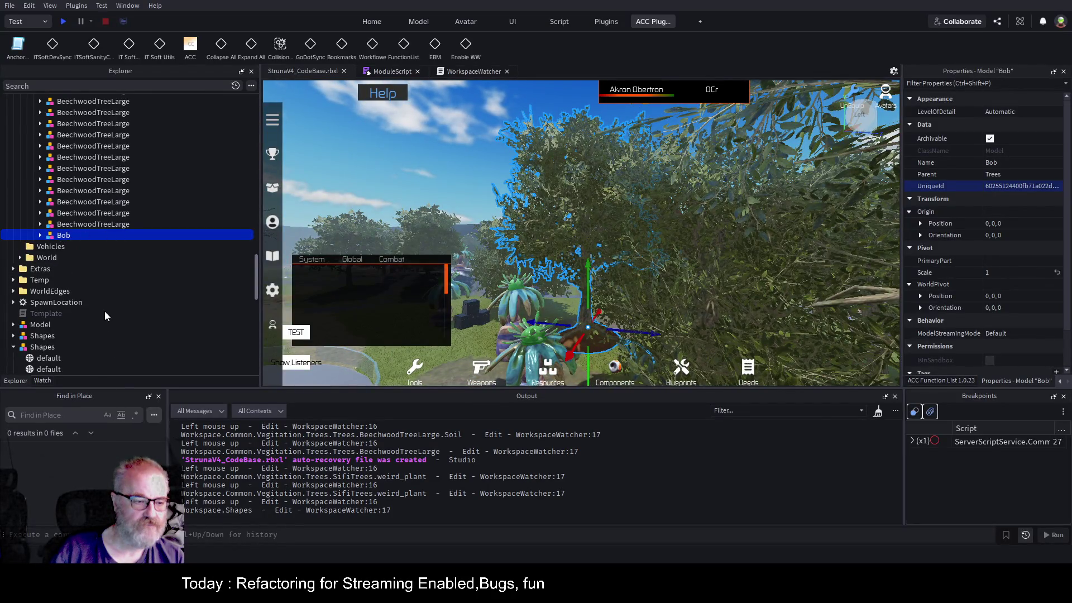
pyautogui.press('Delete')
# - Select the first BeechwoodTreeLarge and then all trees with Ctrl+A
pyautogui.click(113, 223)
pyautogui.scroll(10, 203, 223)
pyautogui.scroll(5, 173, 215)
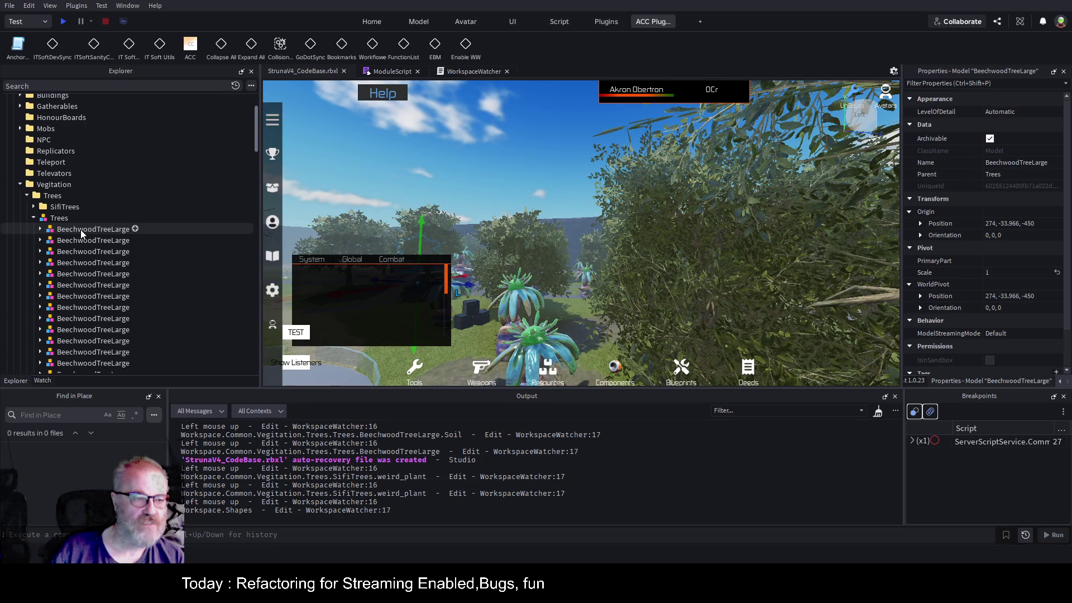
pyautogui.hotkey('ctrl', 'a')
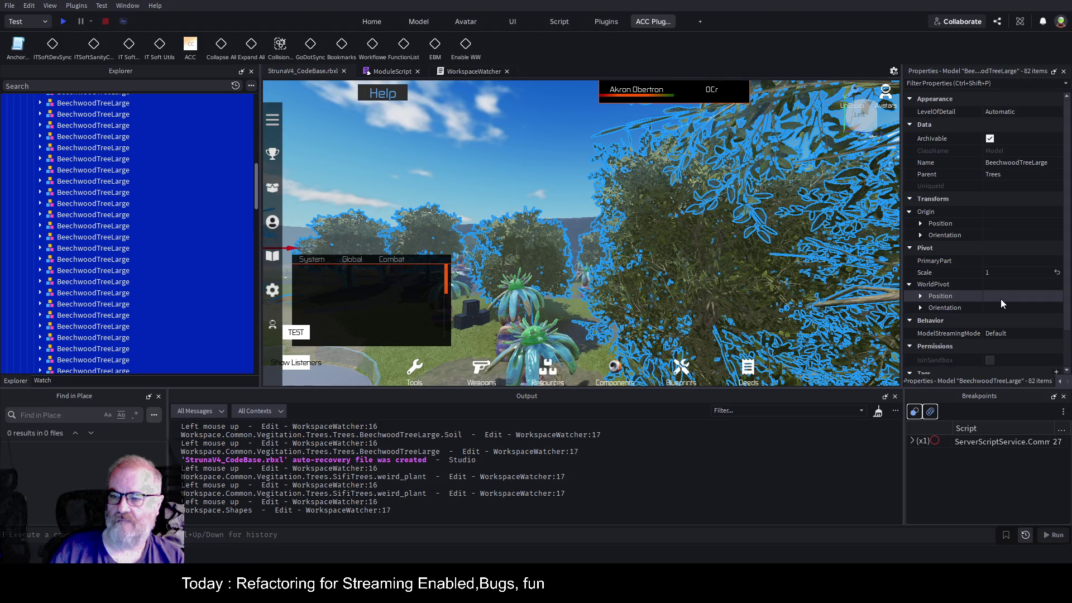
# - Set the Name property of all 82 selected trees to 00000001
pyautogui.scroll(-2, 1002, 220)
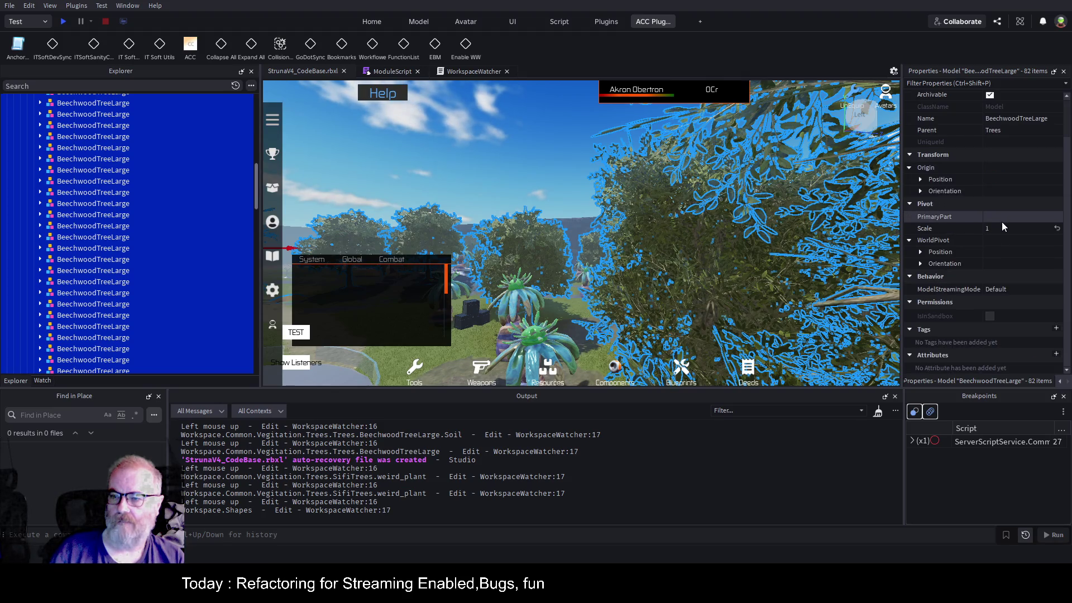
pyautogui.scroll(2, 1001, 234)
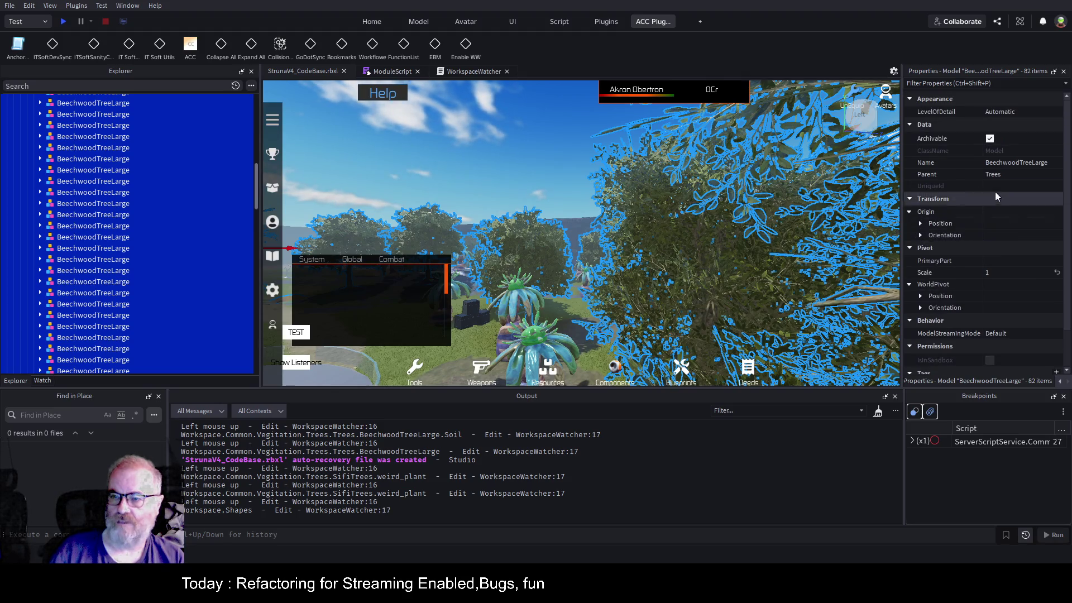
pyautogui.click(1016, 163)
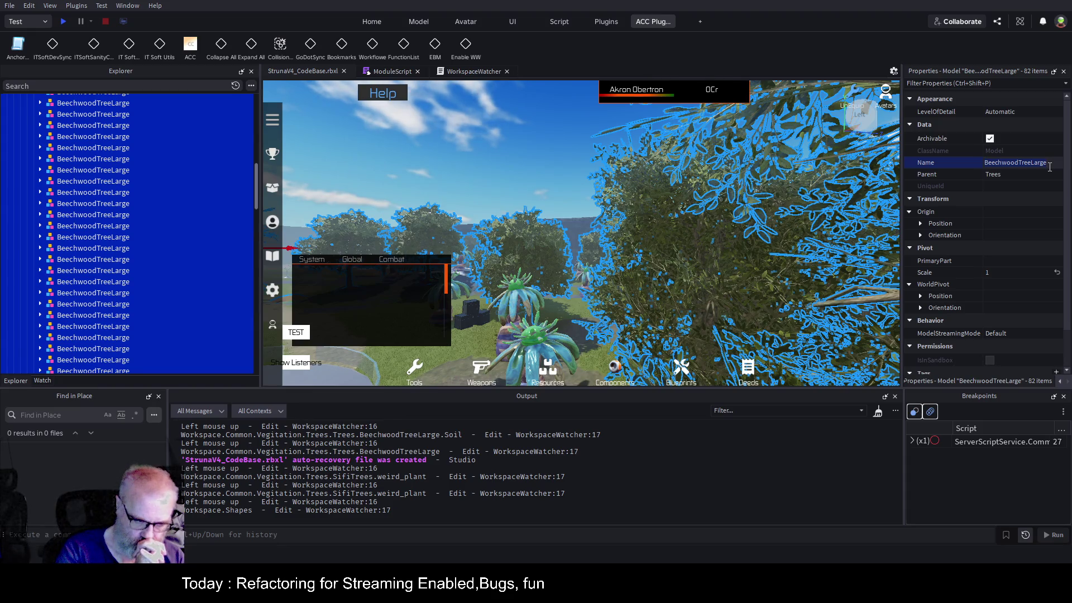
pyautogui.write('00000001')
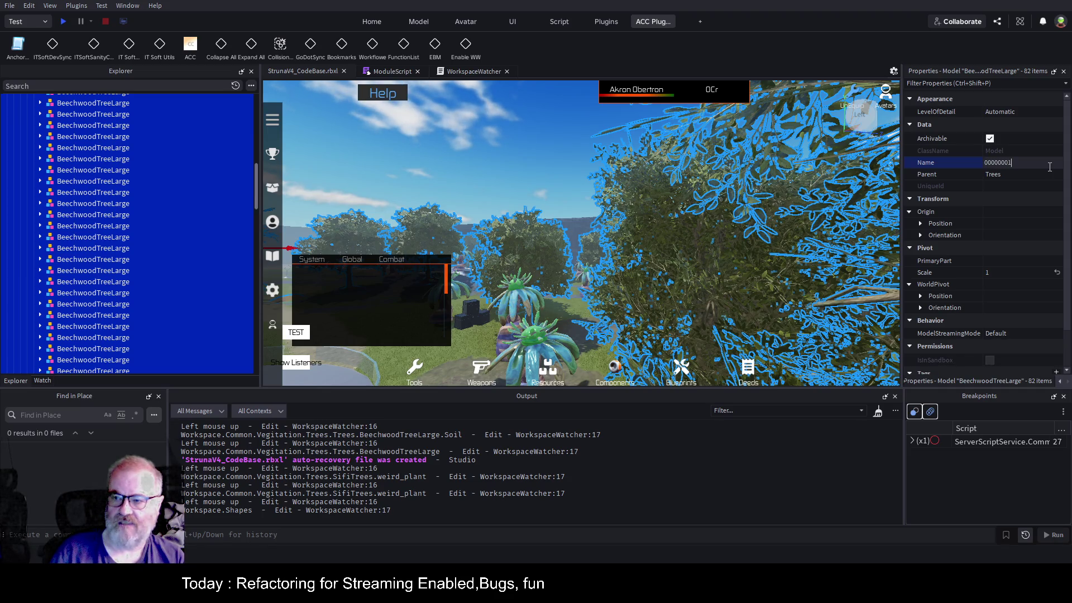
pyautogui.press('Return')
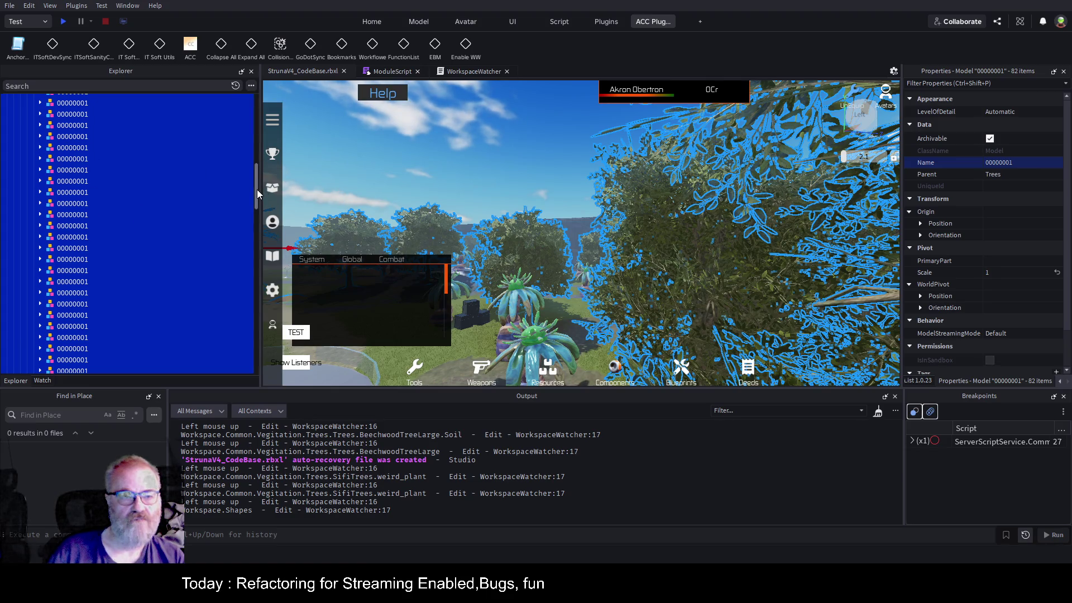
# - Select the Trees model and its first renamed tree 00000001
pyautogui.moveTo(257, 186); pyautogui.dragTo(262, 116)
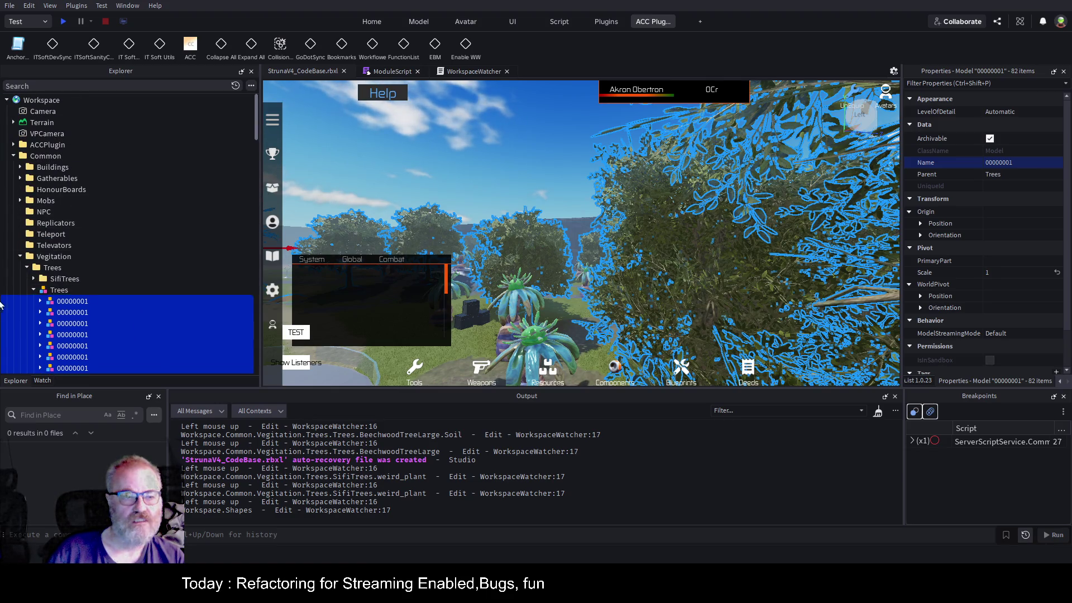
pyautogui.click(58, 290)
pyautogui.scroll(-1, 201, 198)
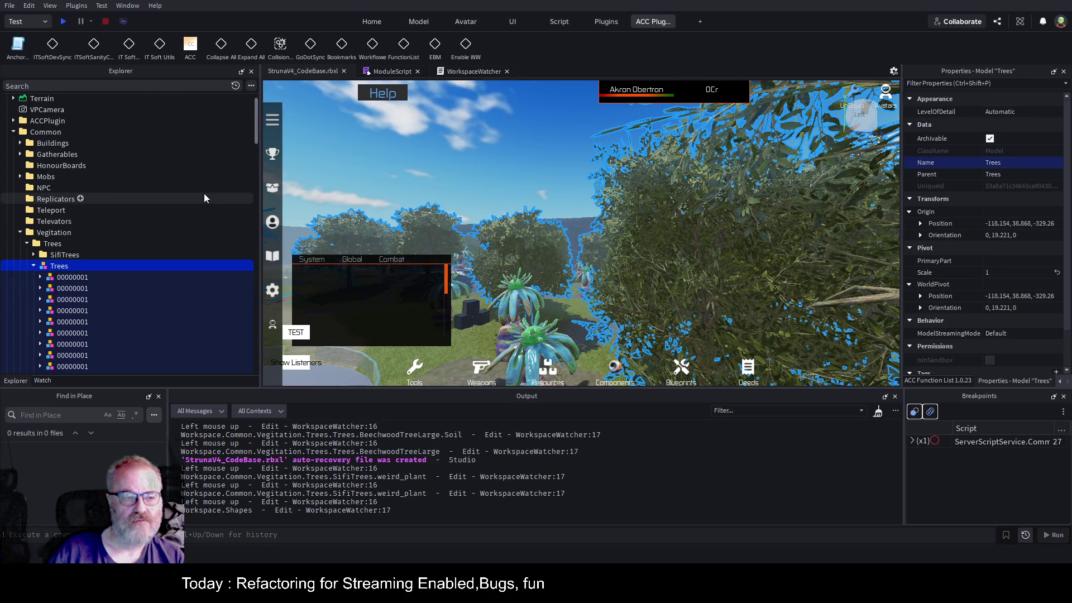
pyautogui.scroll(-3, 204, 197)
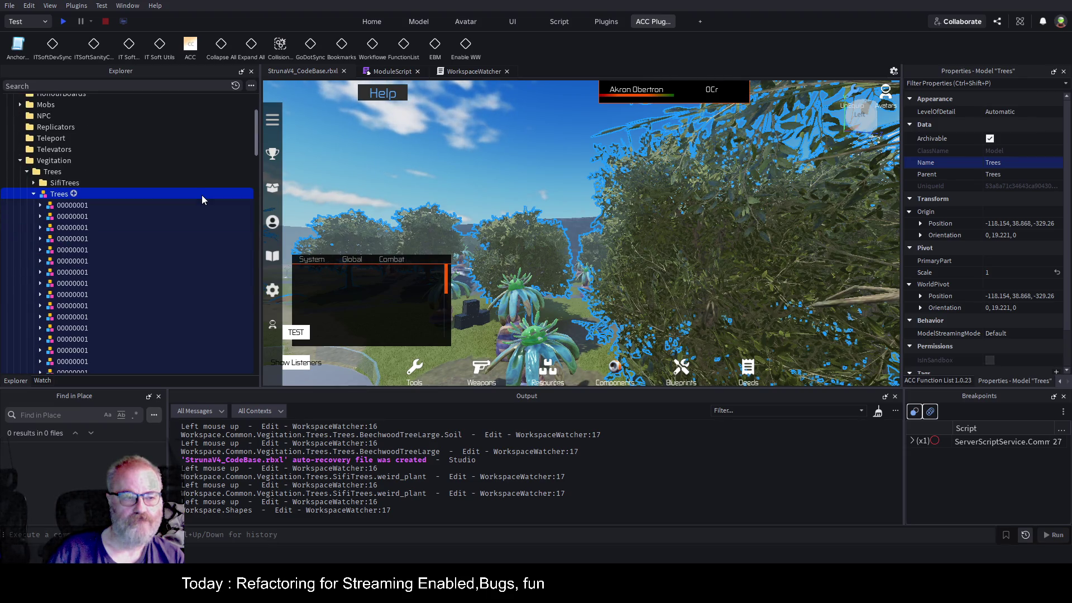
pyautogui.click(79, 207)
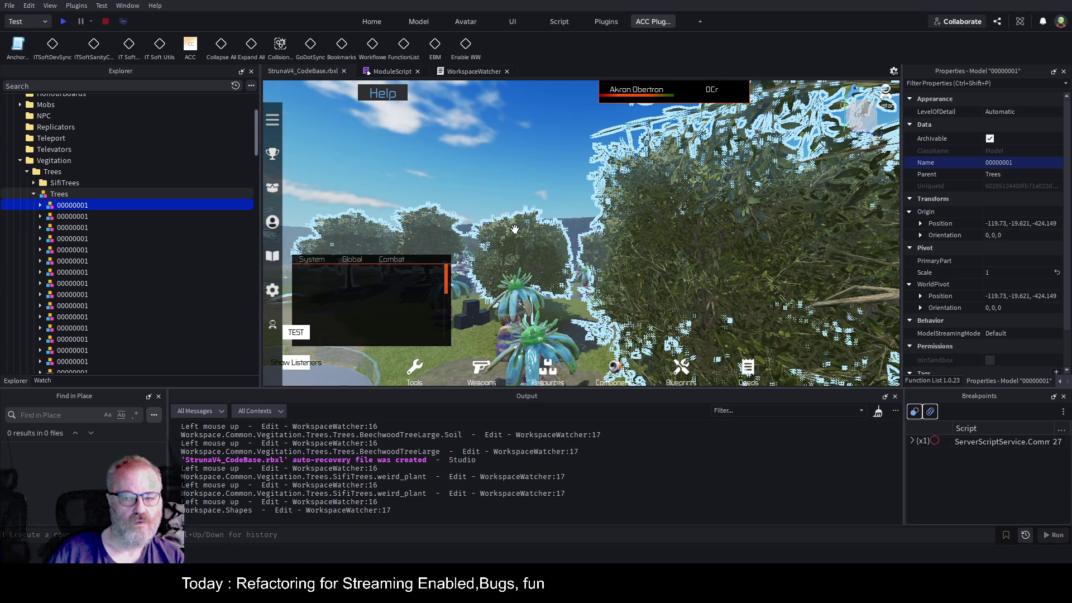
# - Copy the ModuleScript's first JSON record on line 5, then scroll WorkspaceWatcher up to its mouse-up handler
pyautogui.click(476, 70)
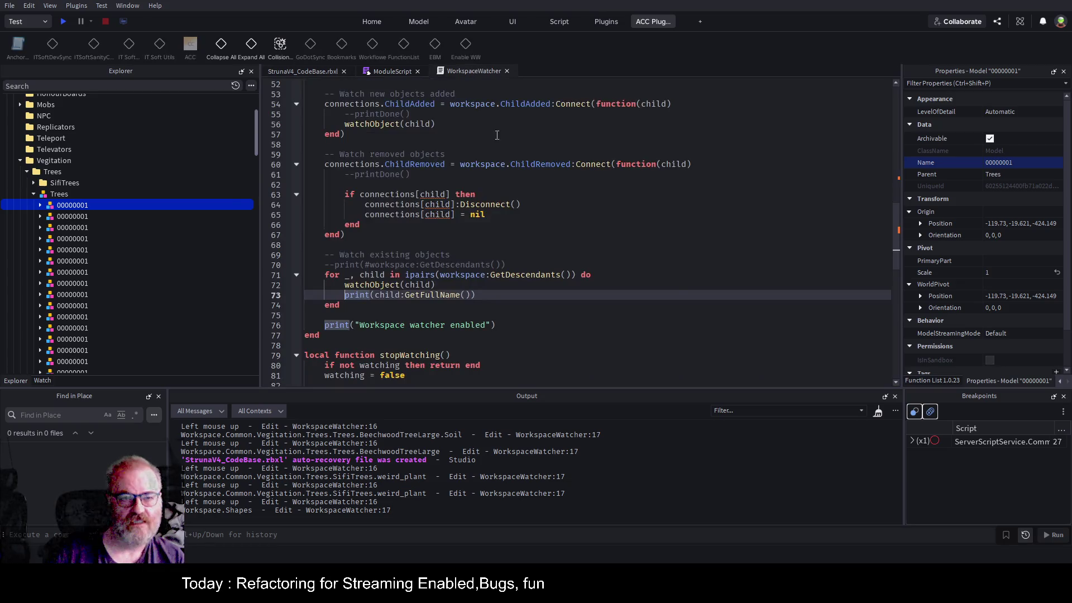
pyautogui.click(398, 72)
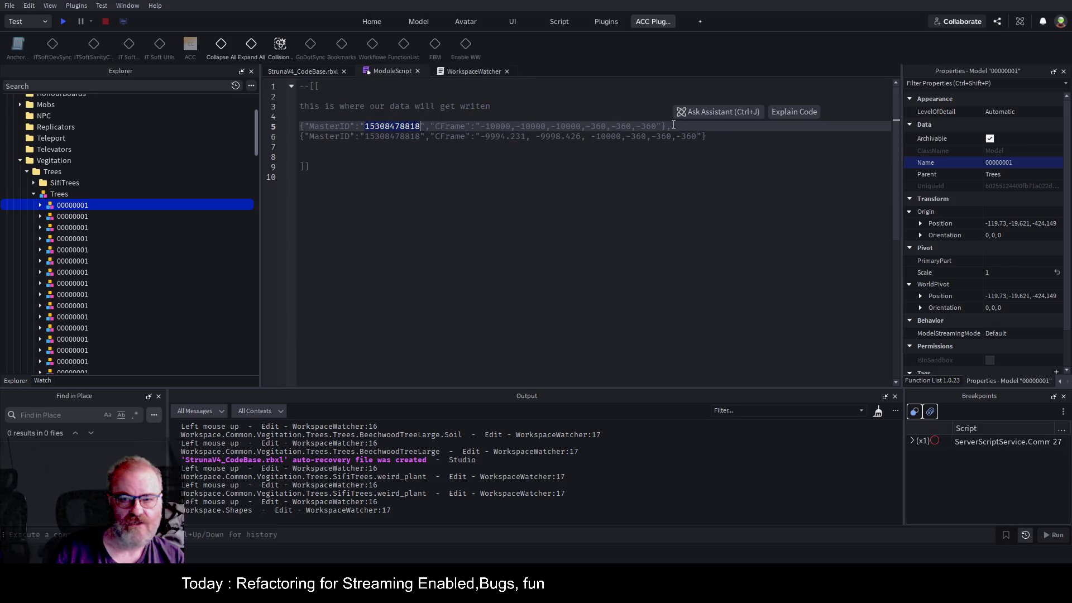
pyautogui.moveTo(671, 127); pyautogui.dragTo(301, 127)
pyautogui.hotkey('ctrl', 'c')
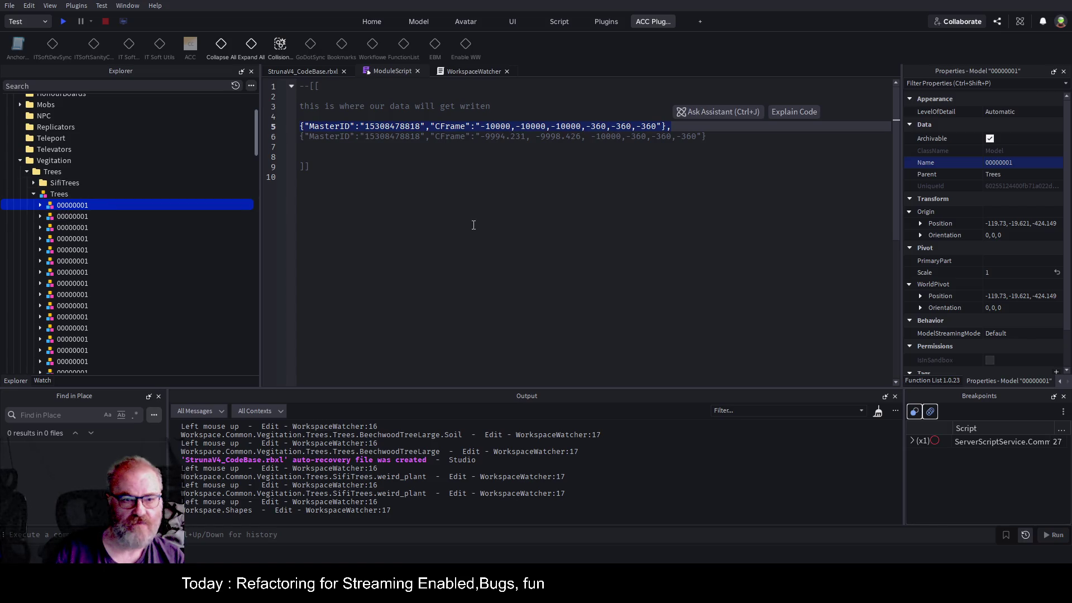
pyautogui.click(470, 71)
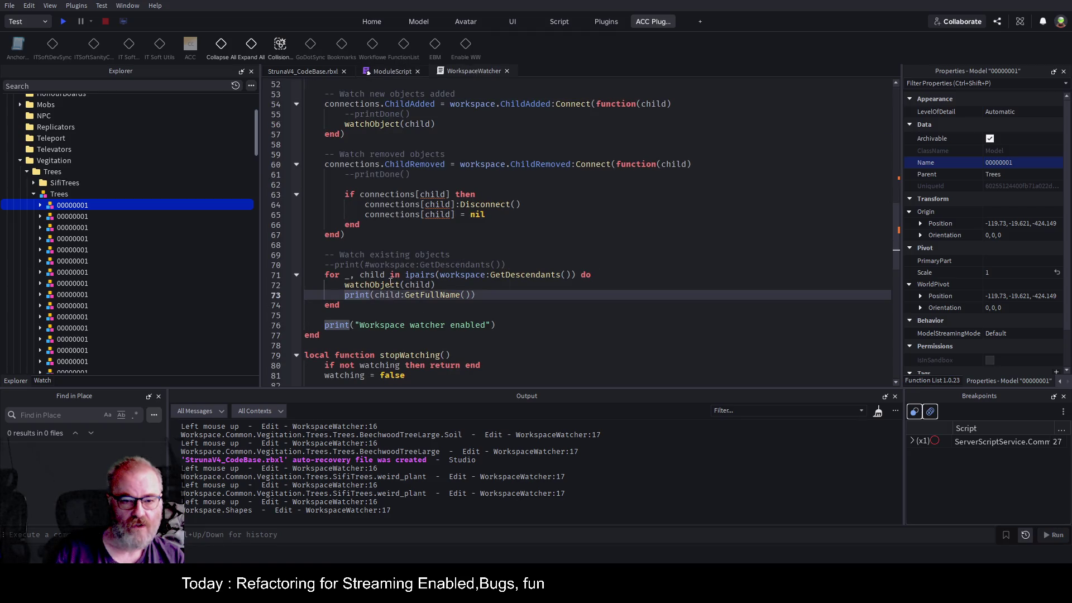
pyautogui.scroll(4, 439, 227)
pyautogui.scroll(4, 430, 206)
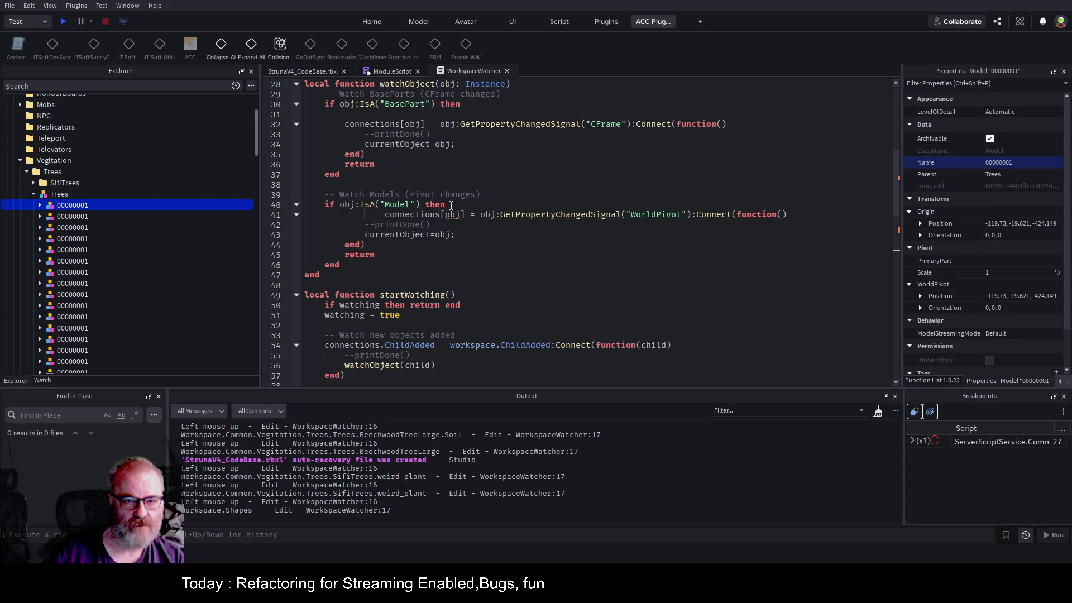
pyautogui.scroll(6, 429, 258)
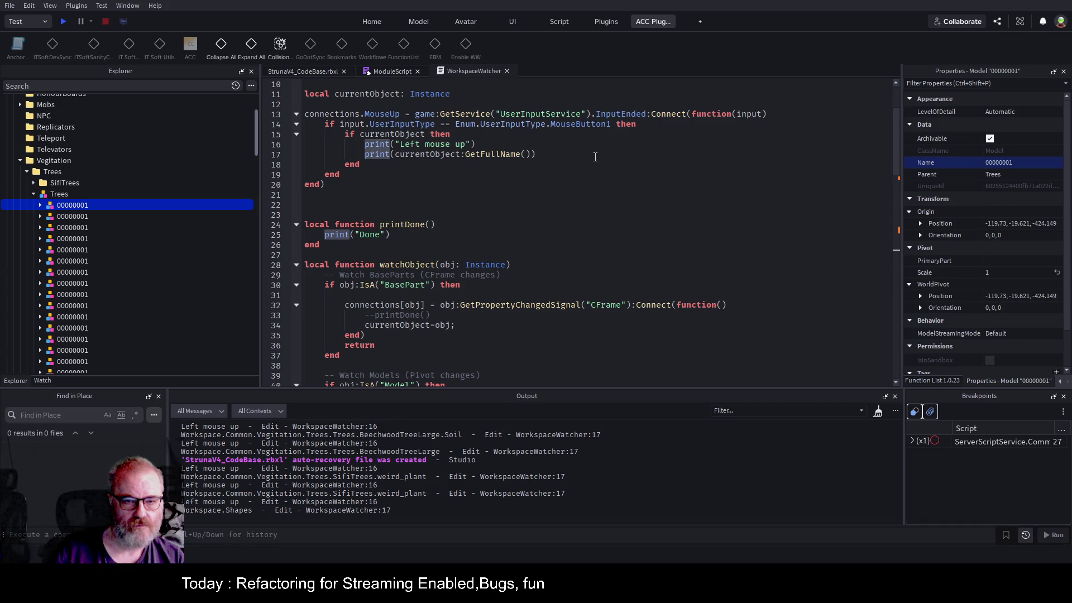
# - Add a print() call after line 17 containing the pasted JSON place-data record
pyautogui.click(595, 157)
pyautogui.press('Return')
pyautogui.press('Return')
pyautogui.press('Return')
pyautogui.press('Up')
pyautogui.write('print()')
pyautogui.press('Up')
pyautogui.press('Return')
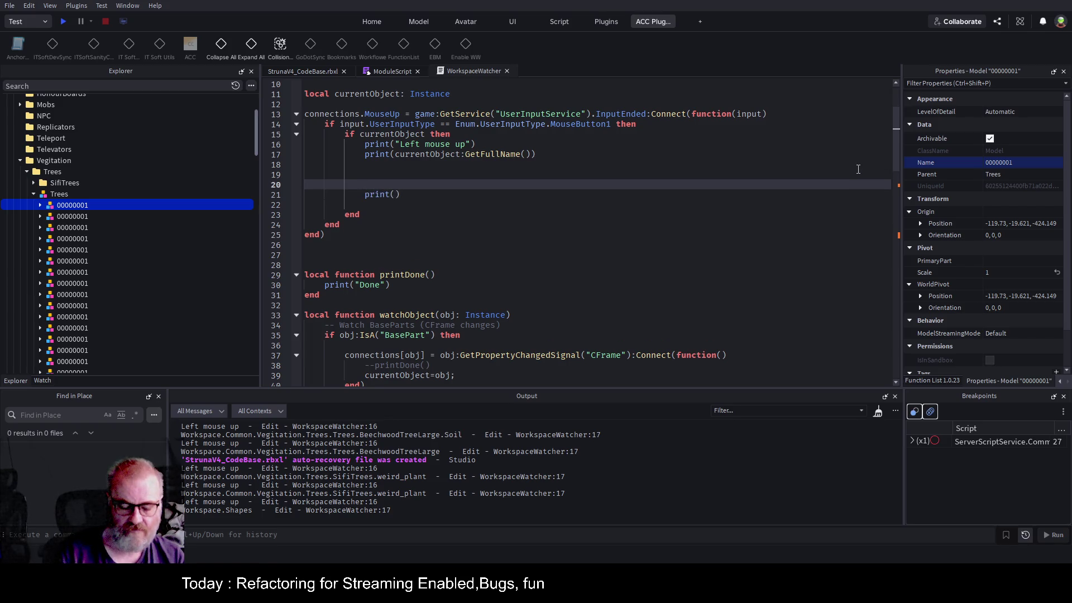
pyautogui.press('Down')
pyautogui.press('End')
pyautogui.press('Left')
pyautogui.write('"')
pyautogui.hotkey('ctrl', 'v')
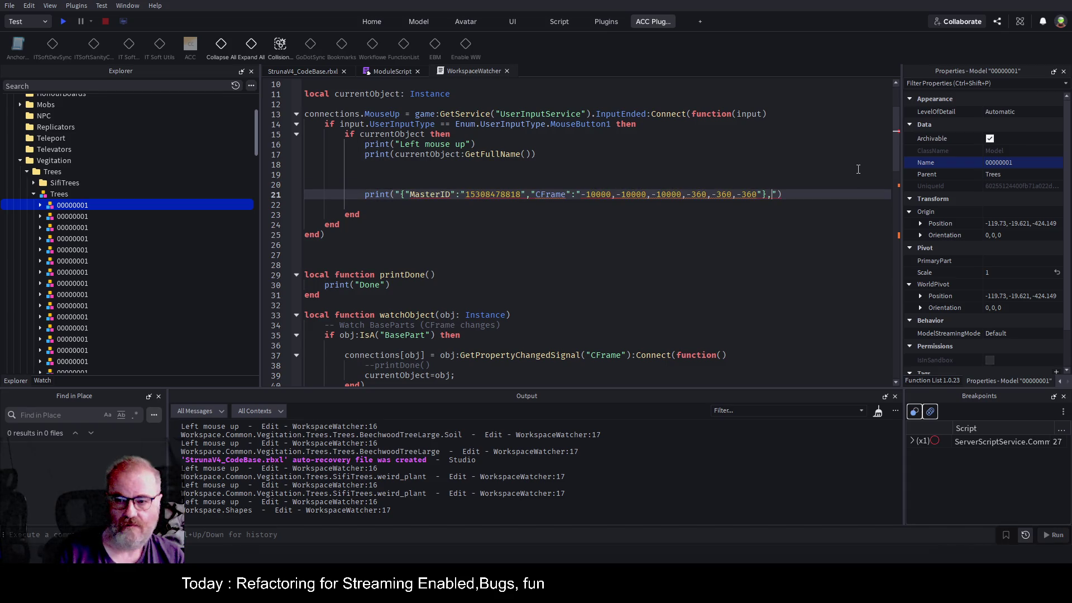
# - Replace the printed string's double quotes with single quotes
pyautogui.press('Home')
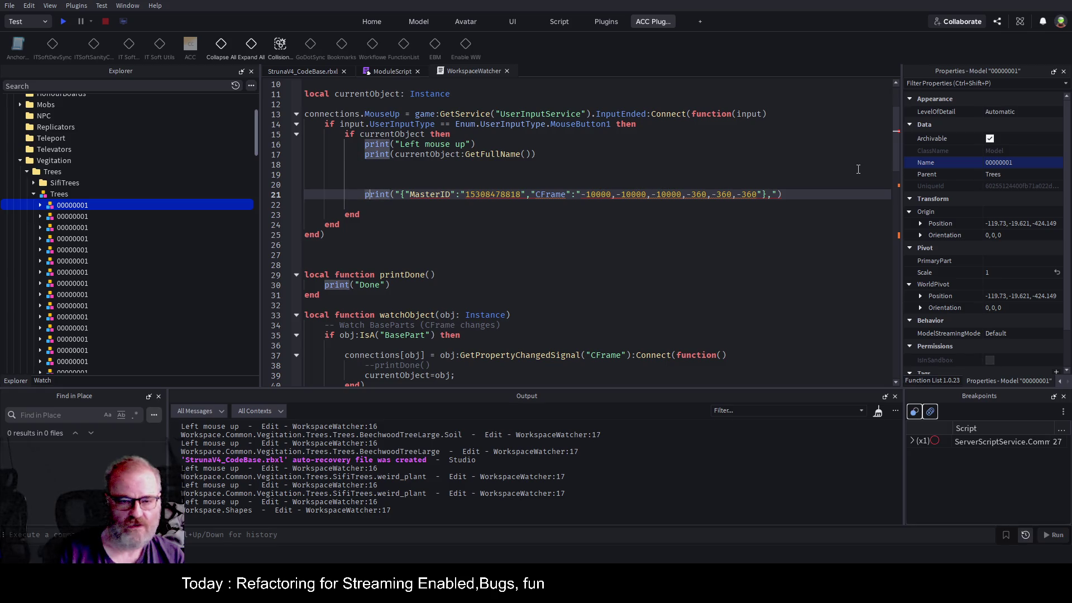
pyautogui.press('Right')
pyautogui.press('Right')
pyautogui.press('BackSpace')
pyautogui.write("'")
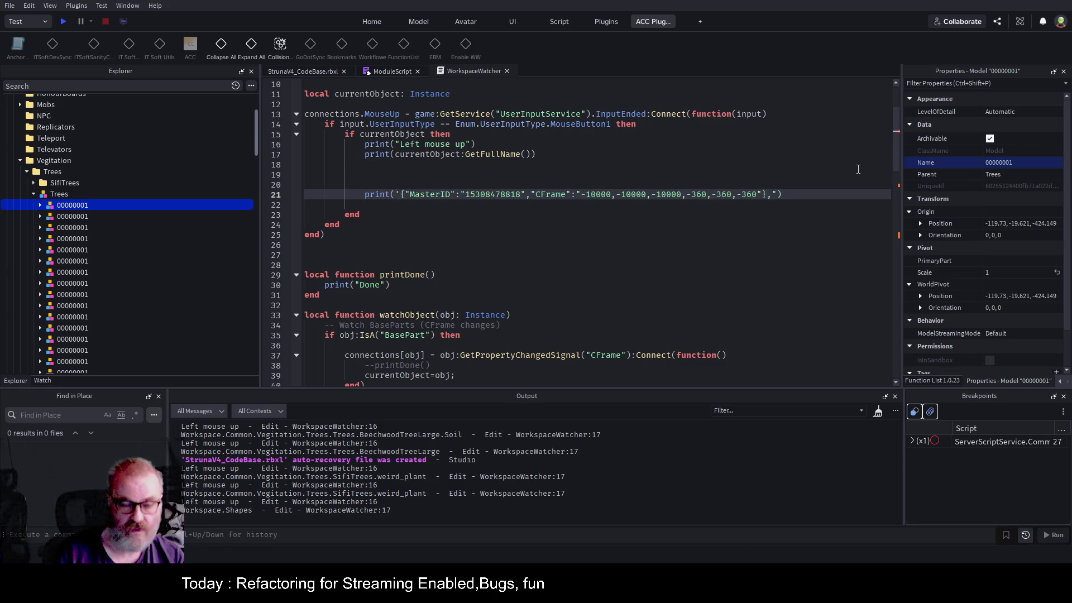
pyautogui.press('End')
pyautogui.press('Left')
pyautogui.press('BackSpace')
pyautogui.write("'")
pyautogui.press('Up')
# - Save the place, select the WorkspaceWatcher plugin script, and return to the 3D view
pyautogui.hotkey('ctrl', 's')
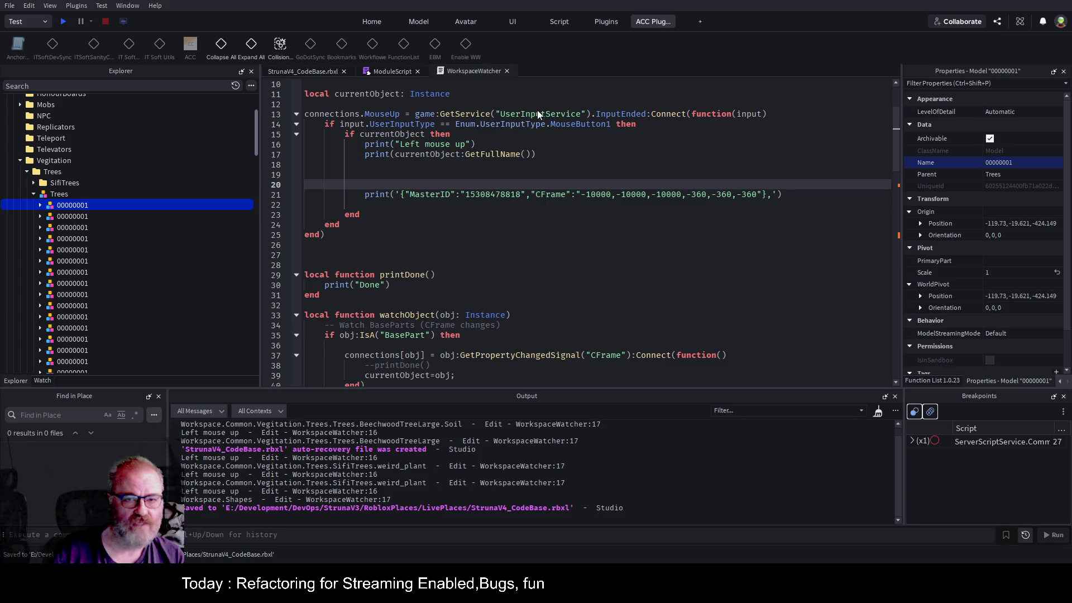
pyautogui.click(202, 170)
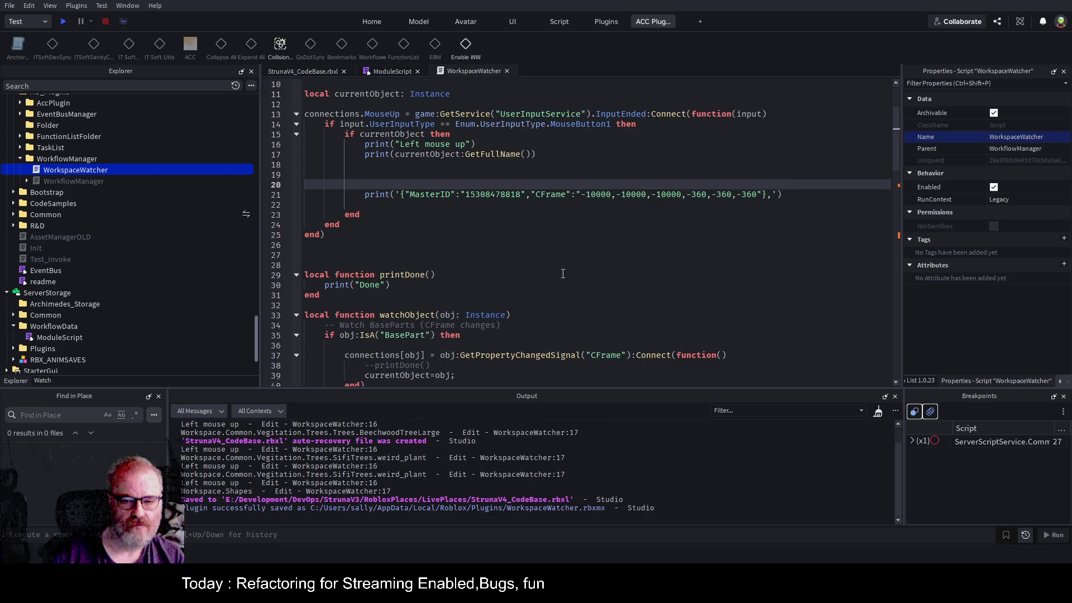
pyautogui.click(539, 246)
pyautogui.click(394, 70)
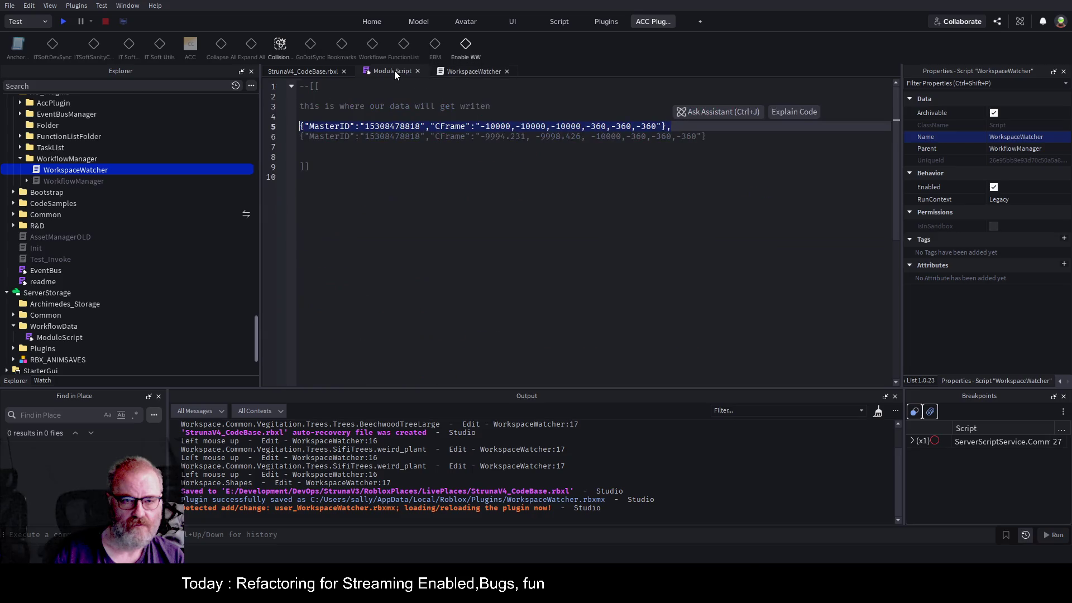
pyautogui.click(316, 71)
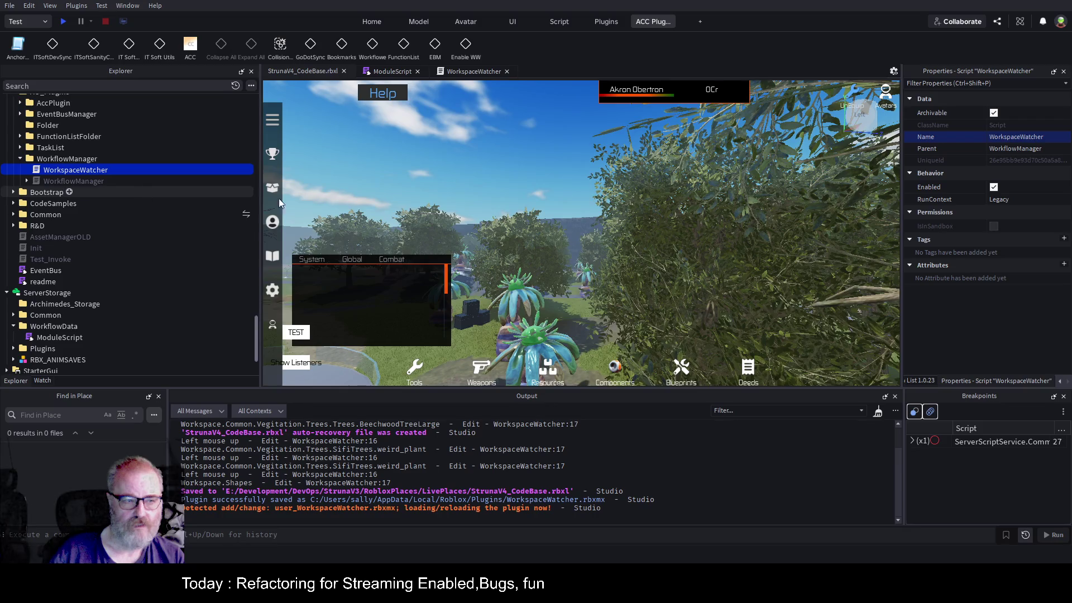
# - Select a tree, clear the Output log, and test-move it with the Move tool, then undo
pyautogui.click(710, 275)
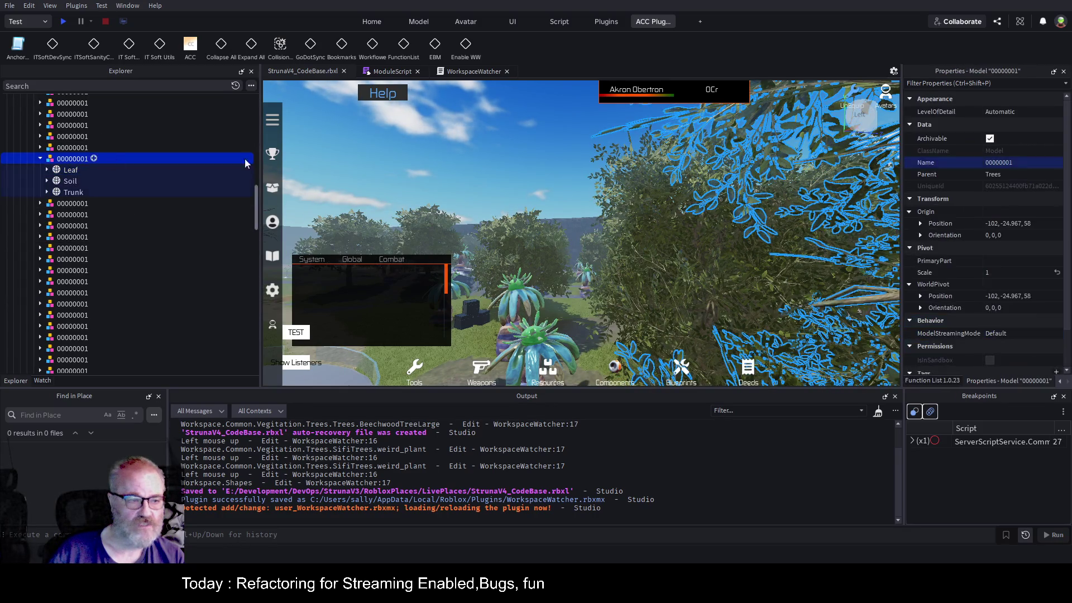
pyautogui.click(877, 411)
pyautogui.scroll(-5, 675, 262)
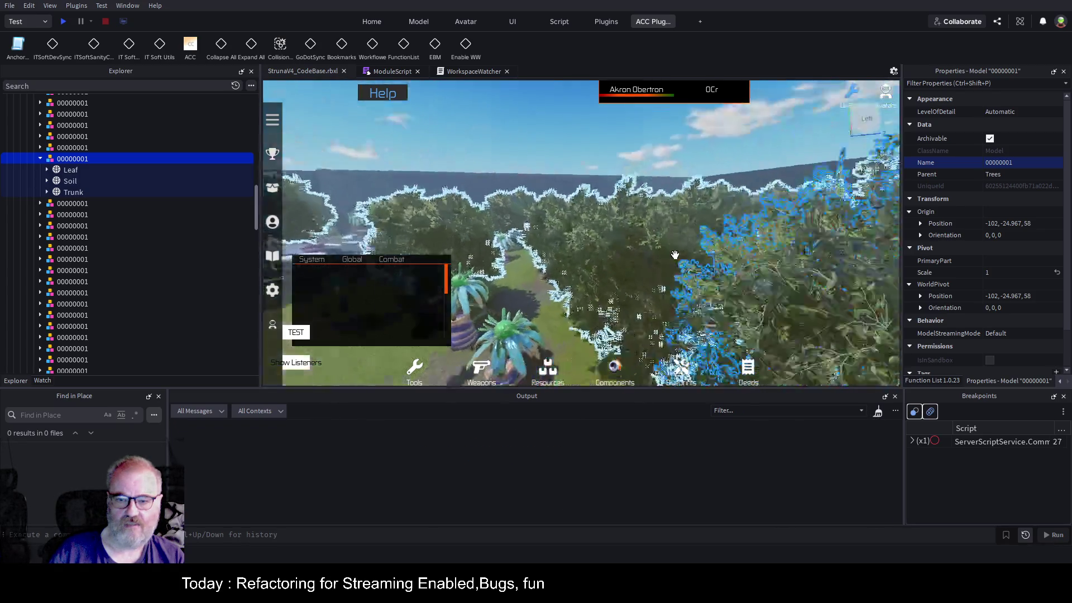
pyautogui.scroll(-10, 675, 256)
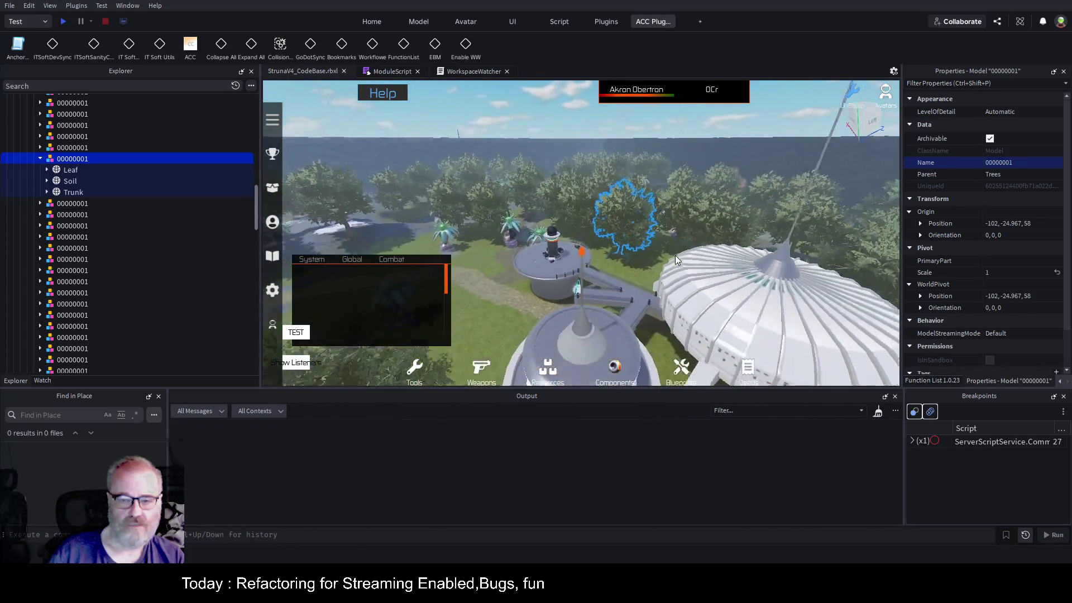
pyautogui.hotkey('ctrl', '2')
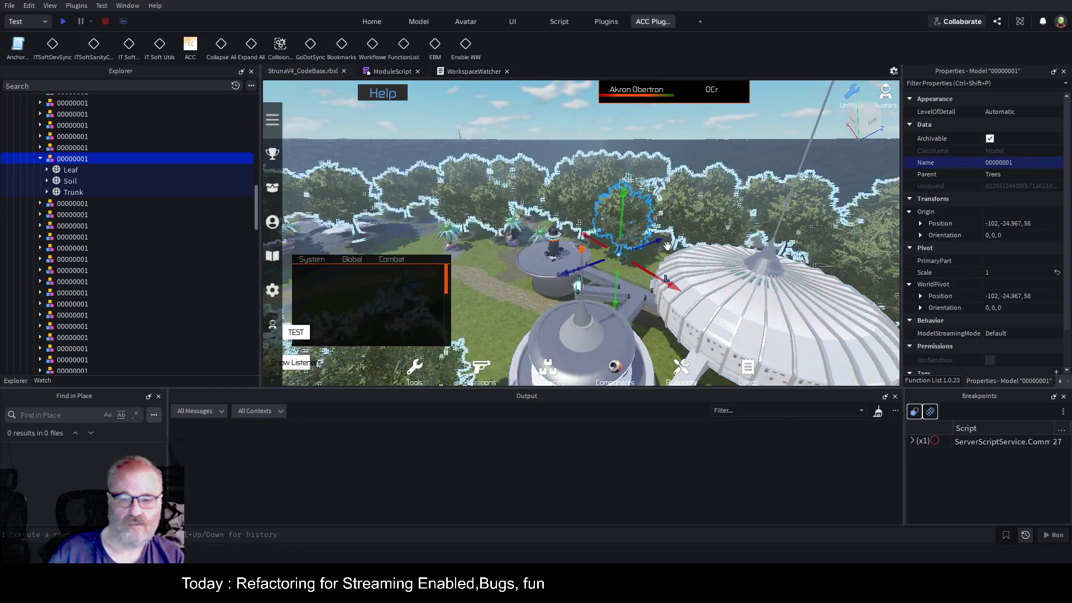
pyautogui.moveTo(658, 243); pyautogui.dragTo(517, 288)
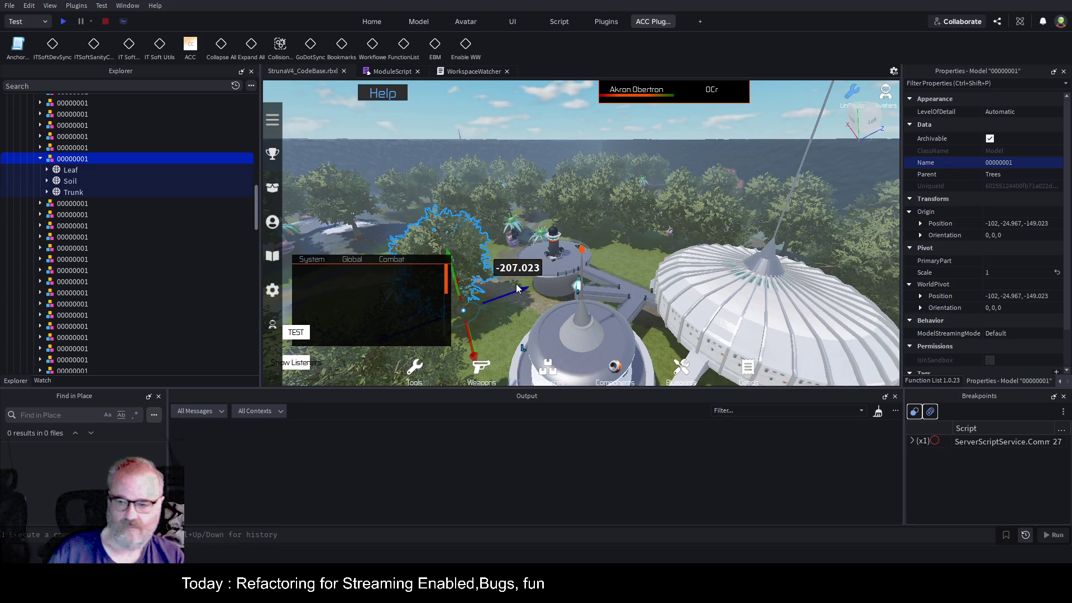
pyautogui.hotkey('ctrl', 'z')
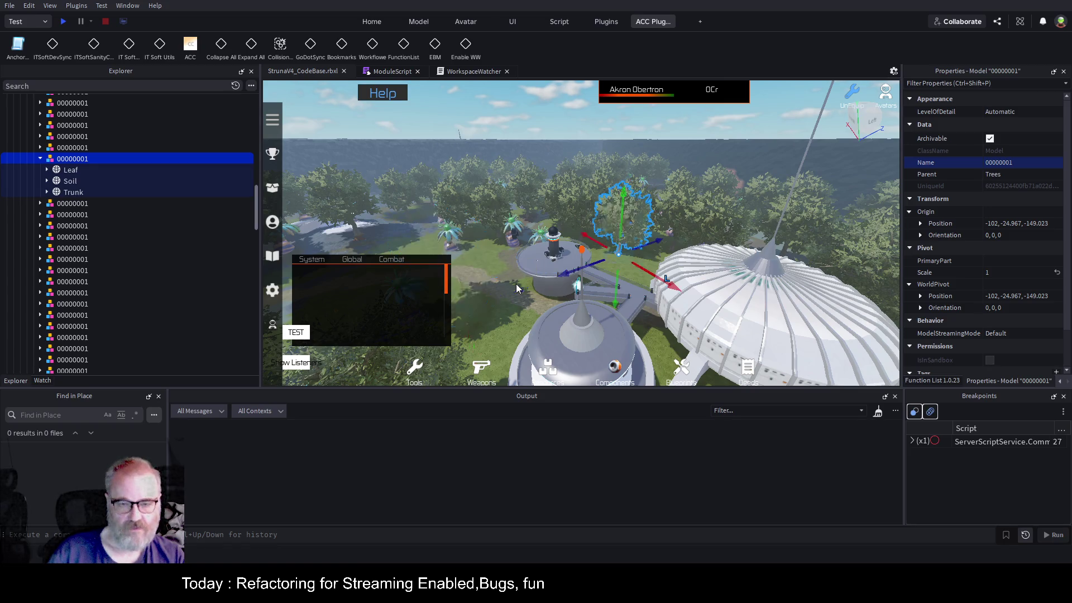
# - Enable the watcher and drag tree 00000001 to Z -123.818 so it logs
pyautogui.click(464, 47)
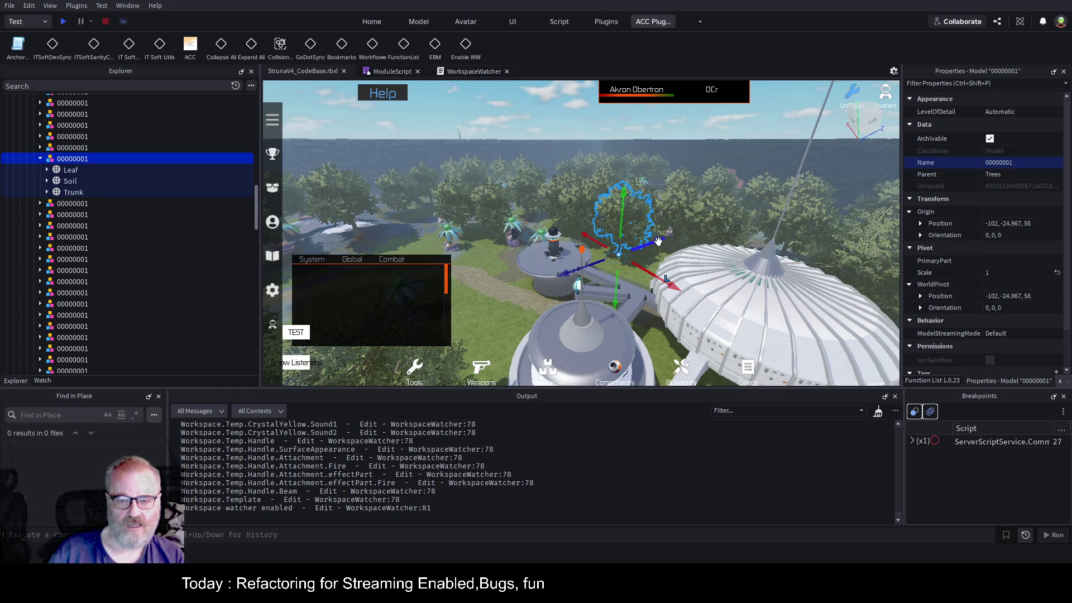
pyautogui.moveTo(658, 241); pyautogui.dragTo(550, 273)
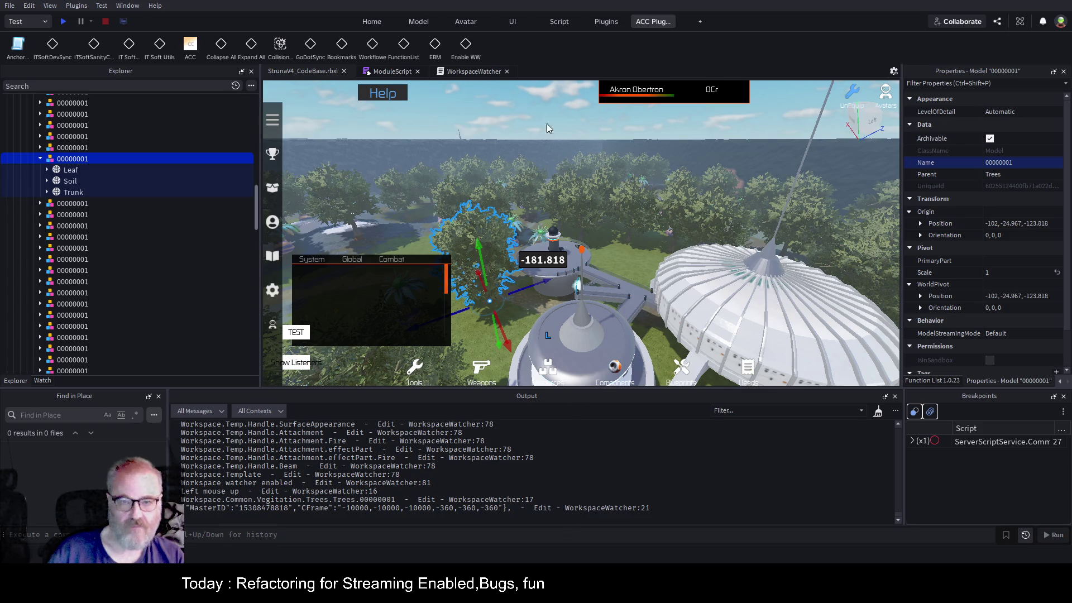
pyautogui.click(474, 72)
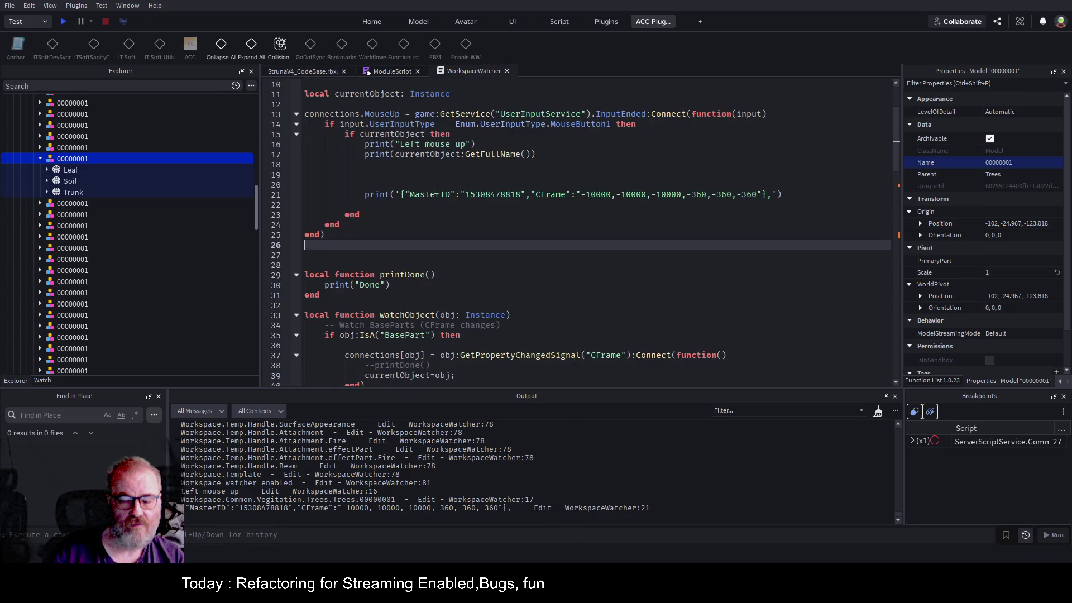
# - Type print(currentObject:GetPivot()) on line 19 of WorkspaceWatcher
pyautogui.click(517, 176)
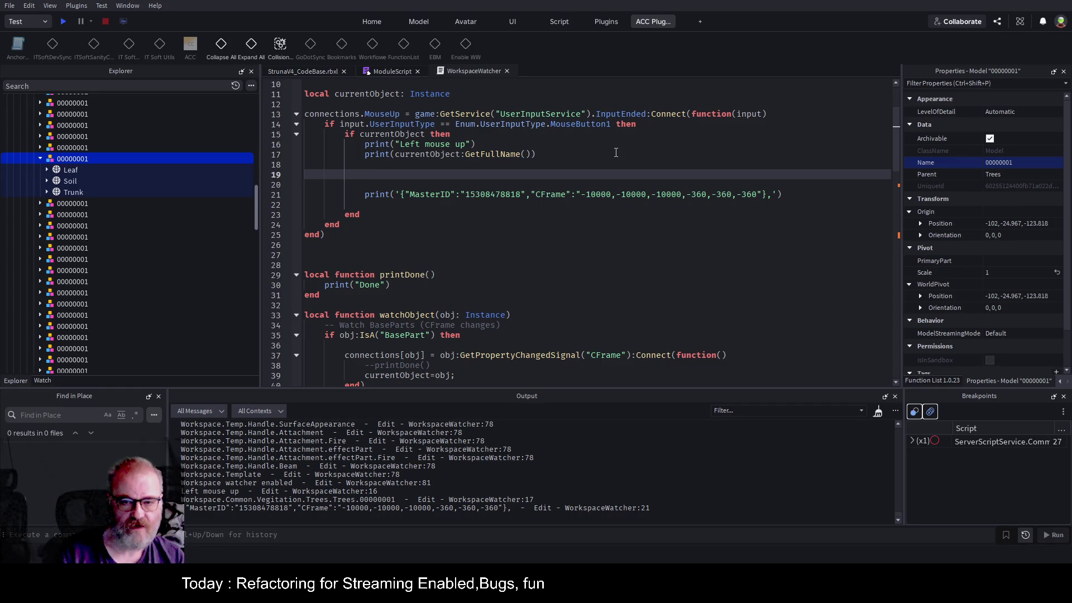
pyautogui.write('print(')
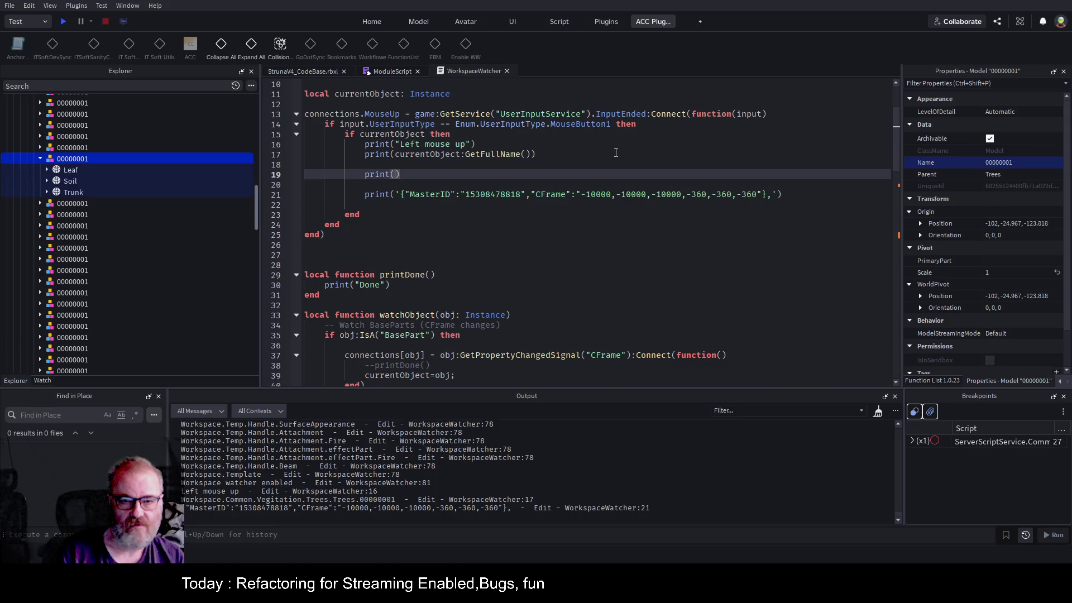
pyautogui.write('cu')
pyautogui.press('Tab')
pyautogui.write(':GET')
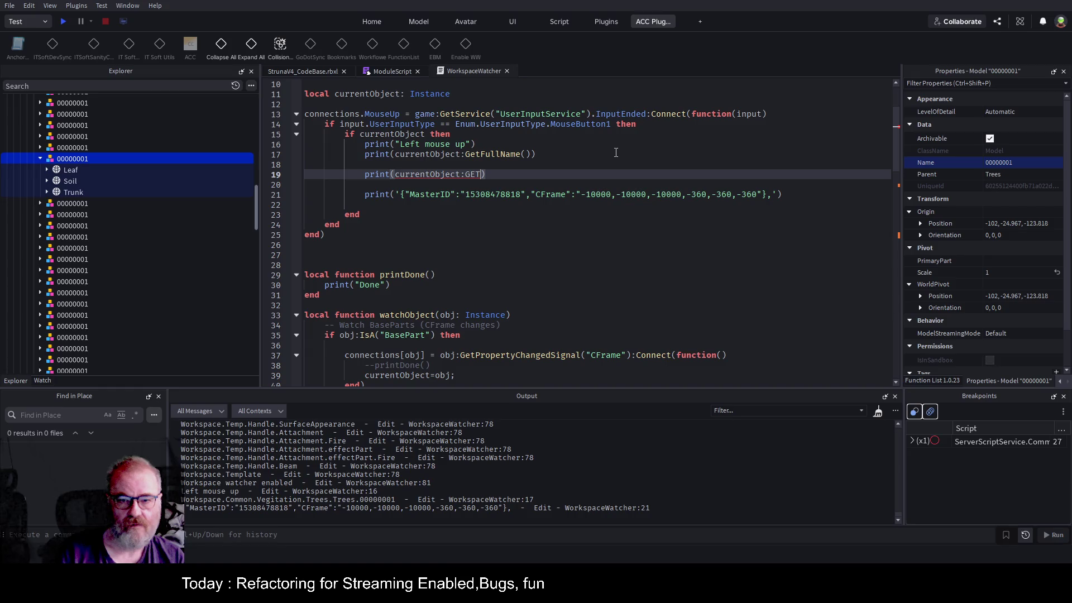
pyautogui.press('BackSpace')
pyautogui.write('Pi')
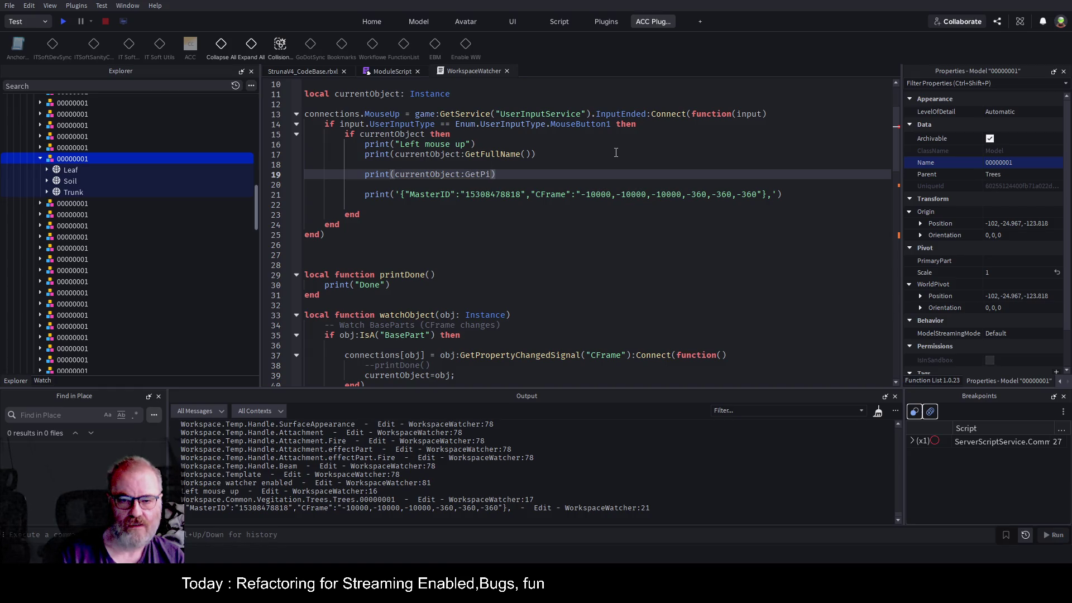
pyautogui.write('v')
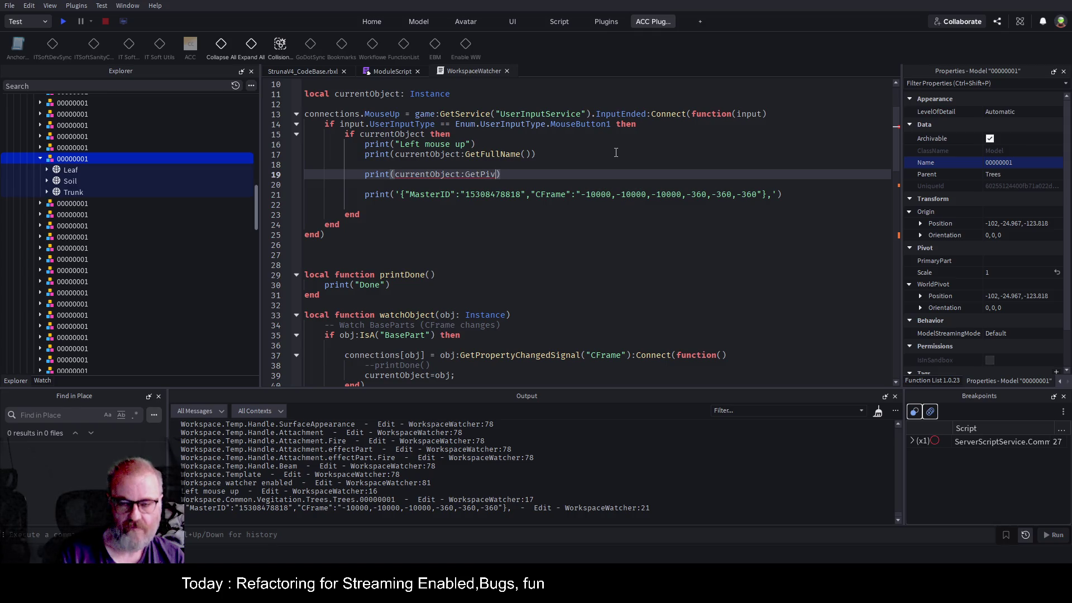
pyautogui.write('ot()')
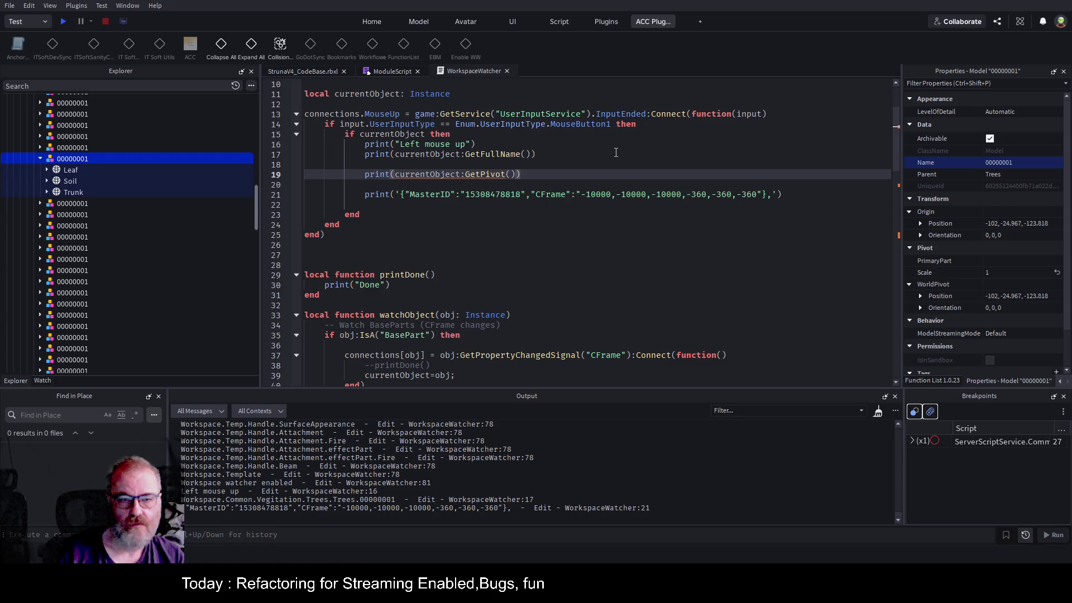
# - Save, reload WorkspaceWatcher as a local plugin, and re-enable the watcher
pyautogui.hotkey('ctrl', 's')
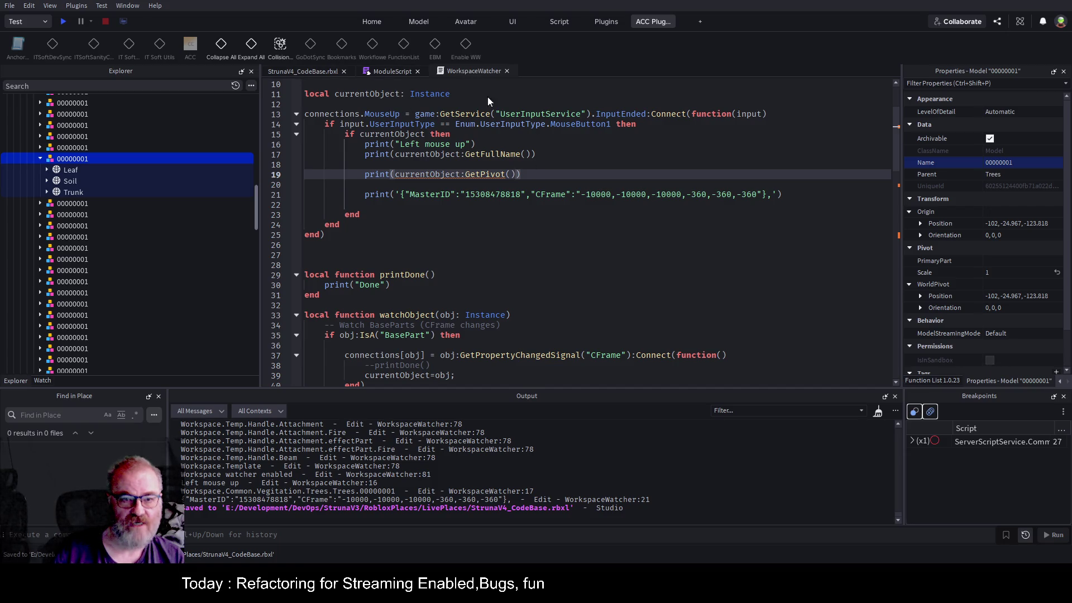
pyautogui.click(101, 170)
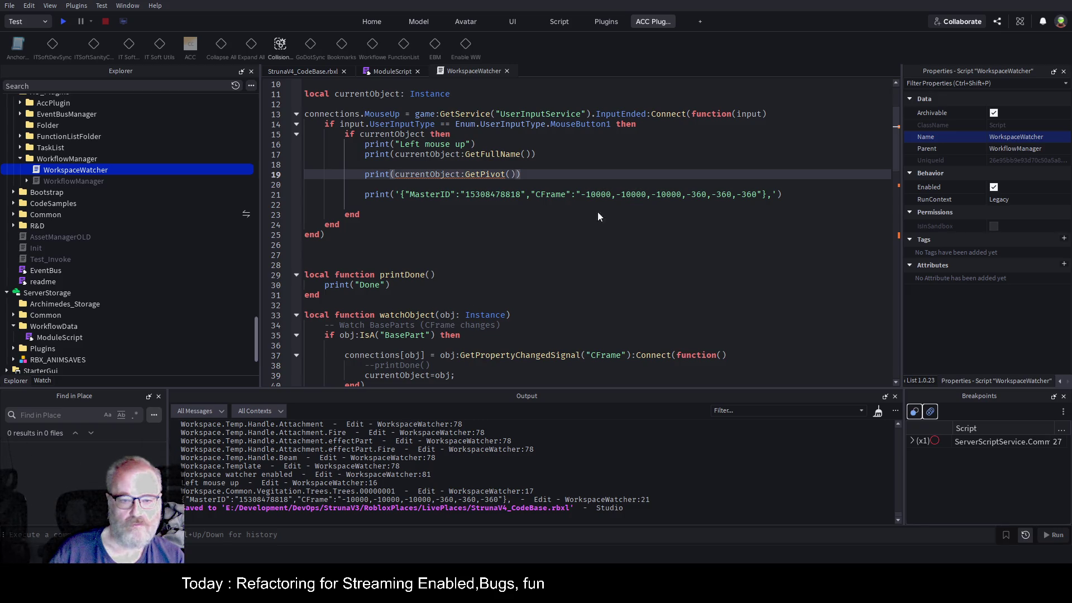
pyautogui.hotkey('ctrl', 'shift', 's')
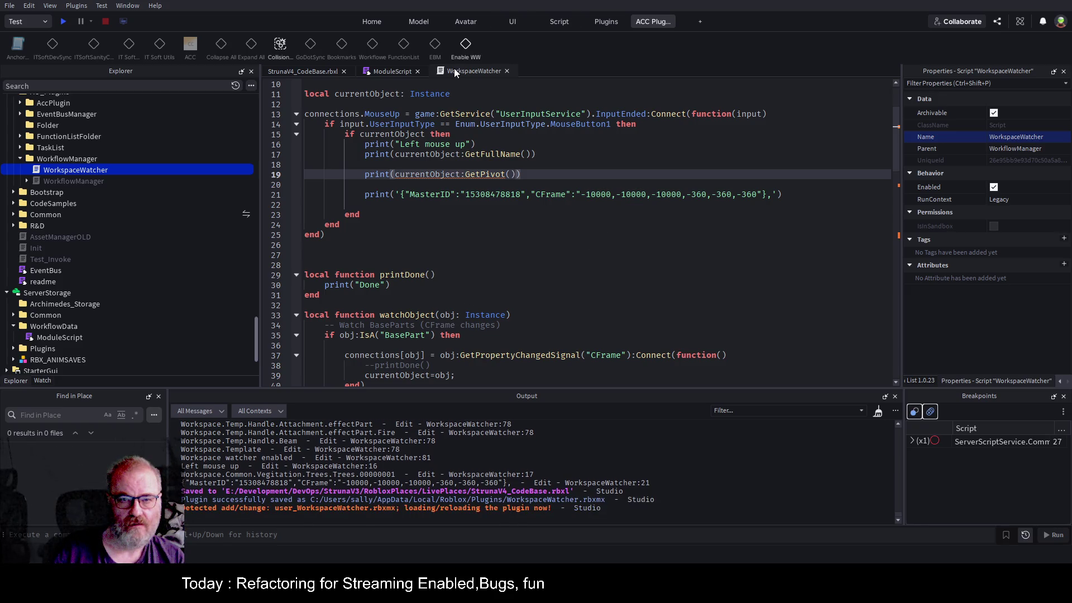
pyautogui.click(466, 49)
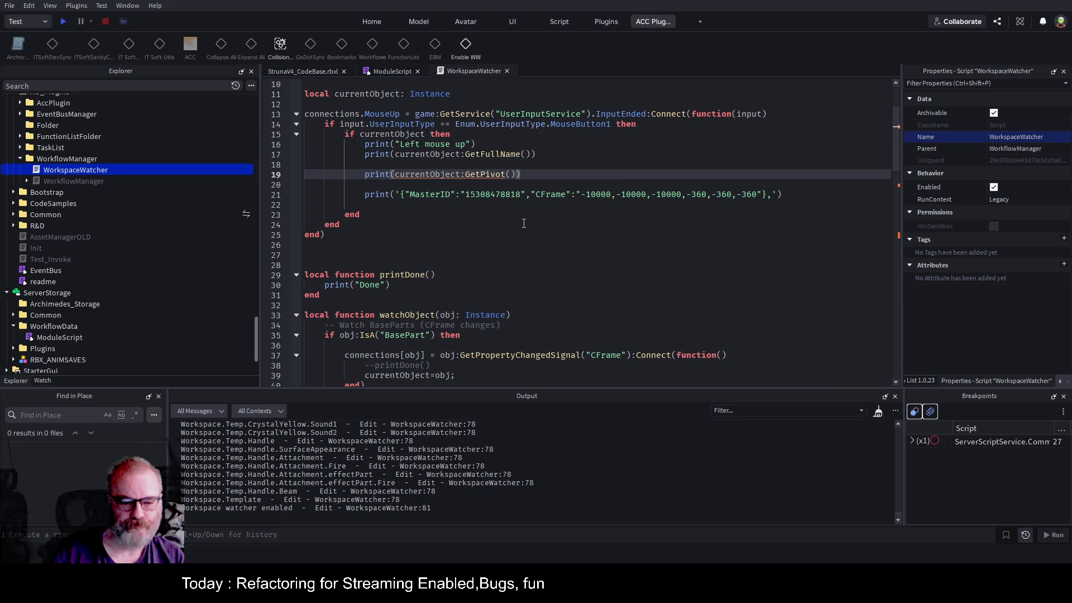
# - Drag tree 00000001 along Z to -159.467 and select its printed pivot CFrame in Output
pyautogui.click(320, 69)
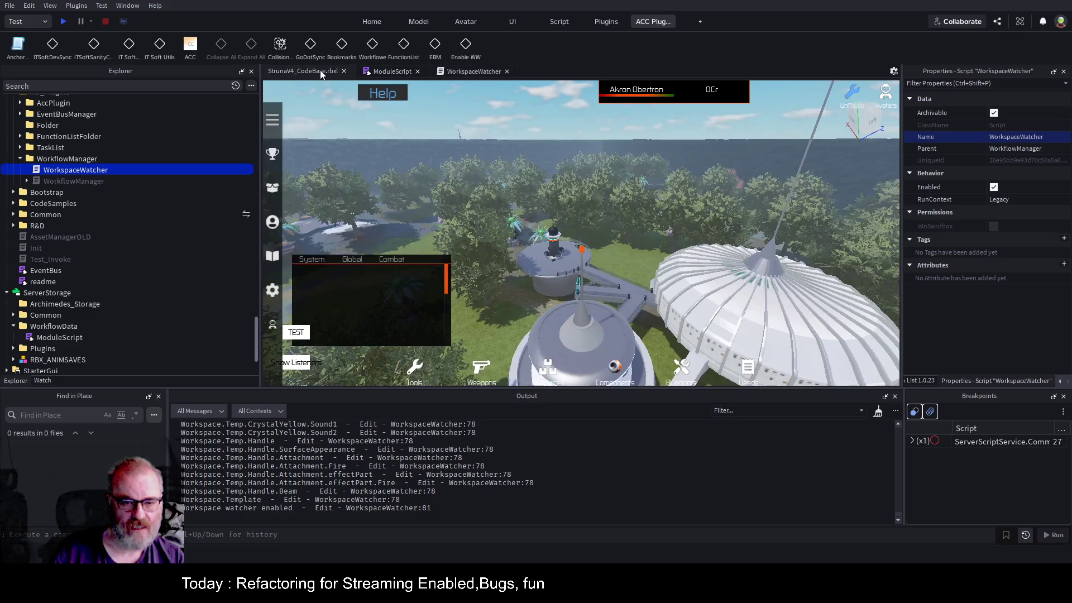
pyautogui.click(478, 263)
pyautogui.click(68, 159)
pyautogui.moveTo(531, 287); pyautogui.dragTo(480, 302)
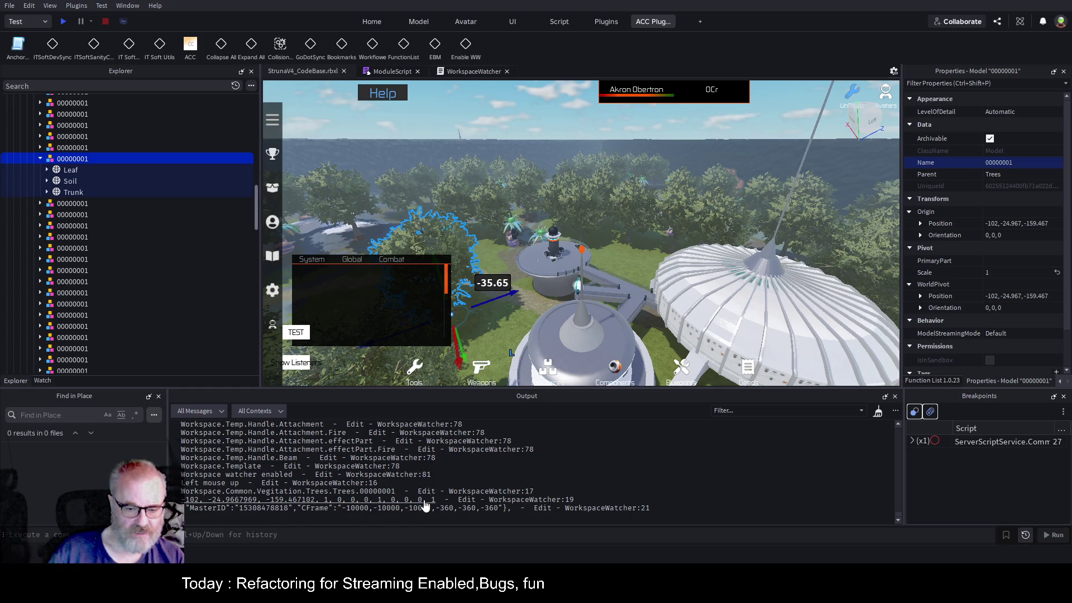
pyautogui.moveTo(439, 501); pyautogui.dragTo(184, 502)
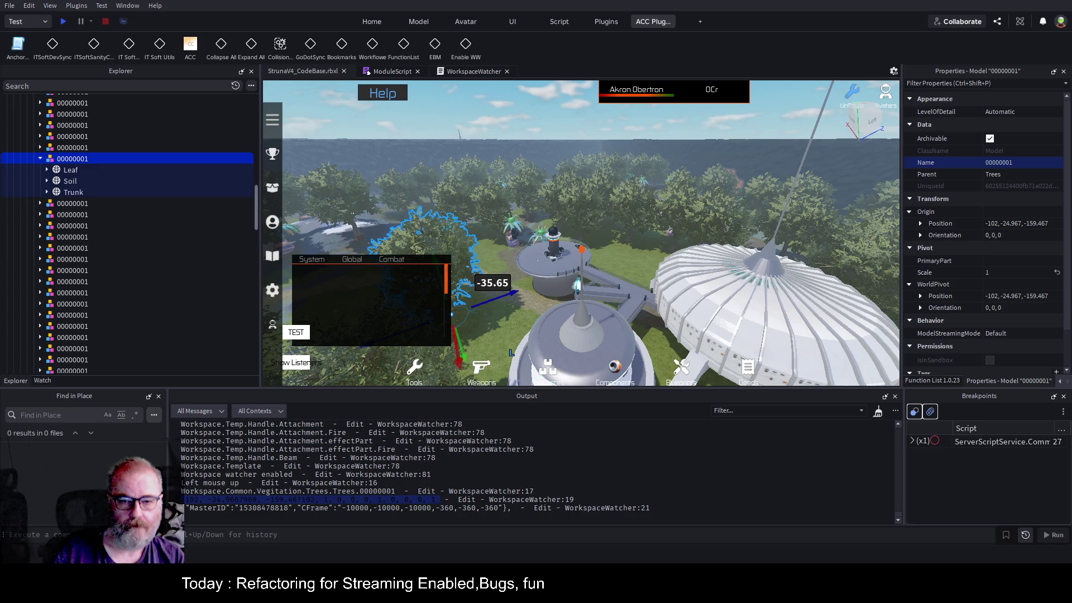
pyautogui.click(464, 71)
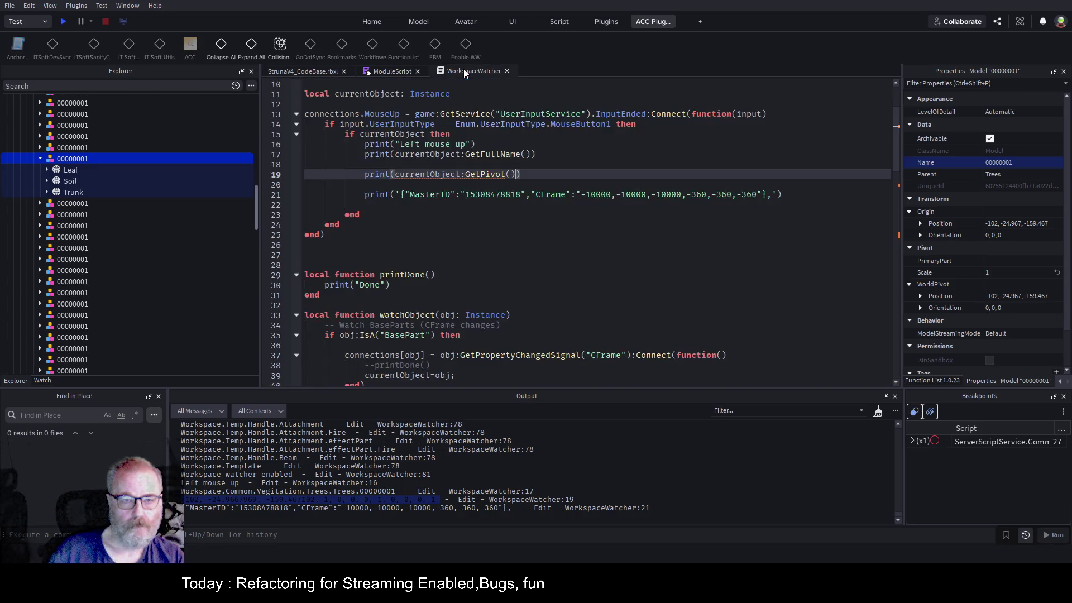
# - Paste pivot values -102, -24.9667969, -159.467102 as a -- comment on line 20 and select them
pyautogui.click(470, 187)
pyautogui.write('--')
pyautogui.write('-102, -24.9667969, -159.467102, 1, 0, 0, 0, 1, 0, 0, 0, 1')
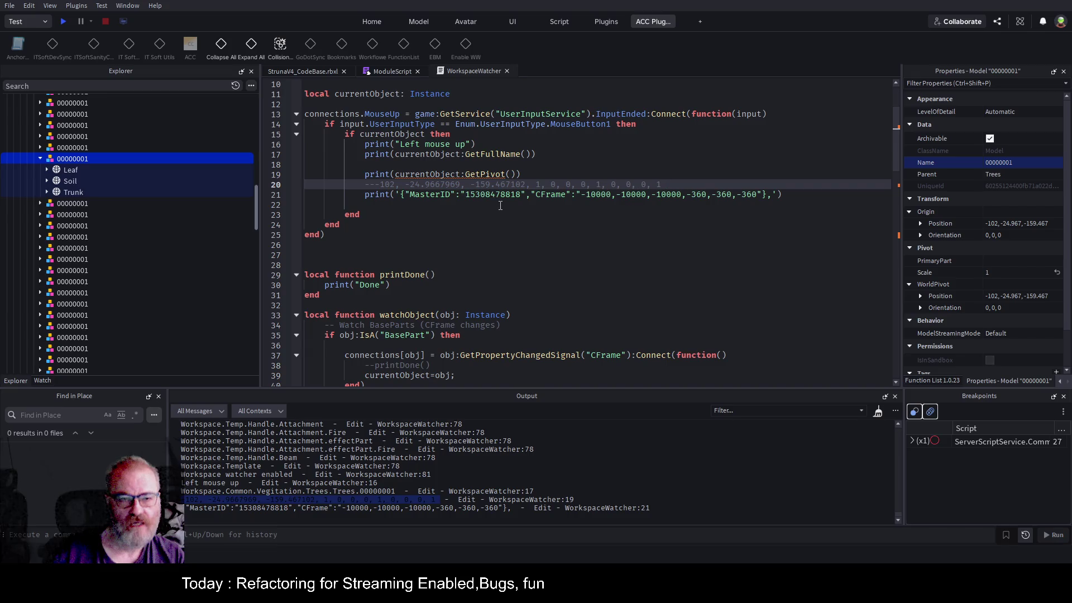
pyautogui.moveTo(380, 184); pyautogui.dragTo(675, 187)
pyautogui.moveTo(375, 184); pyautogui.dragTo(667, 184)
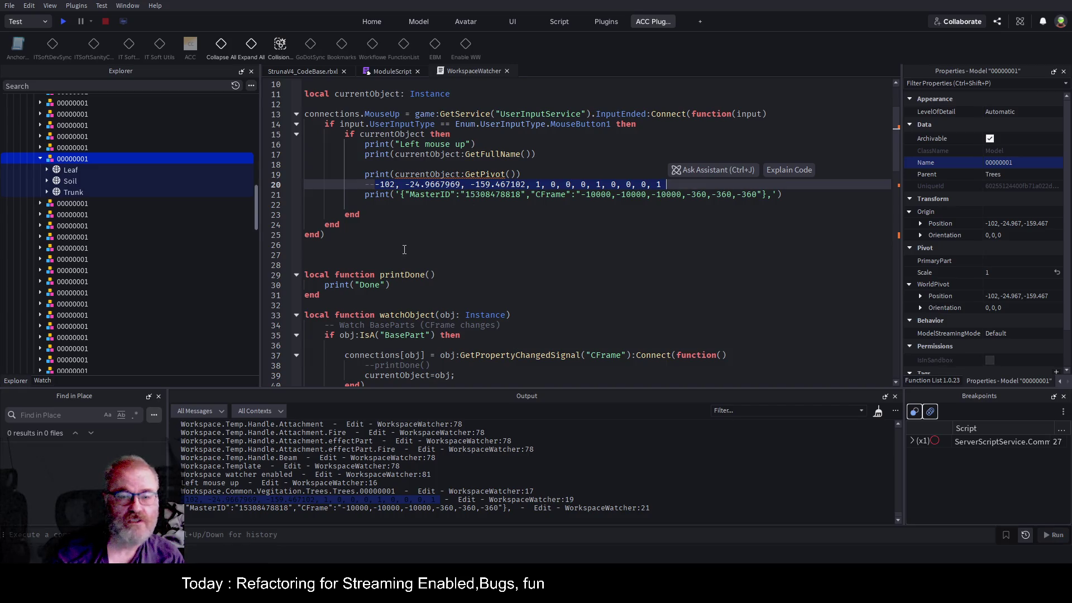
# - Paste the StringToCFrame function with its example usage on line 27 and save the place
pyautogui.scroll(3, 405, 252)
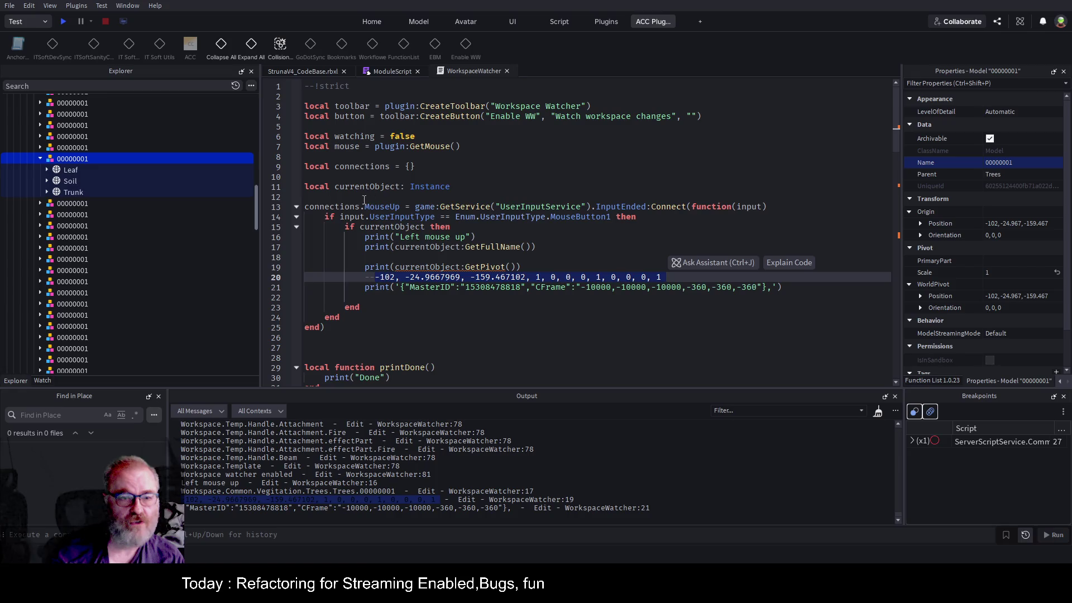
pyautogui.scroll(-2, 419, 267)
pyautogui.click(325, 283)
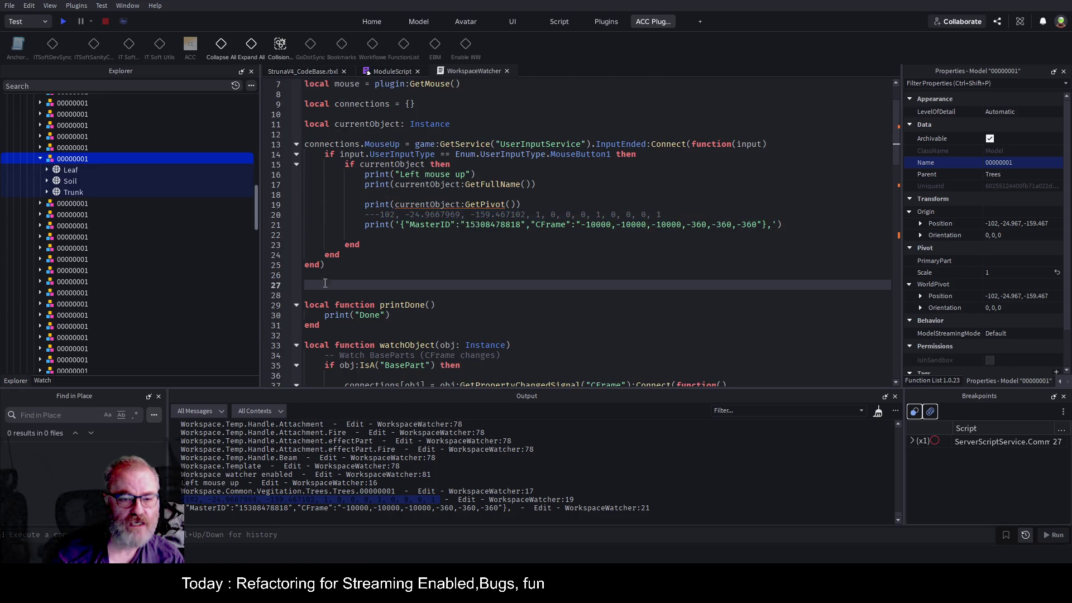
pyautogui.write('local function StringToCFrame(str: string): CFrame     local values = {}      for num in string.gmatch(str, "[-%d%.]+") do         table.insert(values, tonumber(num))     end      return CFrame.new(         values[1], values[2], values[3],         values[4], values[5], values[6],         values[7], values[8], values[9],         values[10], values[11], values[12]     ) end  -- Example usage: local cf = StringToCFrame("-102, -24.9667969, -159.467102, 1, 0, 0, 0, 1, 0, 0, 0, 1") model:PivotTo(cf)')
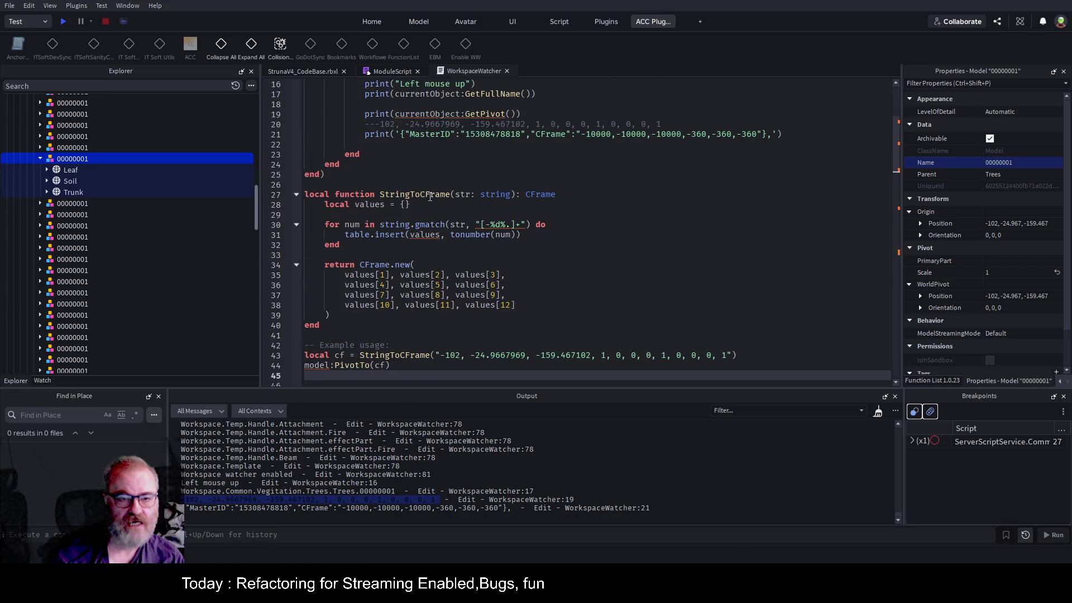
pyautogui.click(431, 197)
pyautogui.click(602, 283)
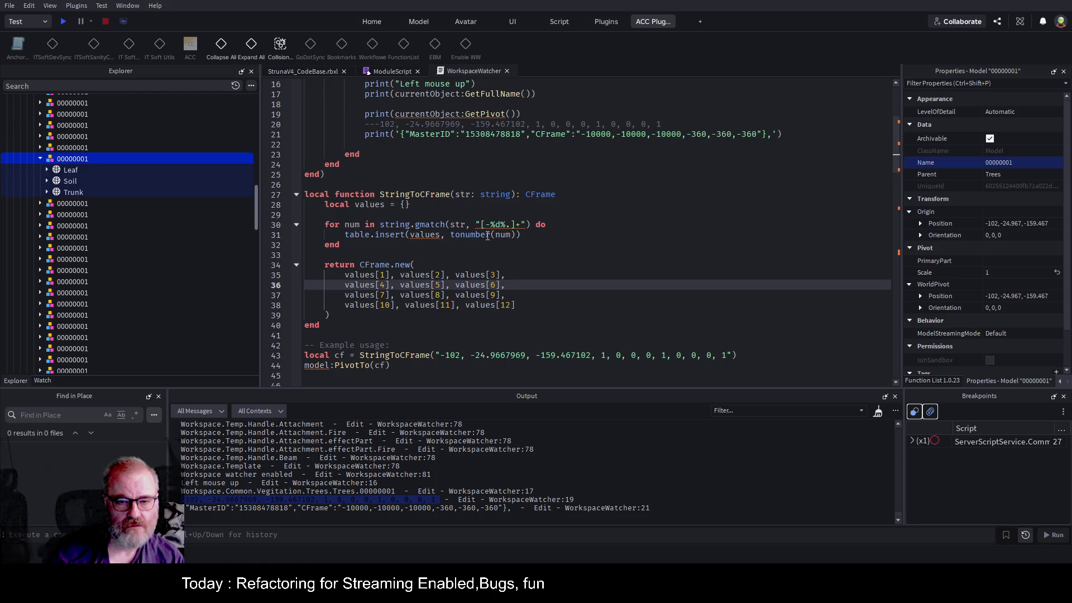
pyautogui.click(612, 228)
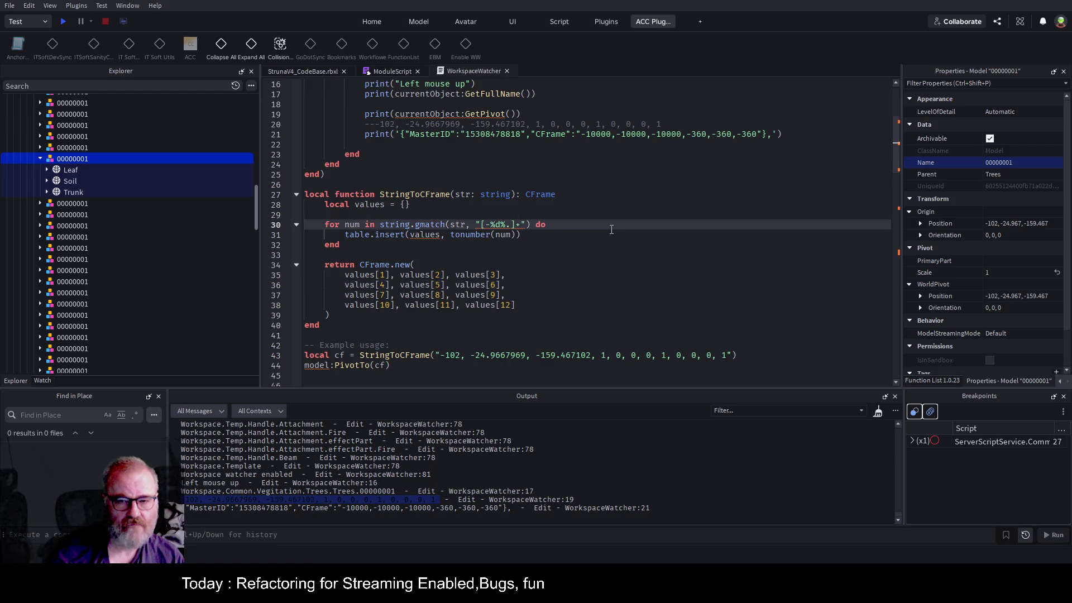
pyautogui.hotkey('ctrl', 's')
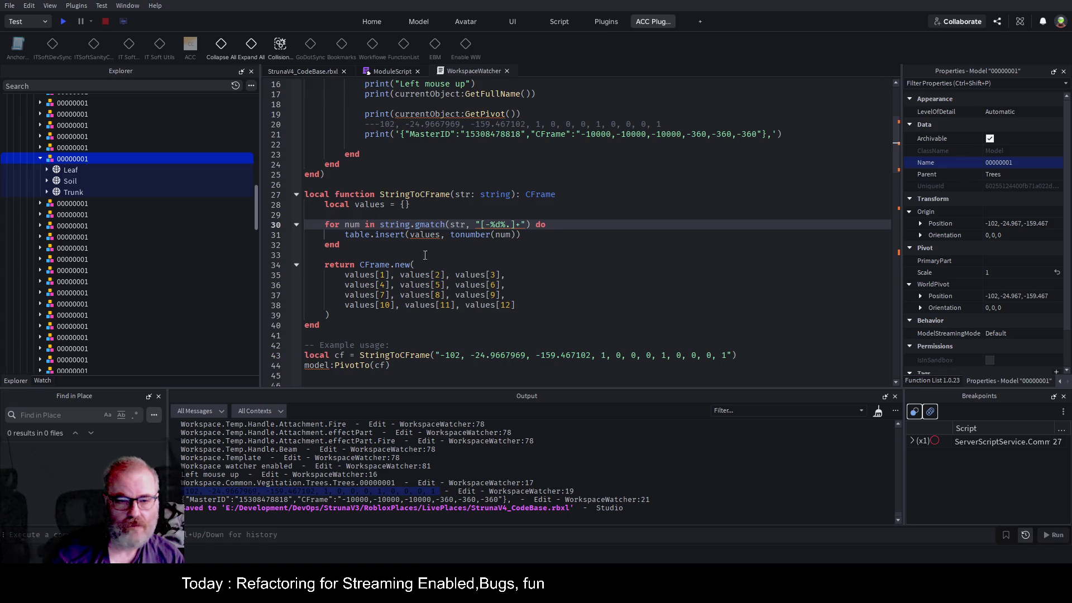
# - Add a CFrameToString function using GetComponents and table.concat below StringToCFrame, then save
pyautogui.click(329, 326)
pyautogui.write('local function CFrameToString(cf: CFrame): string \tlocal components = { cf:GetComponents() } \treturn table.concat(components, ", ") end  -- Example usage: local str = CFrameToString(model:GetPivot()) print(str)')
pyautogui.click(553, 269)
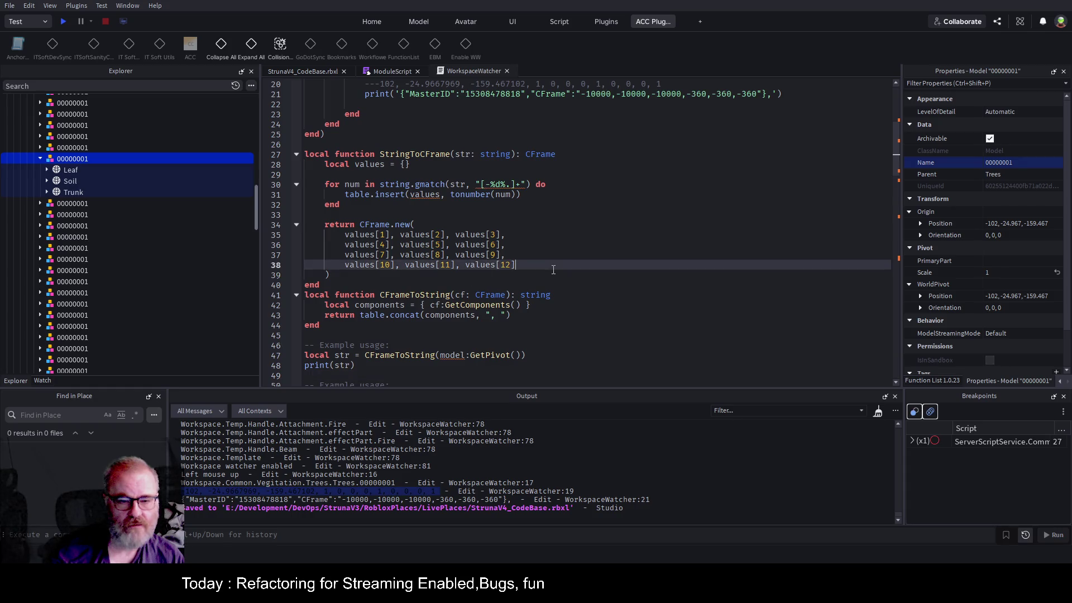
pyautogui.hotkey('ctrl', 's')
pyautogui.scroll(-3, 435, 209)
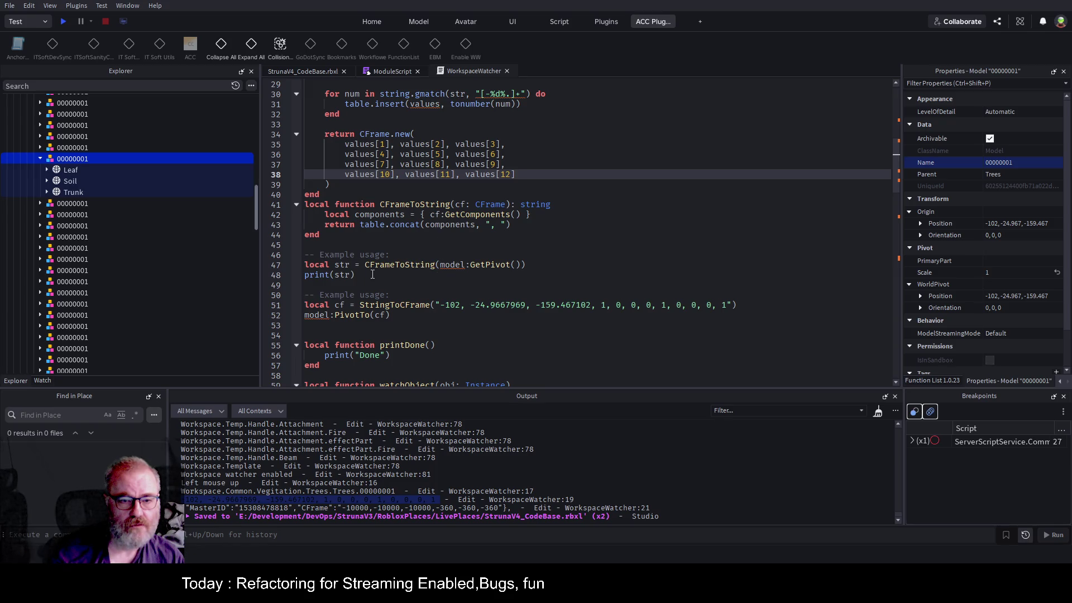
# - Delete the example-usage lines for both CFrameToString and StringToCFrame
pyautogui.moveTo(365, 275); pyautogui.dragTo(305, 255)
pyautogui.press('BackSpace')
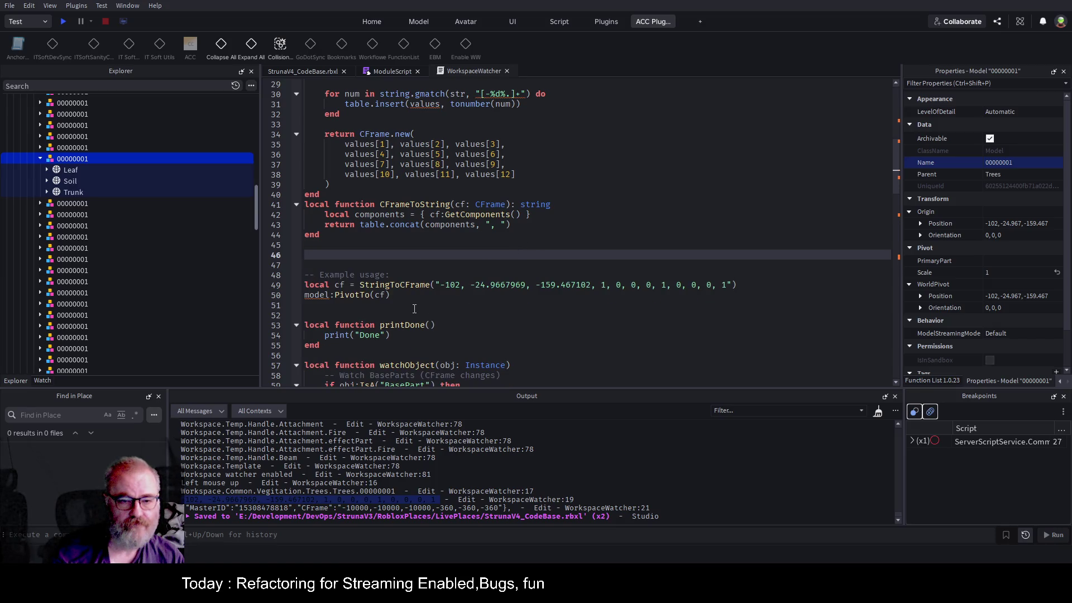
pyautogui.click(391, 295)
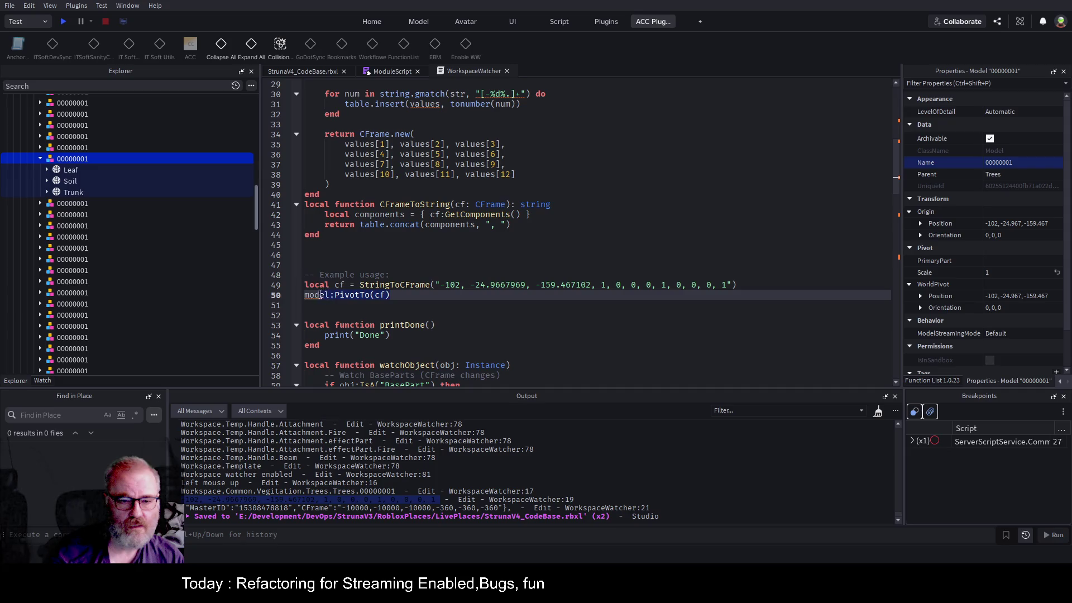
pyautogui.moveTo(408, 296)
pyautogui.mouseDown()
pyautogui.moveTo(329, 289)
pyautogui.moveTo(296, 274)
pyautogui.mouseUp()
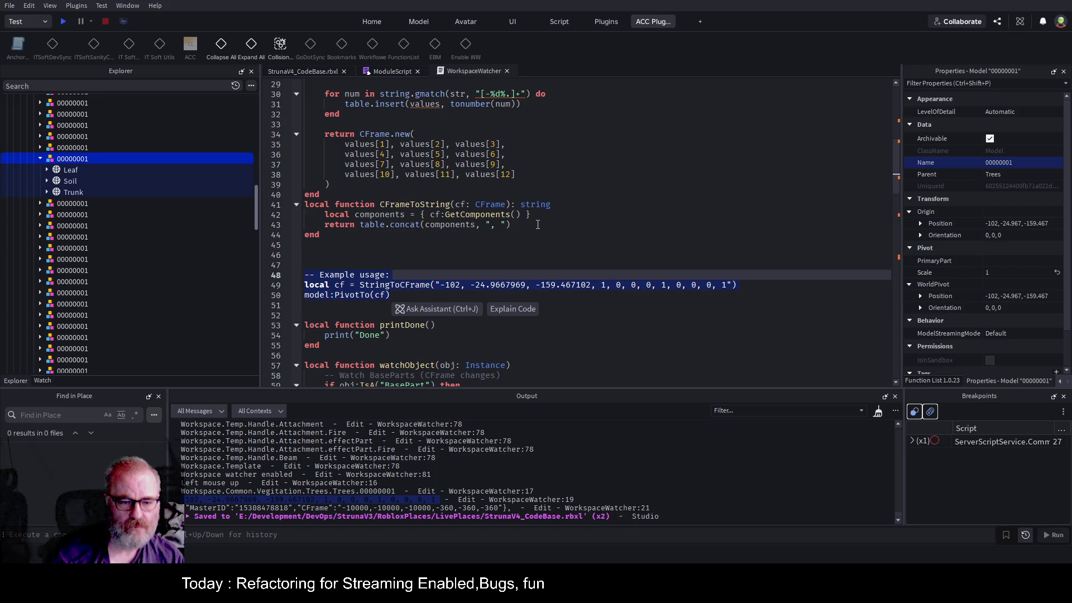
pyautogui.press('BackSpace')
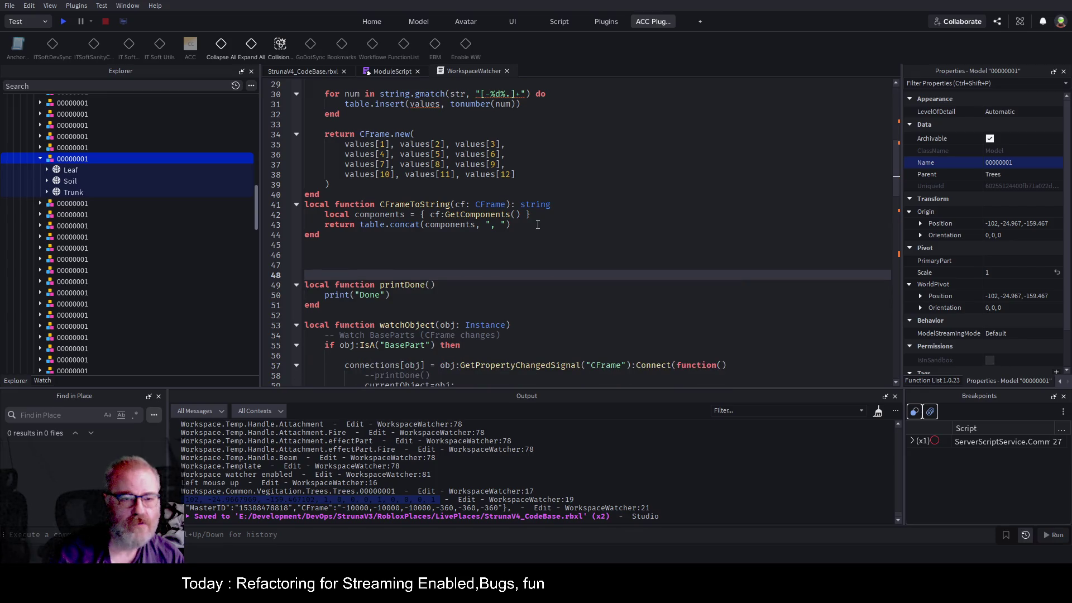
# - Move both conversion functions below the currentObject declaration, above connections.MouseUp, with a trailing blank line
pyautogui.scroll(-3, 437, 254)
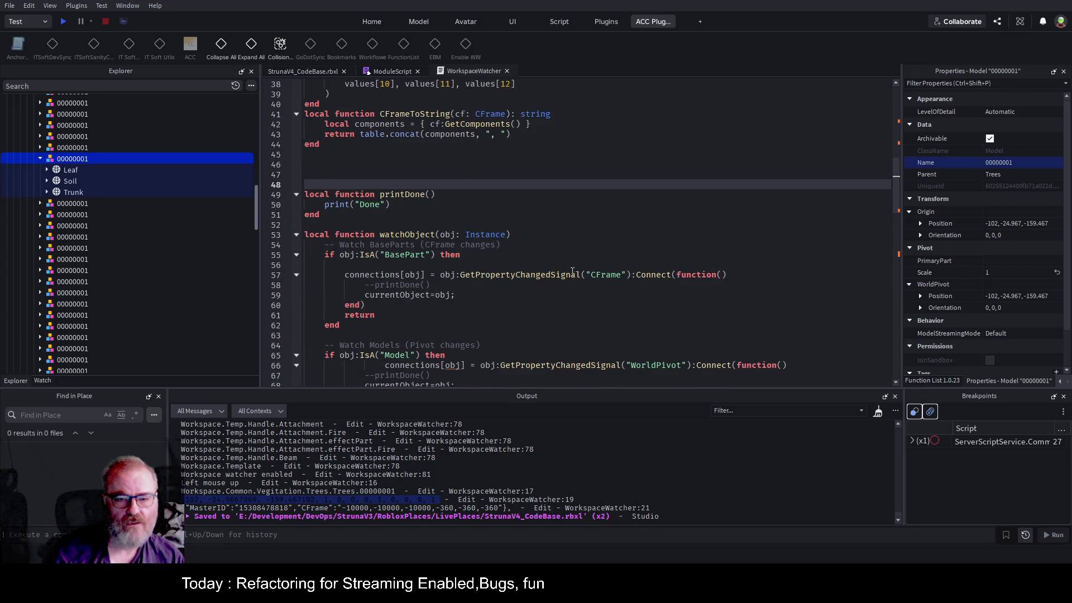
pyautogui.scroll(-6, 572, 272)
pyautogui.scroll(11, 460, 251)
pyautogui.scroll(4, 460, 251)
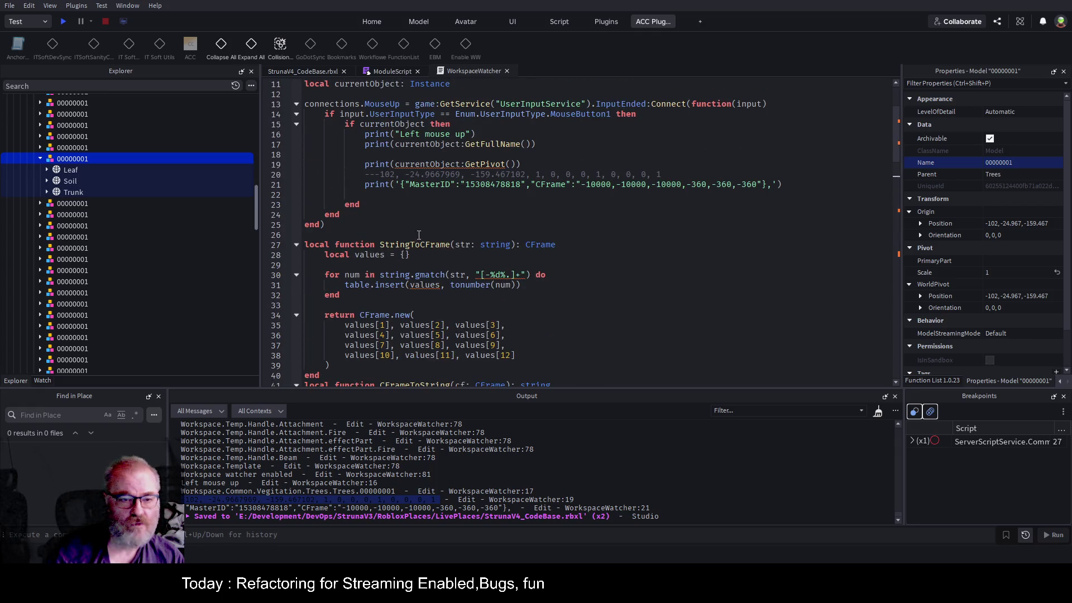
pyautogui.scroll(-2, 346, 198)
pyautogui.moveTo(328, 175); pyautogui.dragTo(306, 372)
pyautogui.hotkey('ctrl', 'c')
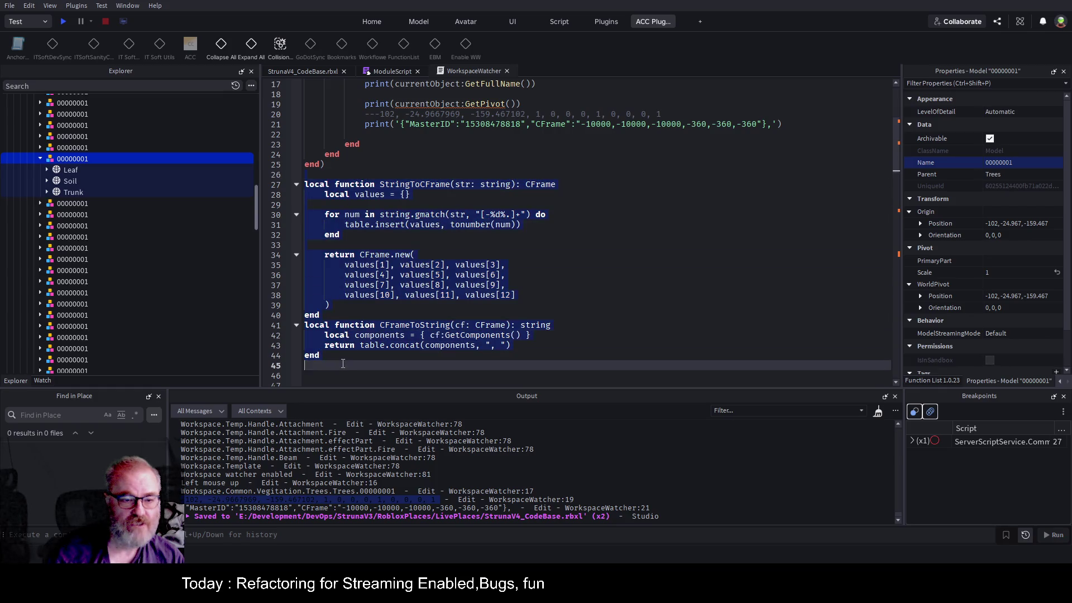
pyautogui.press('Delete')
pyautogui.scroll(5, 478, 218)
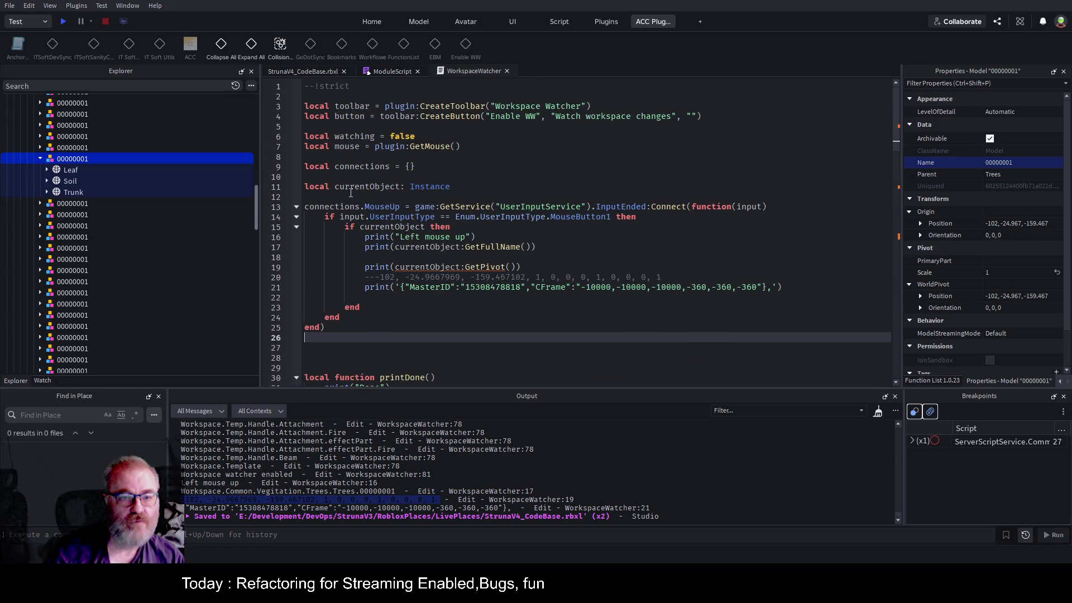
pyautogui.click(467, 187)
pyautogui.hotkey('ctrl', 'v')
pyautogui.scroll(-4, 522, 173)
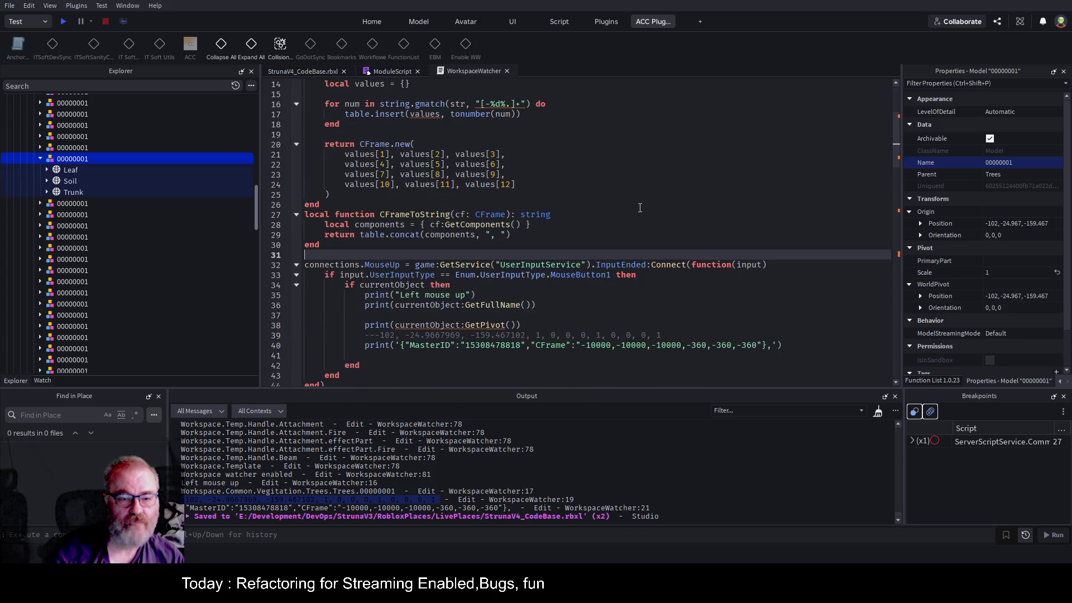
pyautogui.press('Return')
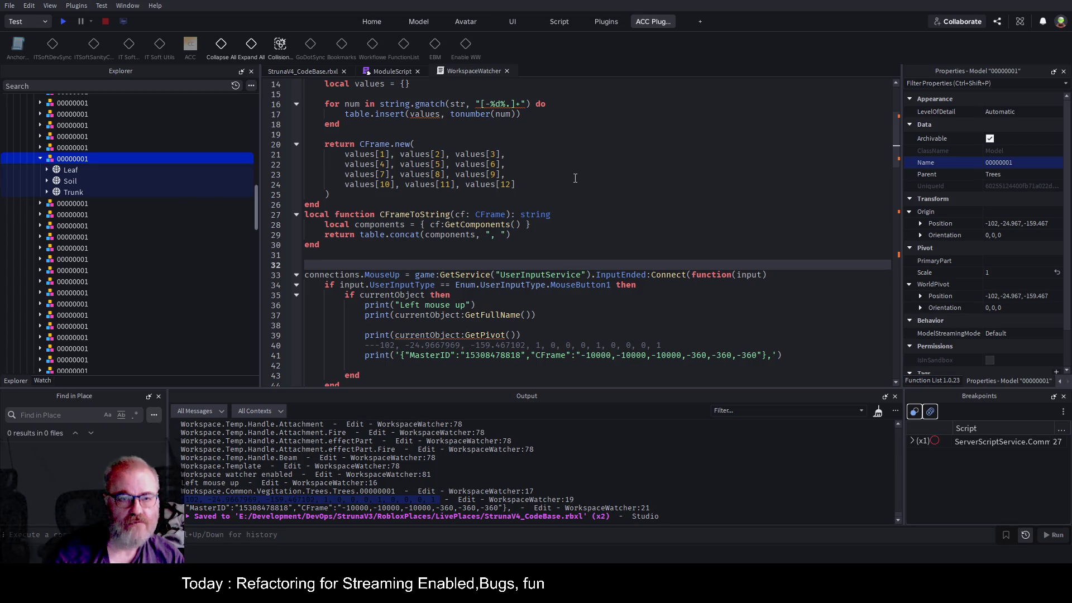
# - Change the pivot print to print CFrameToString(currentObject:GetPivot()) and save
pyautogui.click(452, 214)
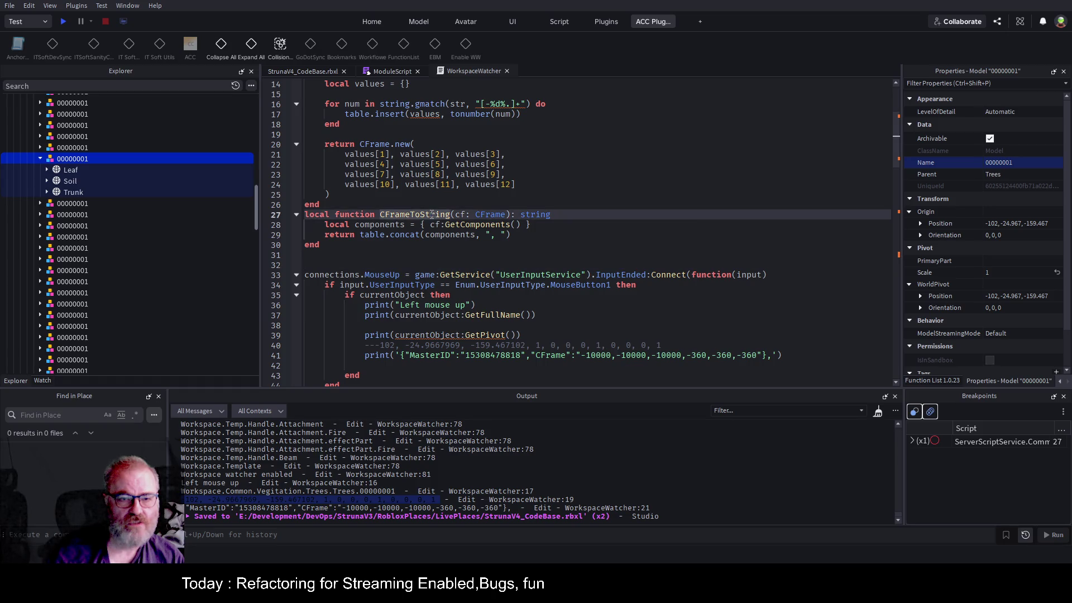
pyautogui.click(438, 318)
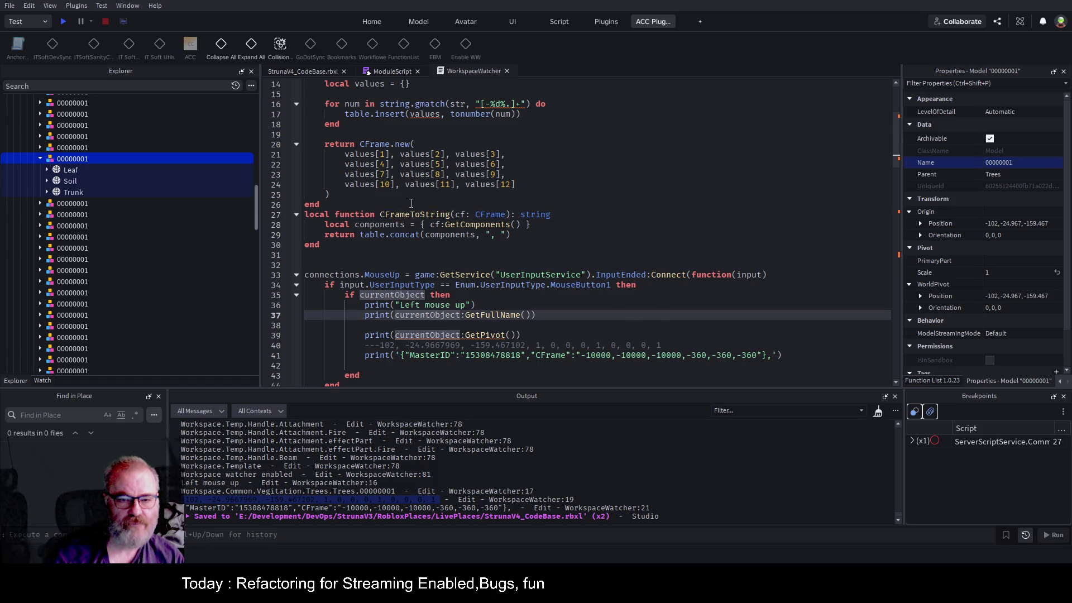
pyautogui.click(451, 214)
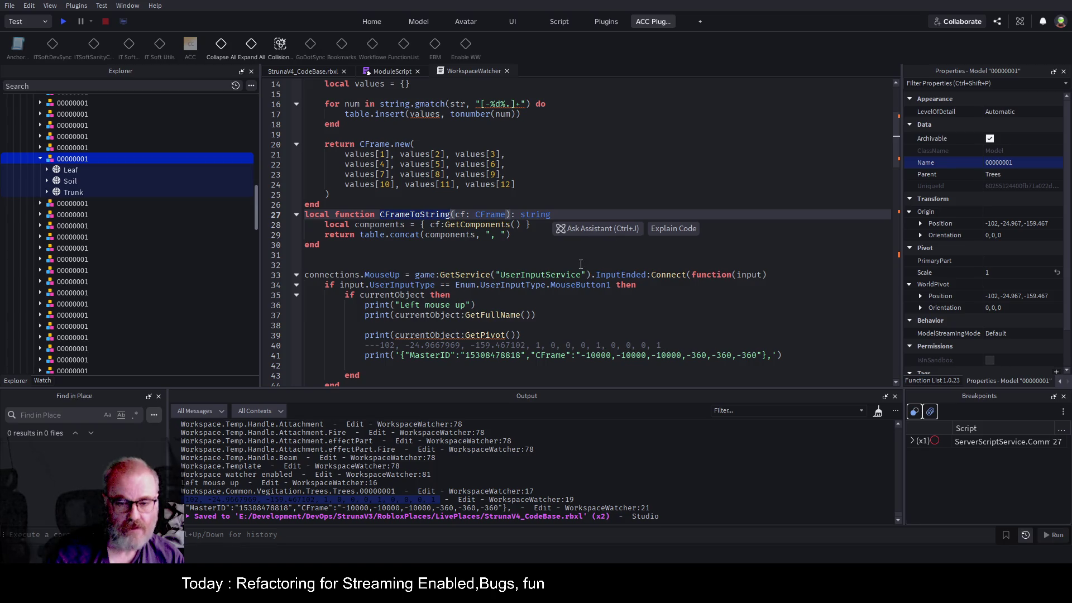
pyautogui.click(431, 335)
pyautogui.doubleClick(431, 335)
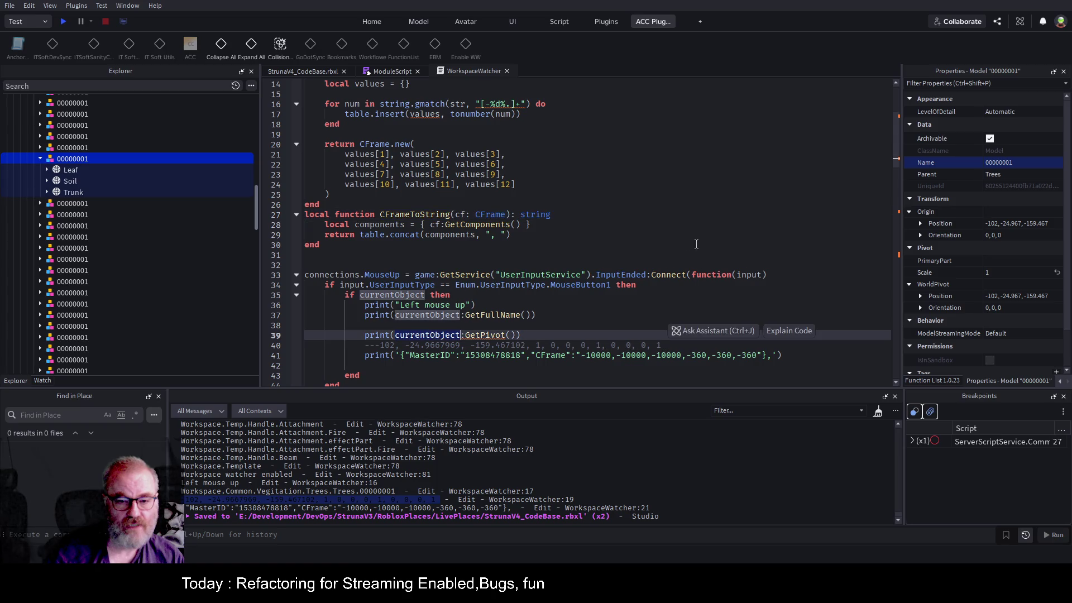
pyautogui.write('CFrameToString')
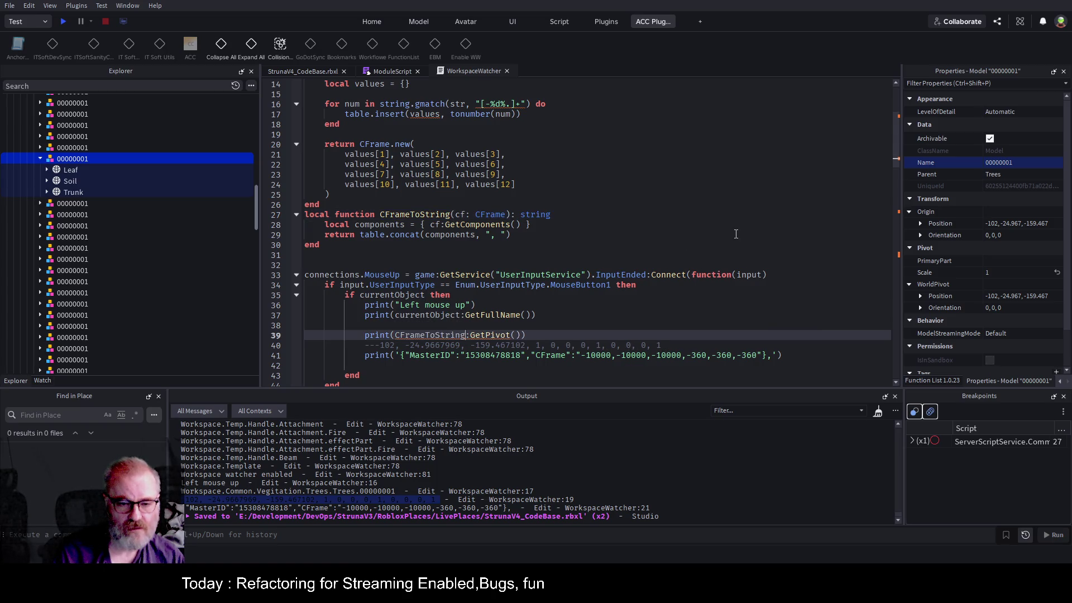
pyautogui.write('(cur')
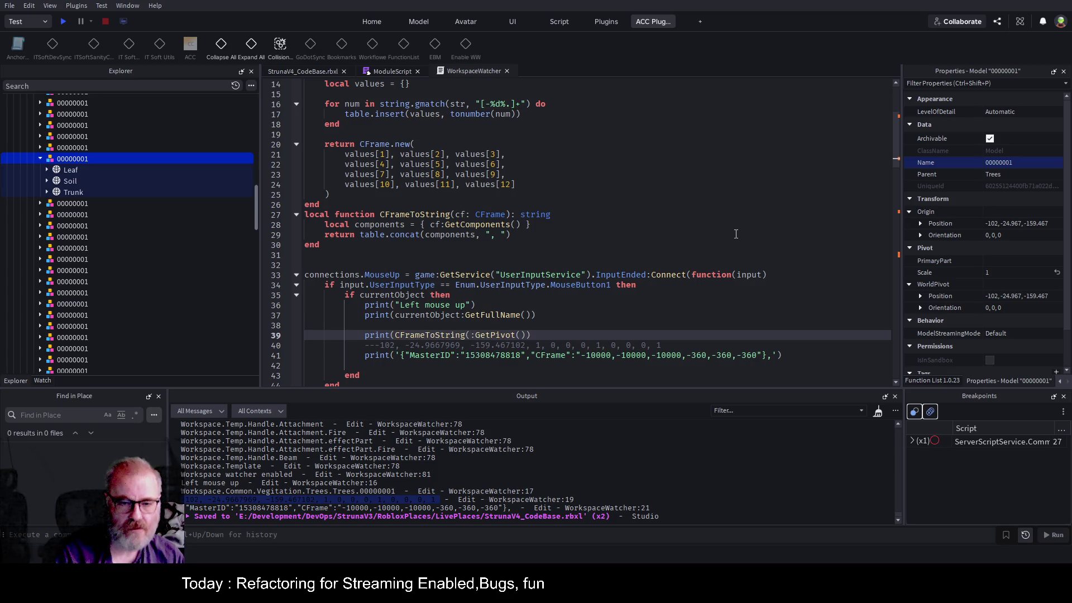
pyautogui.write('rentObject')
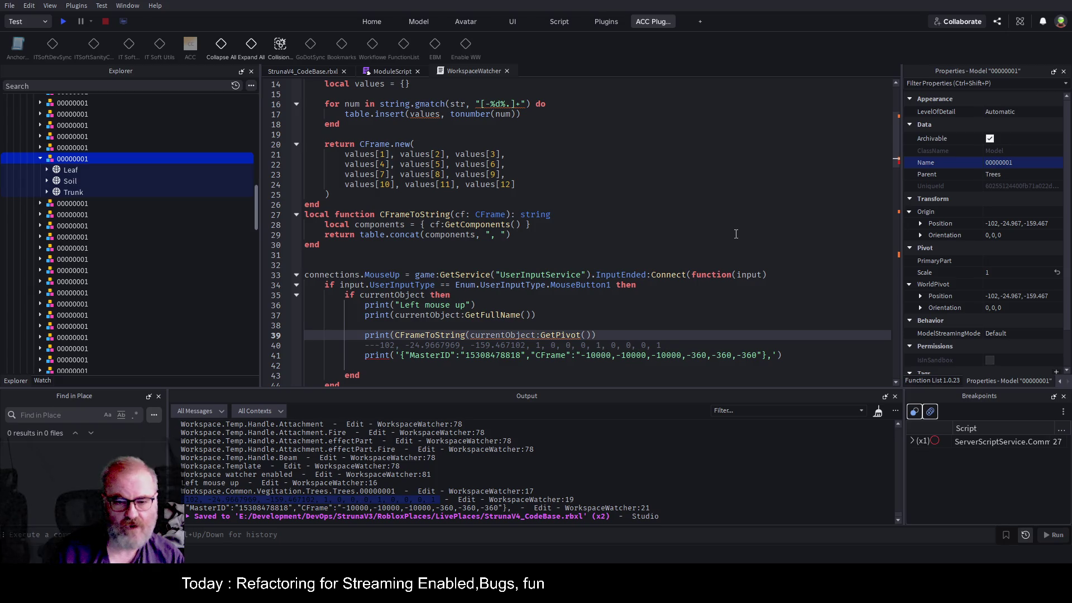
pyautogui.hotkey('ctrl', 's')
# - Comment out the hard-coded MasterID JSON print line with --
pyautogui.press('Up')
pyautogui.press('Up')
pyautogui.hotkey('shift', 'Home')
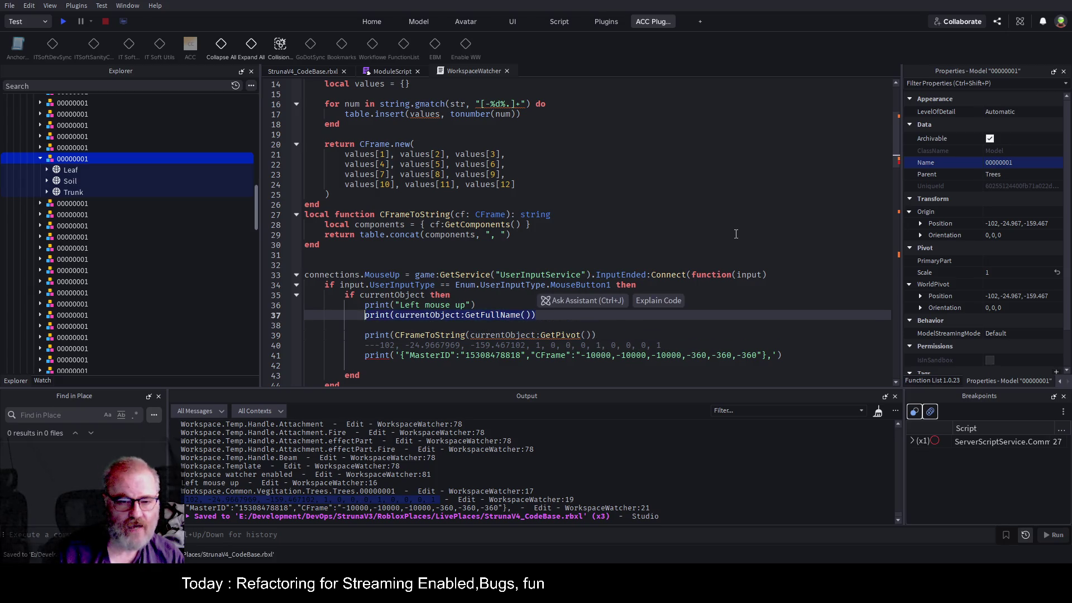
pyautogui.press('Down')
pyautogui.press('Down')
pyautogui.press('Down')
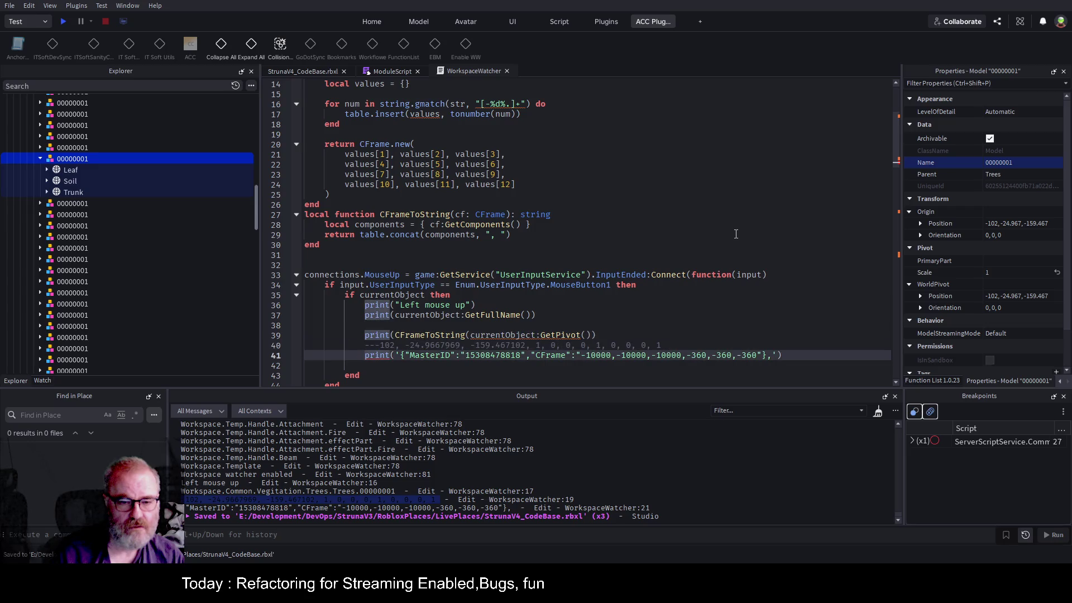
pyautogui.write('--')
pyautogui.press('Up')
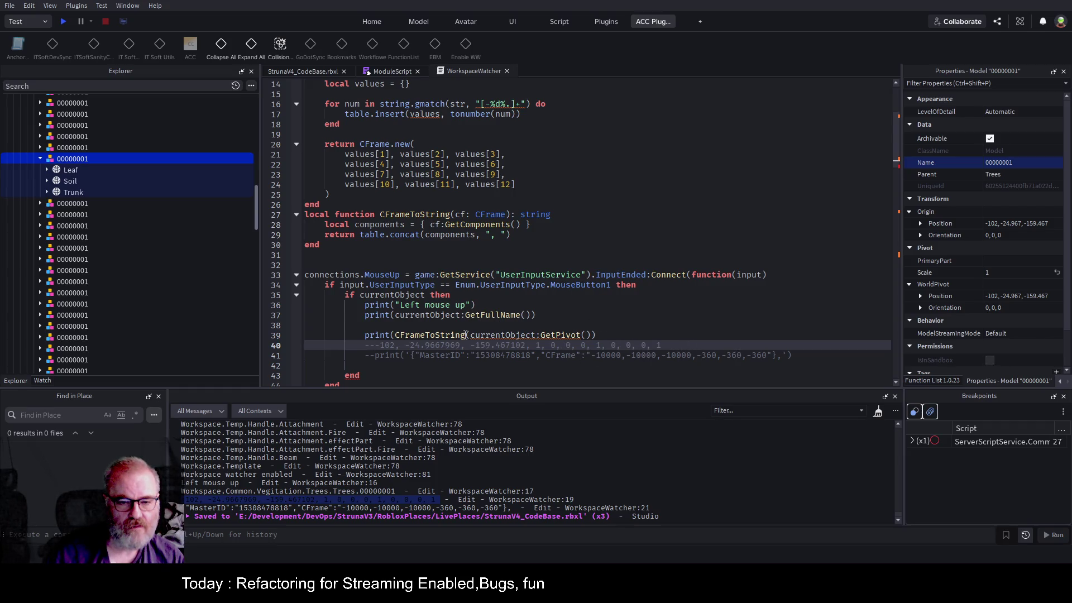
pyautogui.write('-')
pyautogui.press('Up')
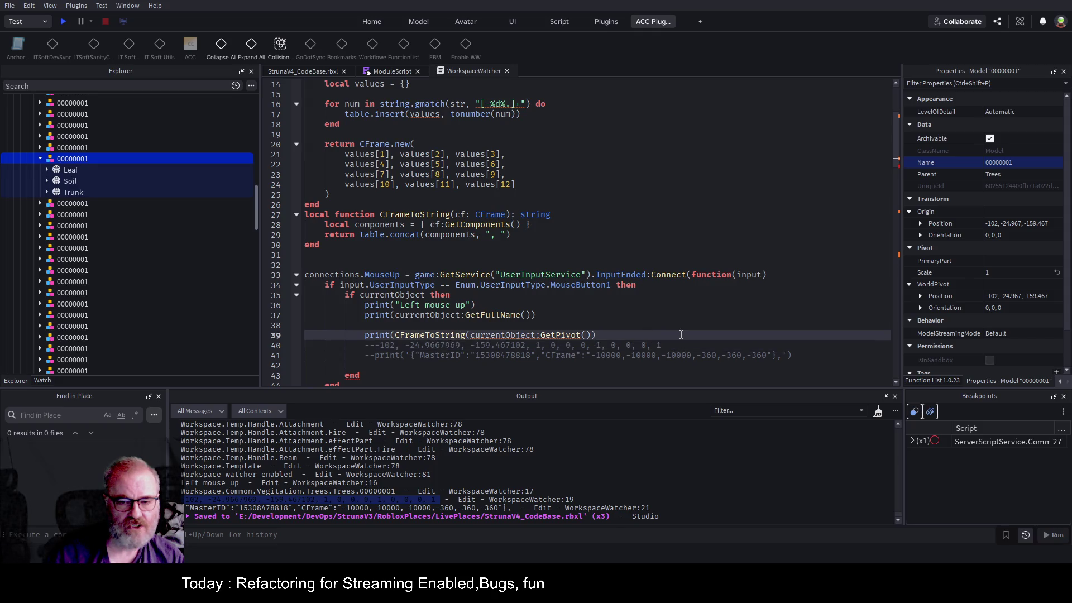
# - Declare local cfString:string = CFrameToString(currentObject:GetPivot()) above the pivot print
pyautogui.press('Up')
pyautogui.press('Return')
pyautogui.press('Up')
pyautogui.write('local')
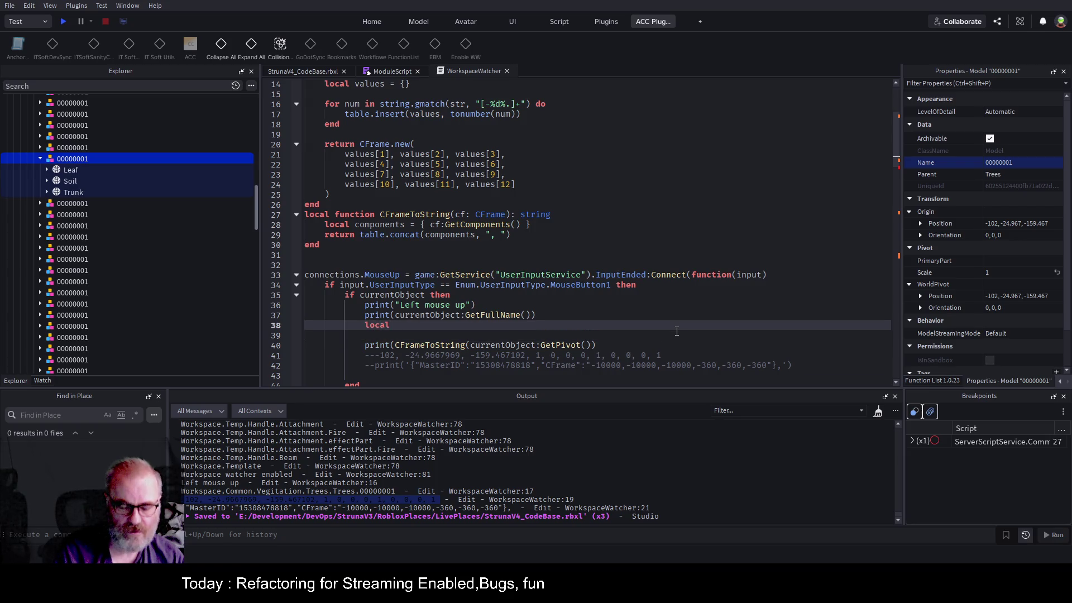
pyautogui.press('Home')
pyautogui.press('Return')
pyautogui.write('cfStri')
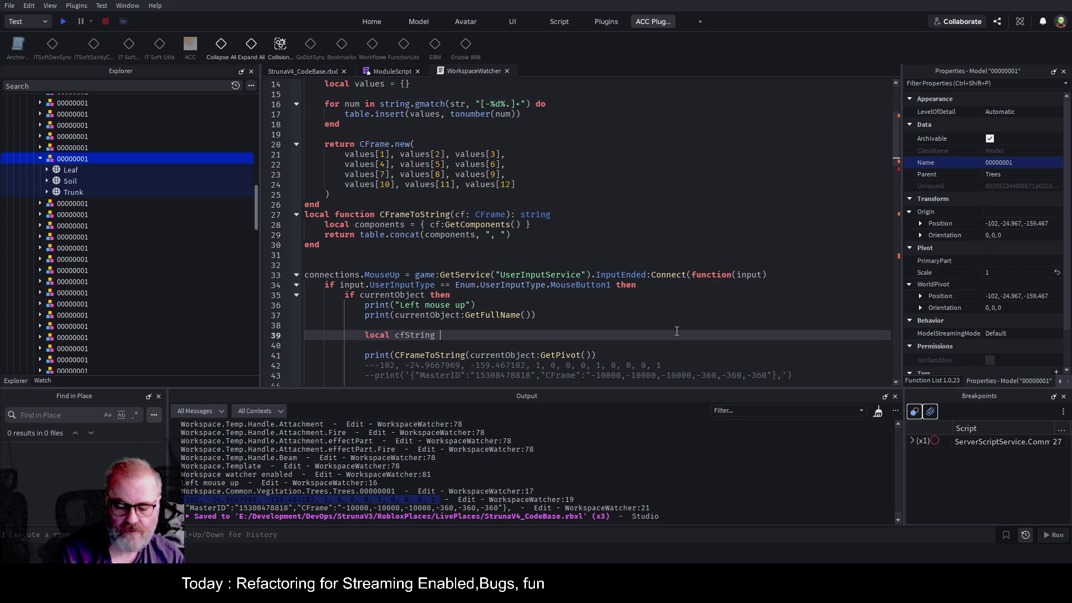
pyautogui.write('ng =')
pyautogui.press('Down')
pyautogui.press('Down')
pyautogui.hotkey('ctrl', 'Left')
pyautogui.hotkey('ctrl', 'Left')
pyautogui.press('Right')
pyautogui.hotkey('ctrl', 'shift', 'Right')
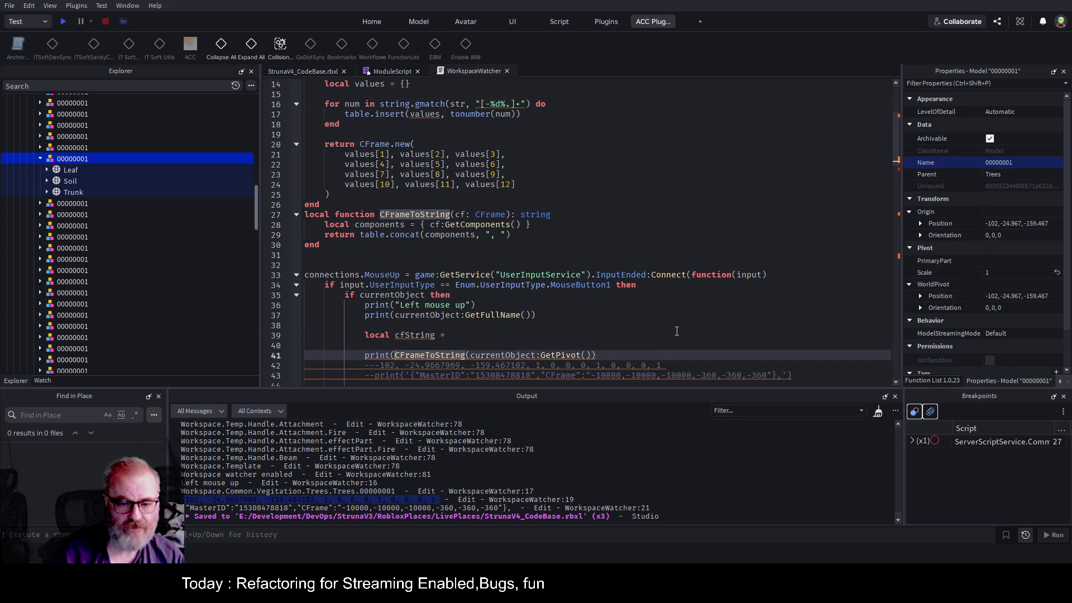
pyautogui.hotkey('shift', 'End')
pyautogui.hotkey('ctrl', 'c')
pyautogui.press('Up')
pyautogui.press('Up')
pyautogui.hotkey('ctrl', 'v')
pyautogui.press('Down')
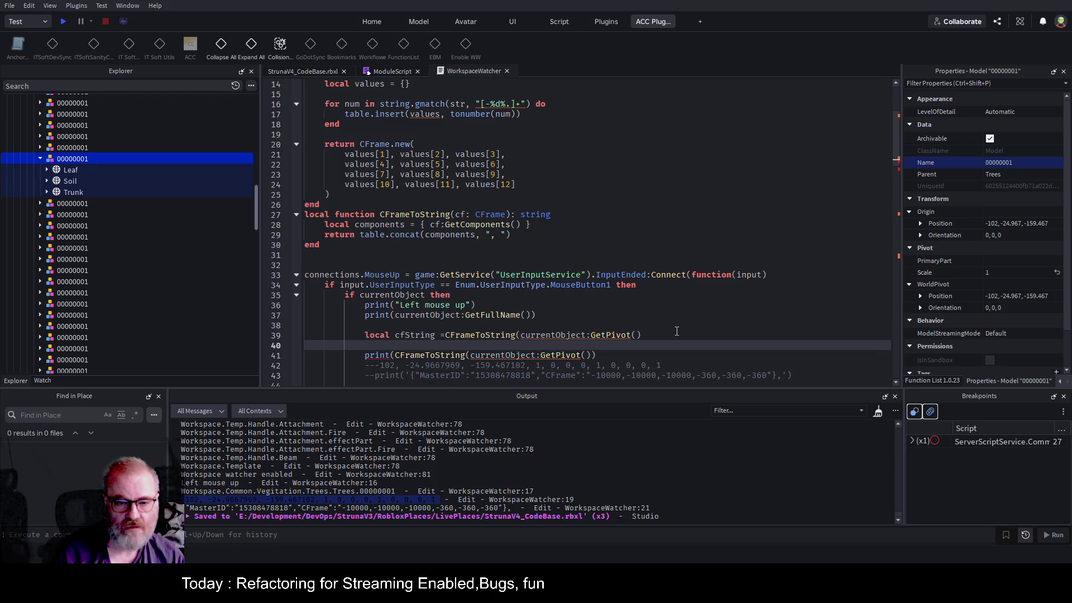
pyautogui.press('Up')
pyautogui.hotkey('ctrl', 'Left')
pyautogui.hotkey('ctrl', 'Left')
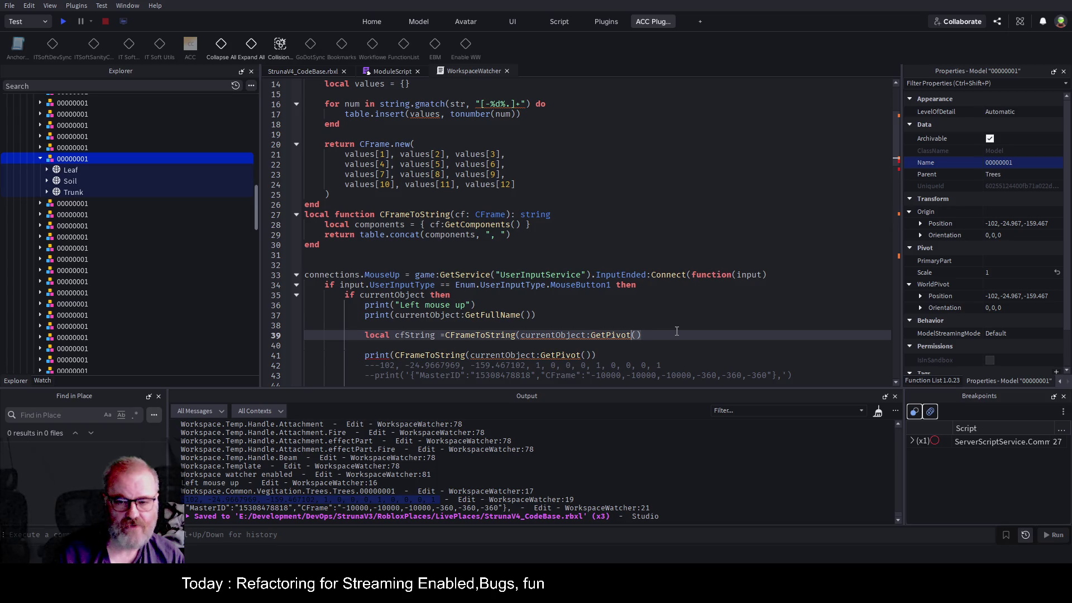
pyautogui.press('End')
pyautogui.write(')')
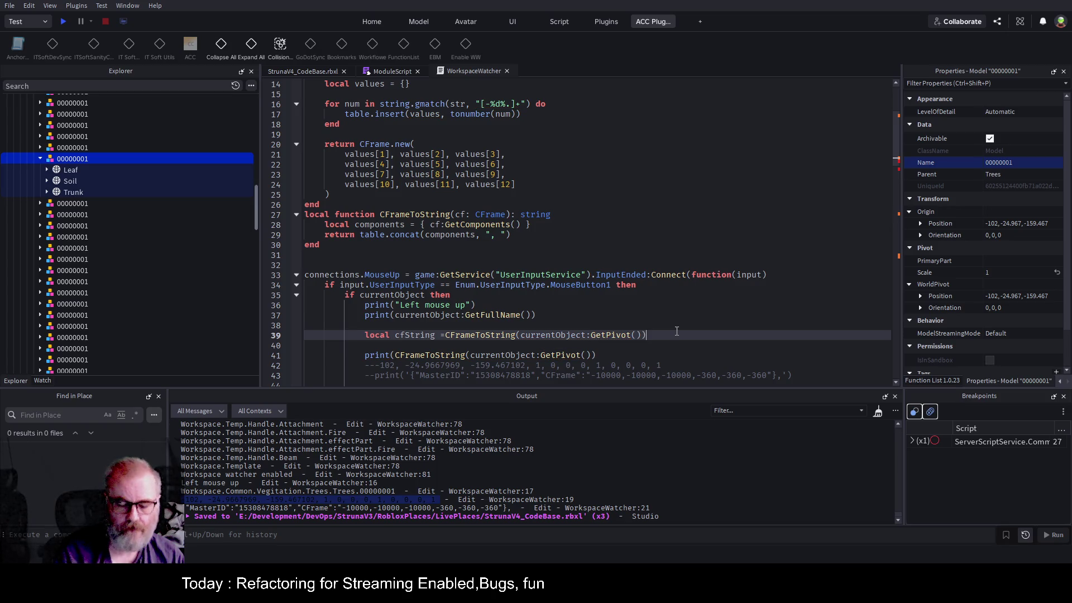
pyautogui.hotkey('ctrl', 'Left')
pyautogui.hotkey('ctrl', 'Left')
pyautogui.hotkey('ctrl', 'Left')
pyautogui.hotkey('ctrl', 'Left')
pyautogui.hotkey('ctrl', 'Left')
pyautogui.hotkey('ctrl', 'Left')
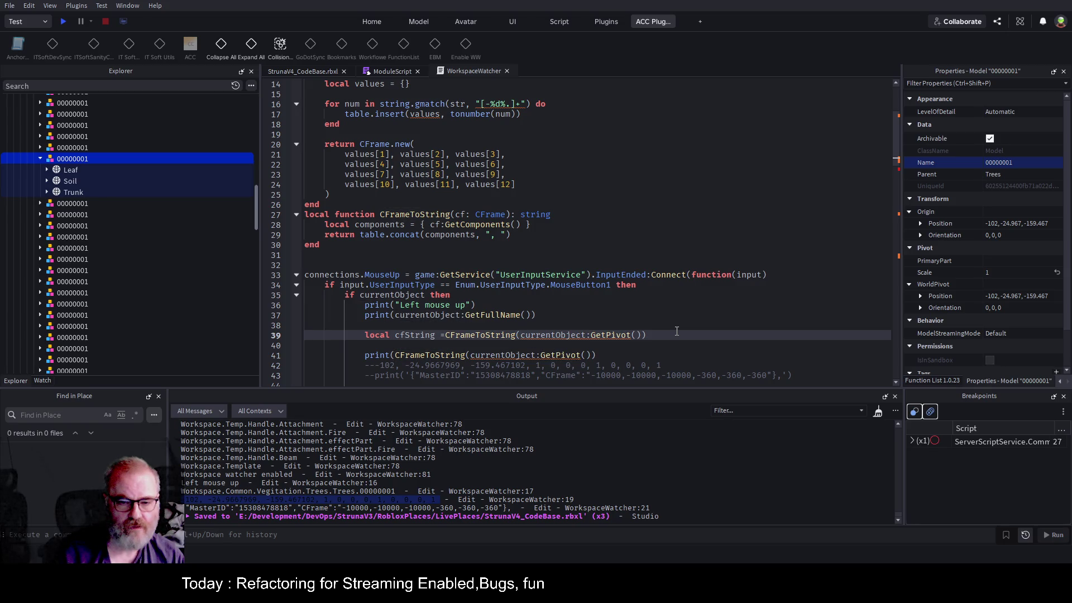
pyautogui.write(':string')
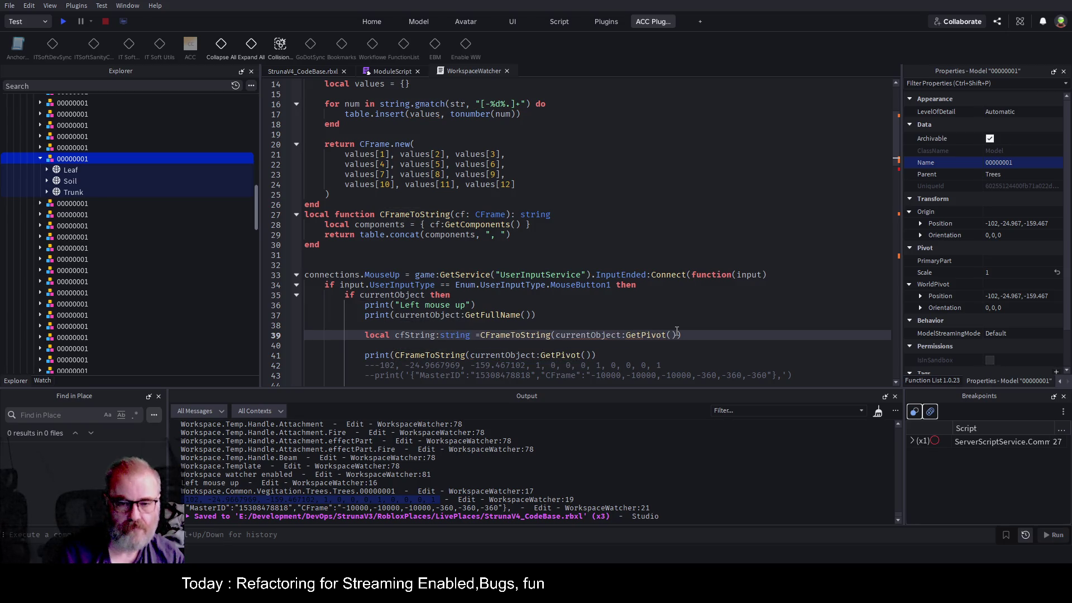
pyautogui.press('Down')
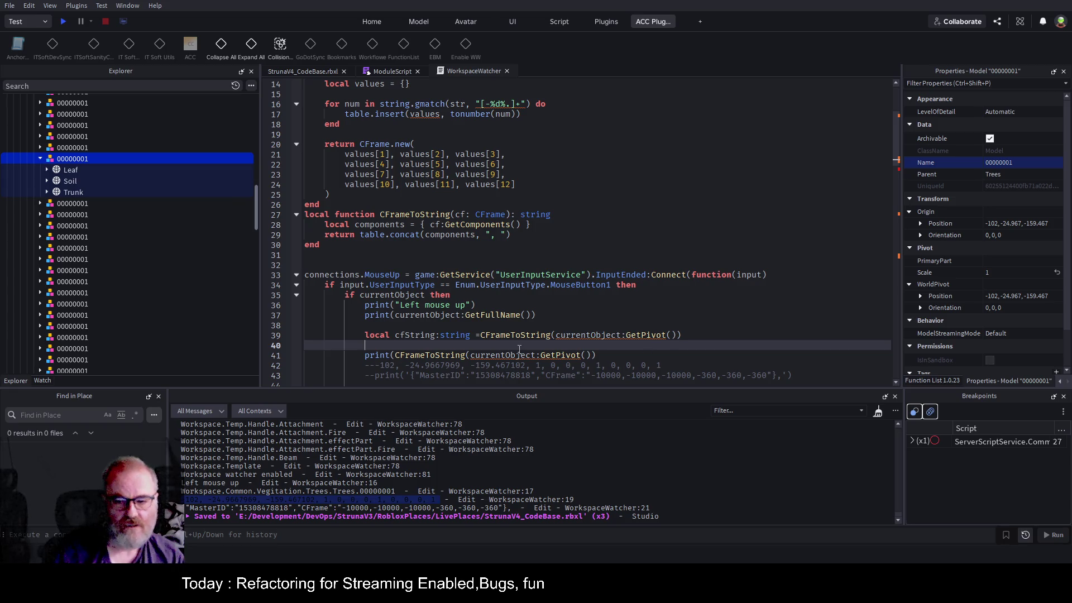
# - Change the pivot print to print(cfString) and add blank lines below it
pyautogui.doubleClick(424, 338)
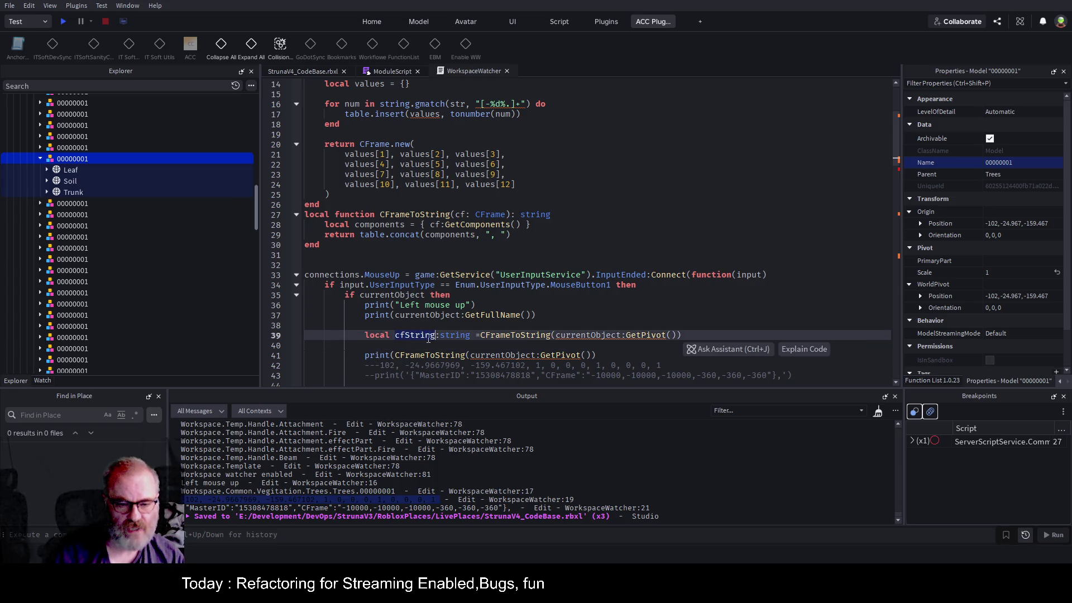
pyautogui.hotkey('ctrl', 'c')
pyautogui.moveTo(395, 355); pyautogui.dragTo(595, 355)
pyautogui.hotkey('ctrl', 'v')
pyautogui.press('End')
pyautogui.press('Return')
pyautogui.press('Return')
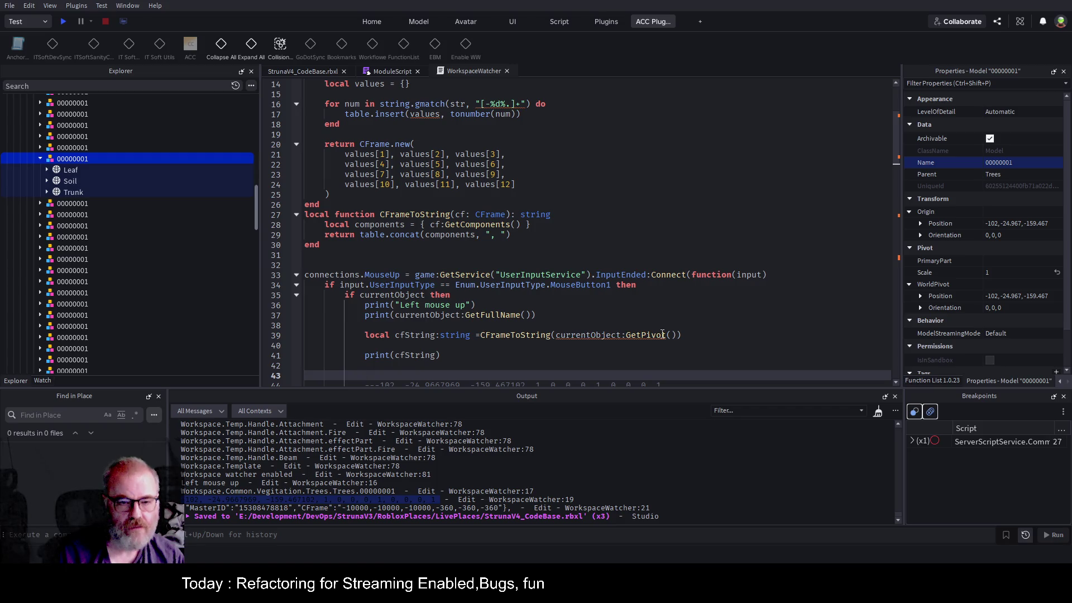
# - Add print(StringToCFrame(cfString)) on line 43 and save the place
pyautogui.scroll(4, 510, 217)
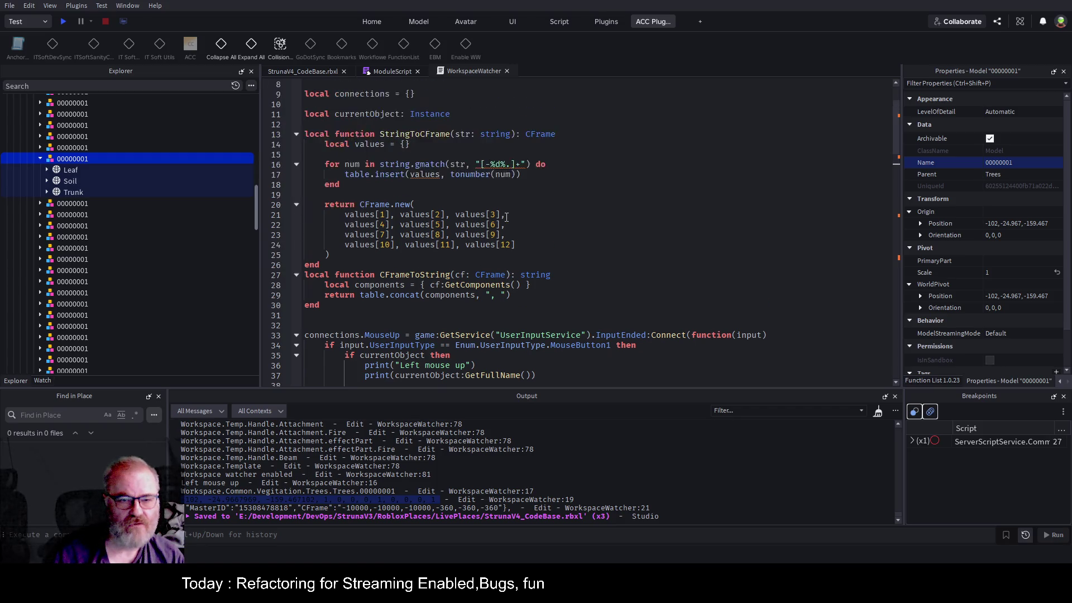
pyautogui.doubleClick(485, 195)
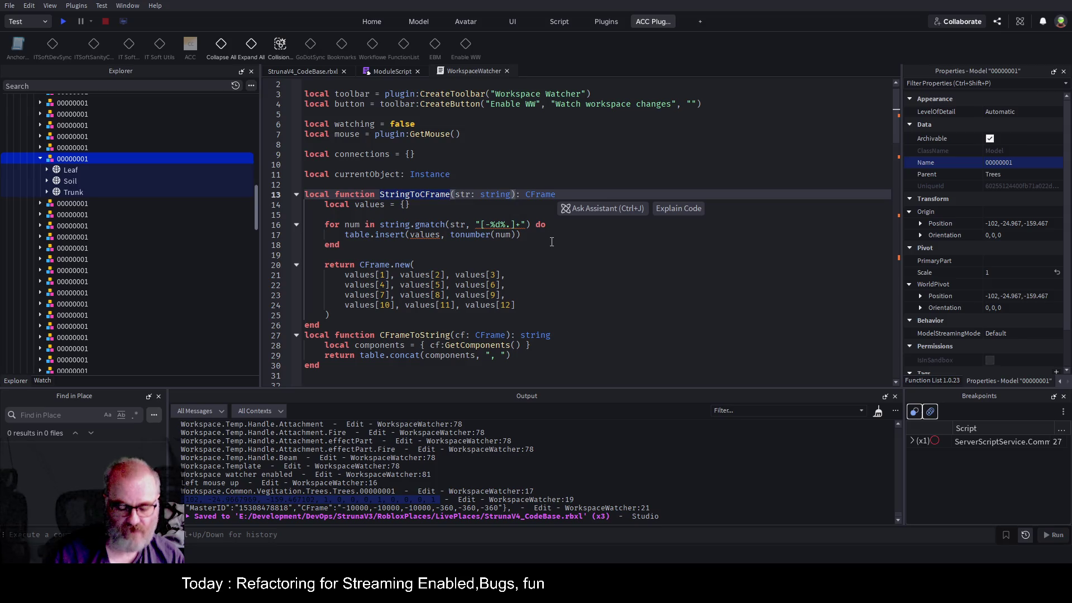
pyautogui.scroll(-8, 552, 241)
pyautogui.click(390, 255)
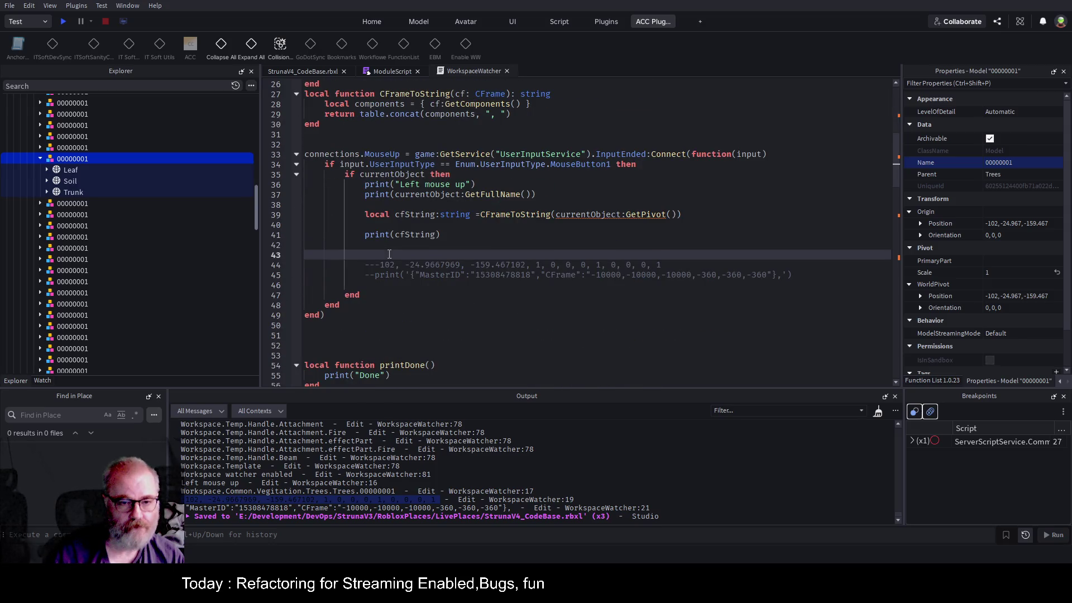
pyautogui.write('StringToCFrame(c')
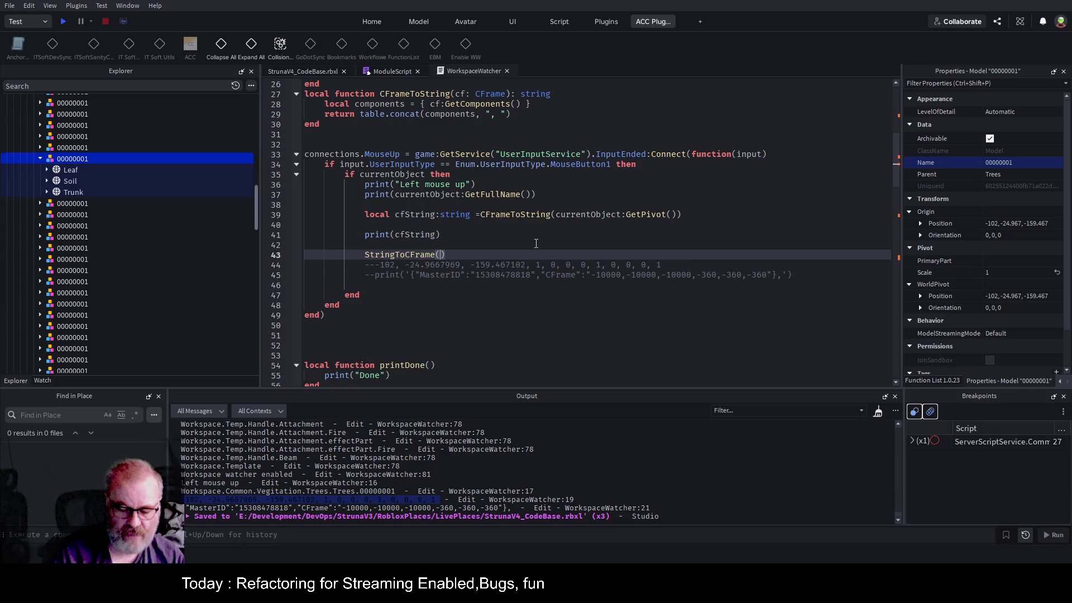
pyautogui.write('fString')
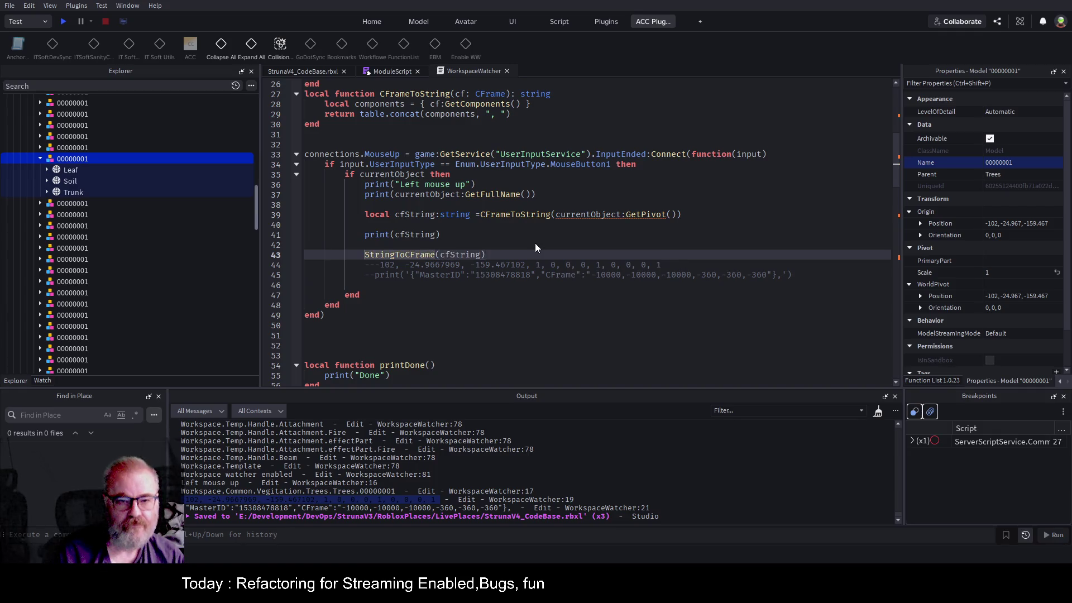
pyautogui.press('Home')
pyautogui.write('print(')
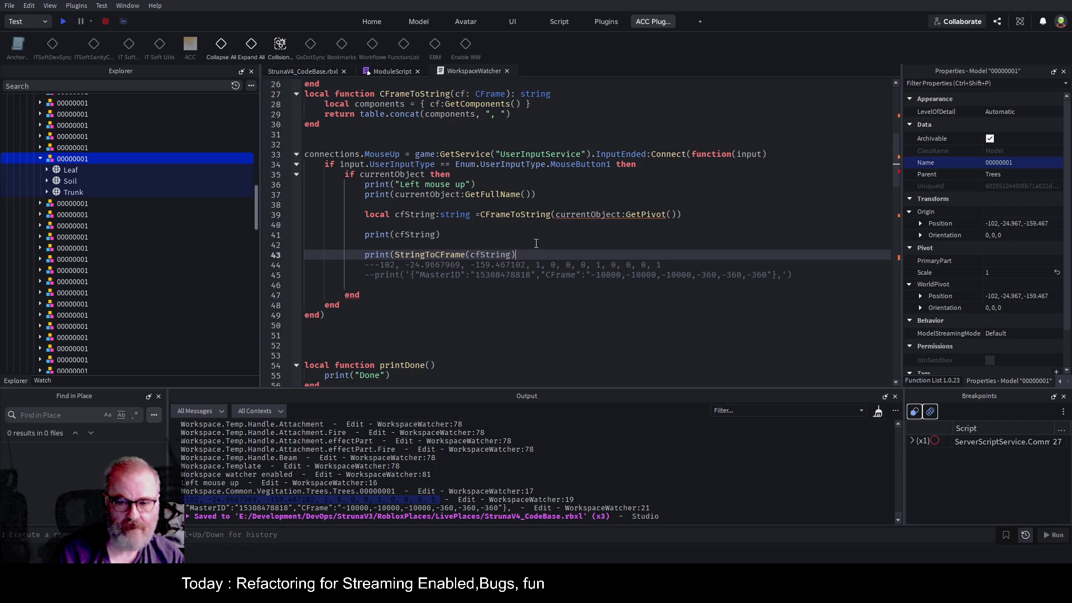
pyautogui.write(')')
pyautogui.hotkey('ctrl', 's')
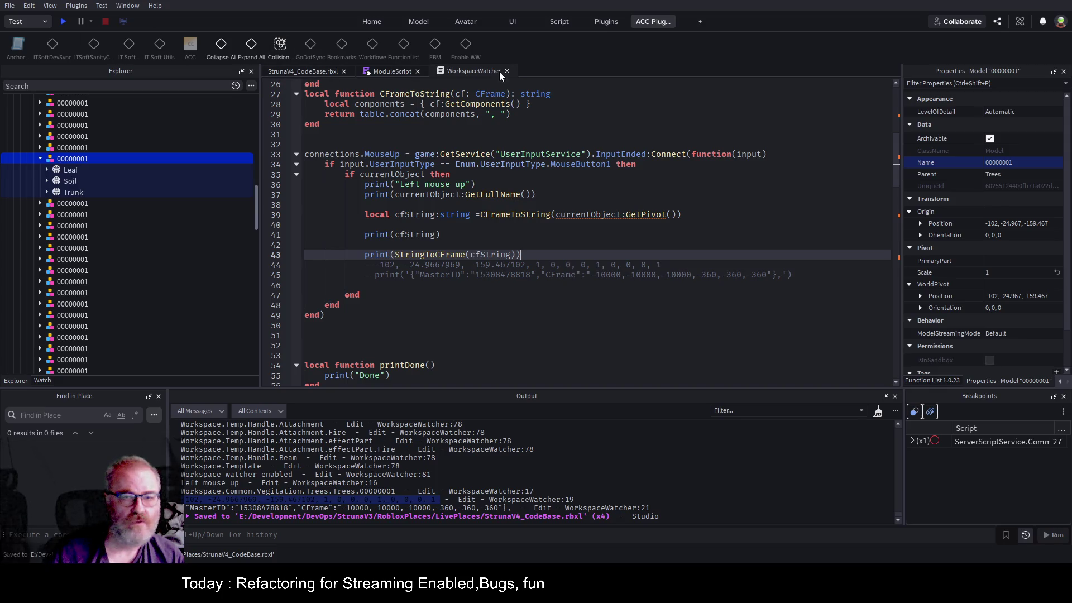
# - Reload WorkspaceWatcher, click Enable WW, and select tree model 00000001 in the 3D view
pyautogui.click(474, 71)
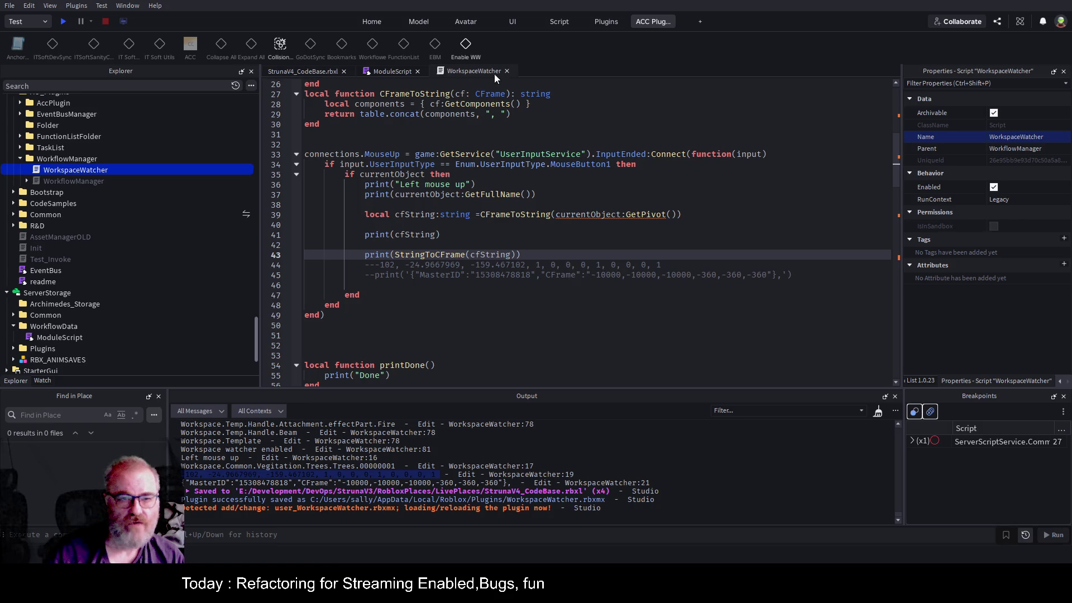
pyautogui.click(466, 48)
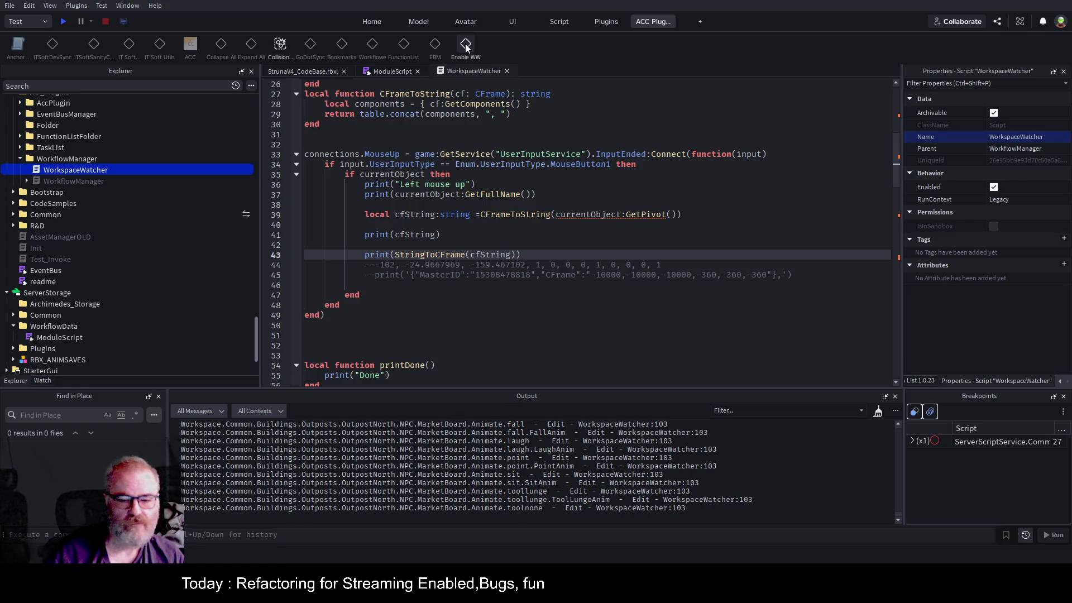
pyautogui.click(302, 71)
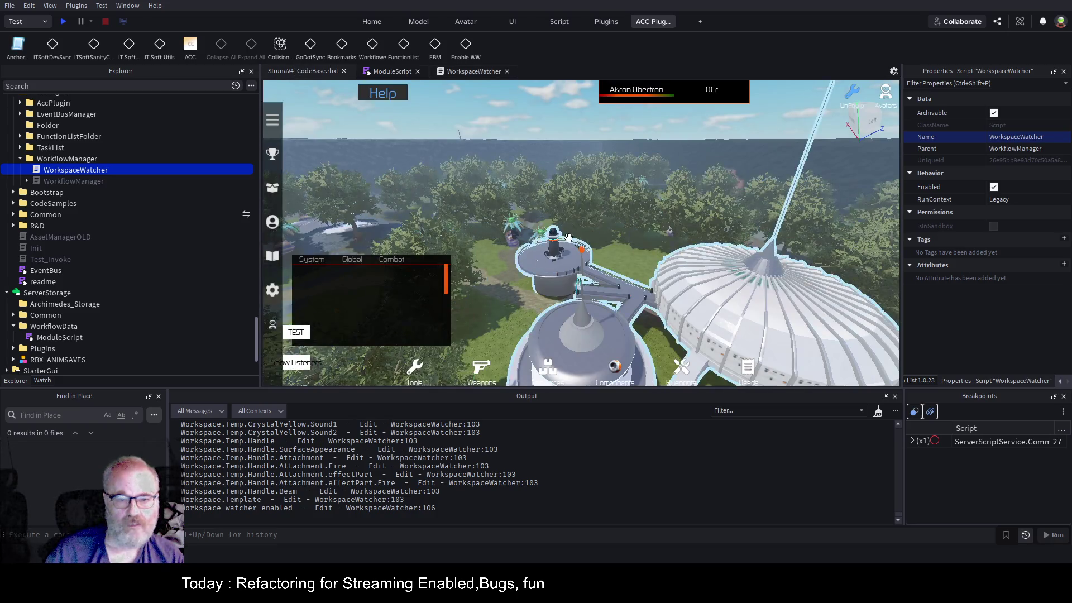
pyautogui.click(454, 248)
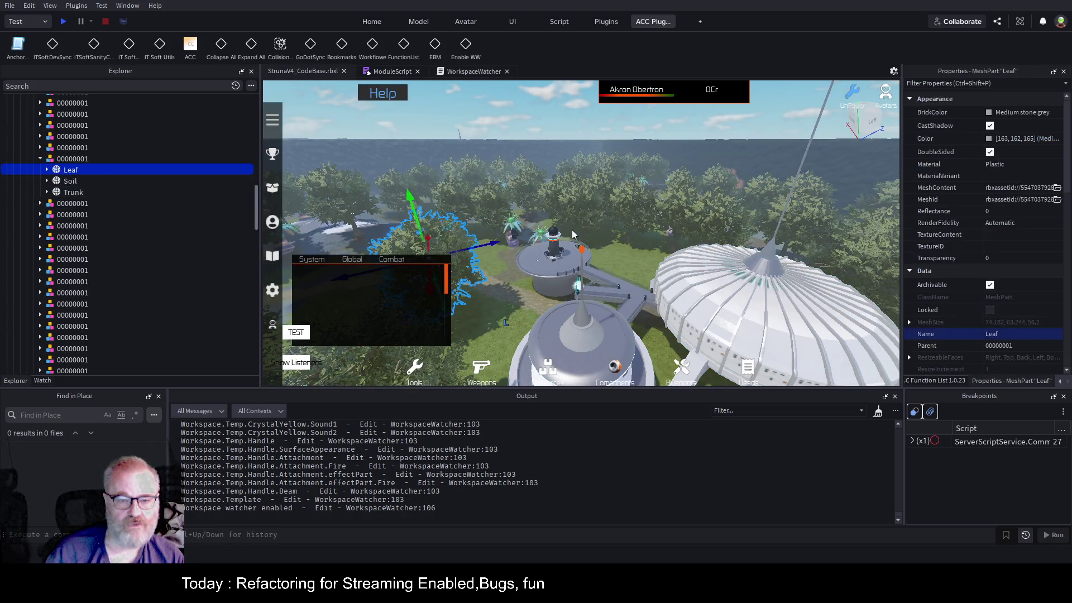
pyautogui.click(73, 159)
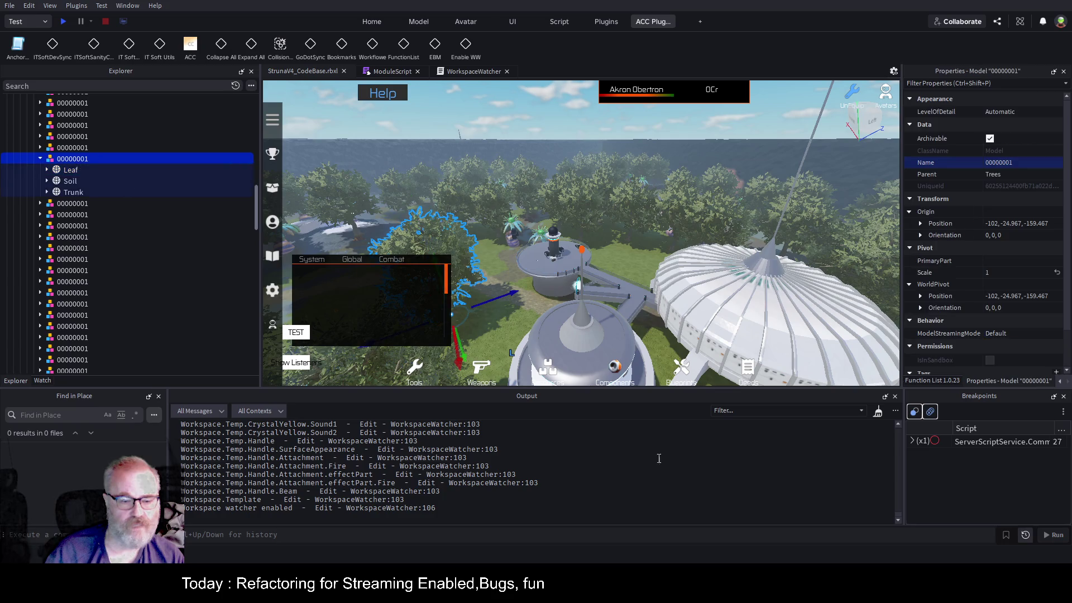
pyautogui.click(877, 410)
# - Drag tree 00000001 along Z to -124.127 so its pivot string and CFrame print
pyautogui.moveTo(535, 274); pyautogui.dragTo(537, 293)
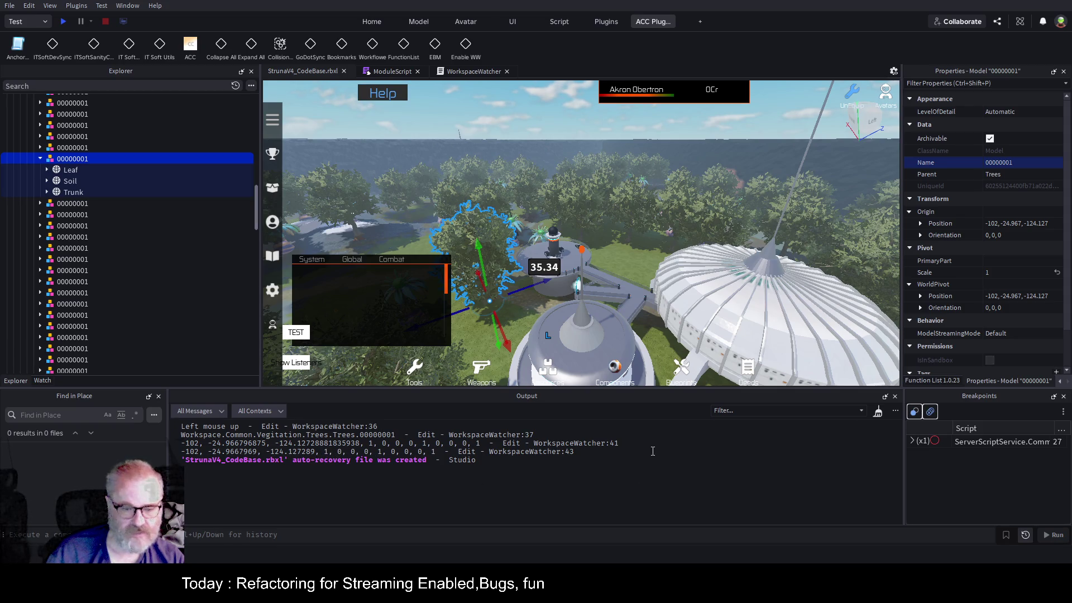
pyautogui.click(478, 70)
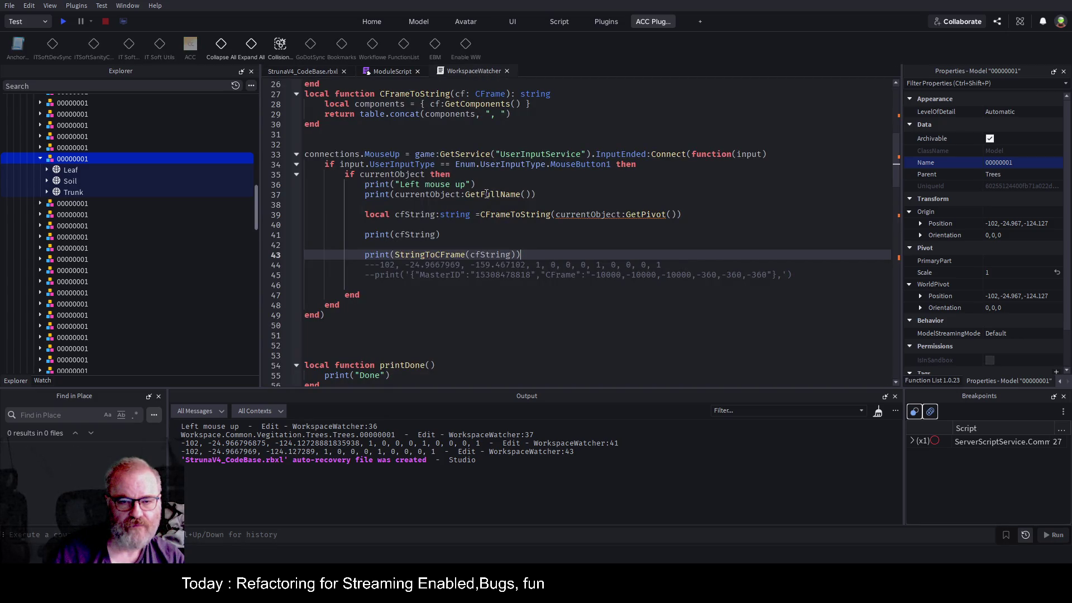
# - Scroll up to StringToCFrame and select its number-parsing loop on lines 16–18
pyautogui.scroll(3, 485, 195)
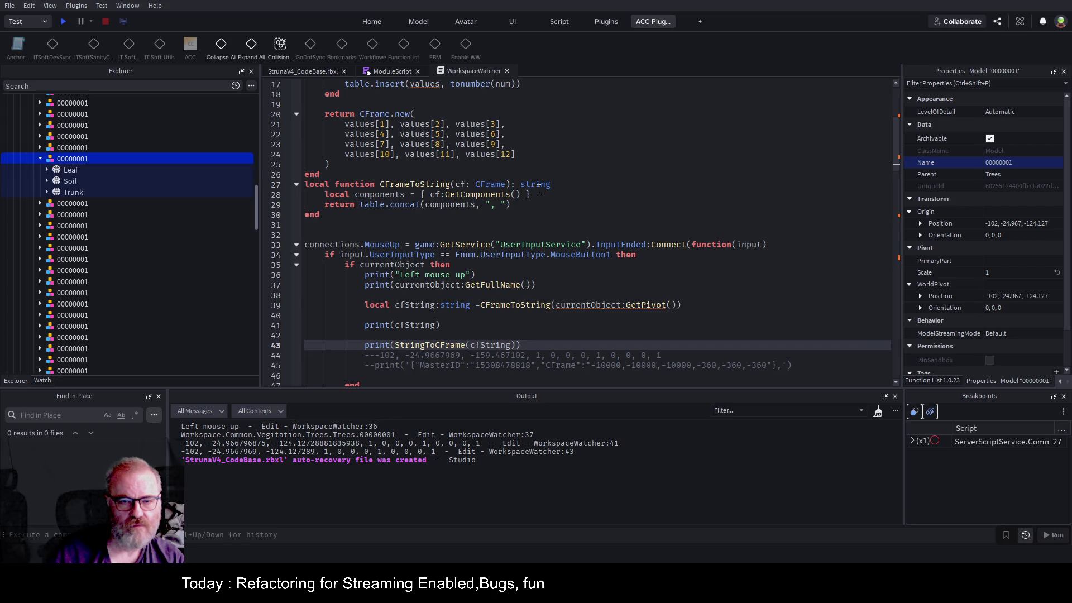
pyautogui.scroll(3, 538, 189)
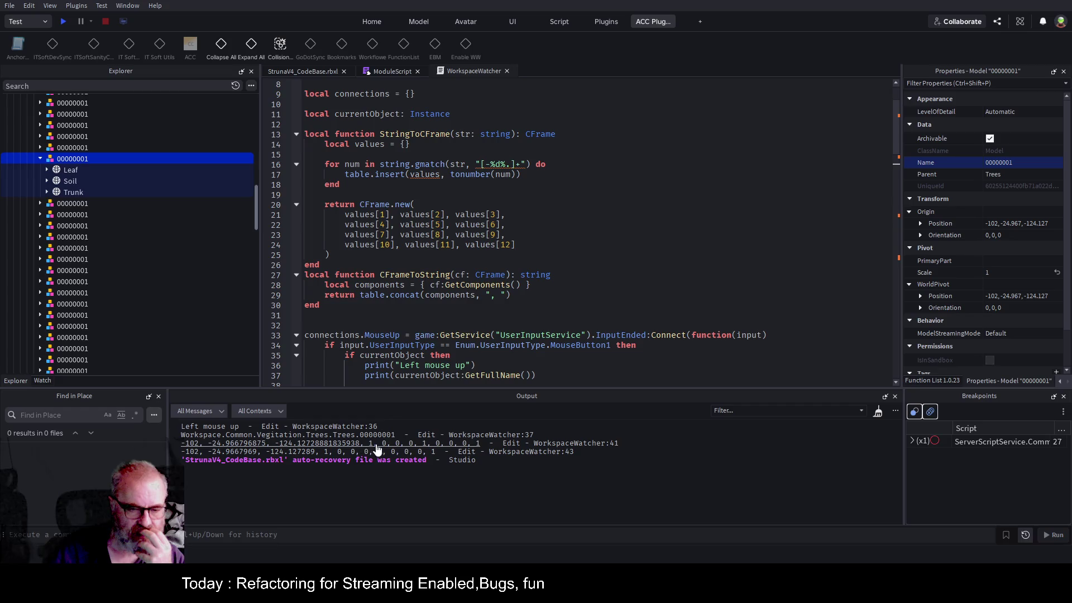
pyautogui.moveTo(355, 189); pyautogui.dragTo(293, 164)
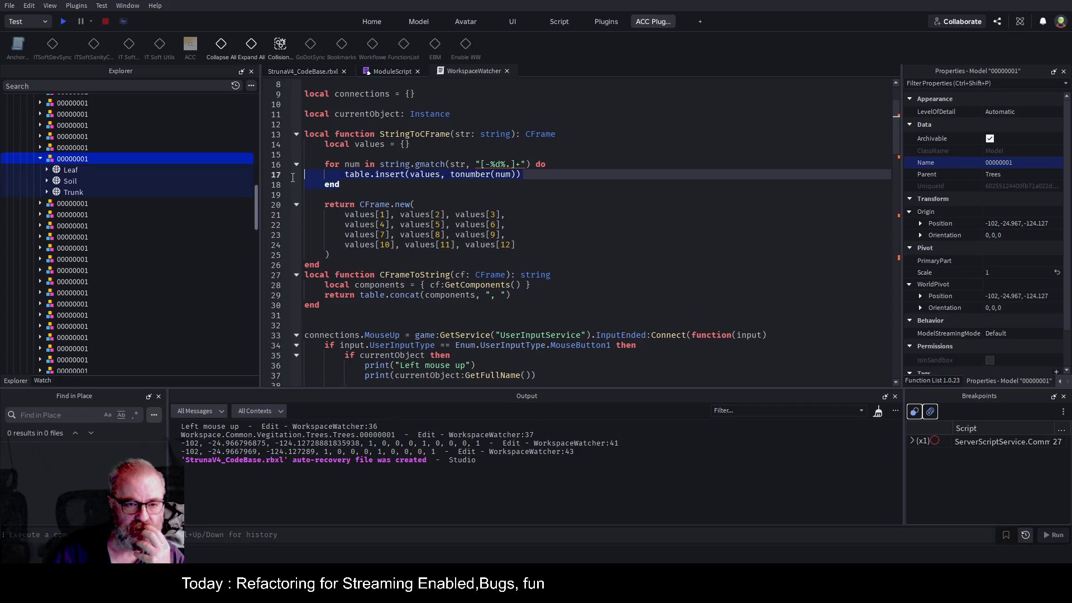
# - Comment out the gmatch number-parsing loop in StringToCFrame
pyautogui.hotkey('ctrl', '/')
pyautogui.press('Up')
pyautogui.press('Down')
pyautogui.press('Down')
pyautogui.press('Down')
pyautogui.press('Down')
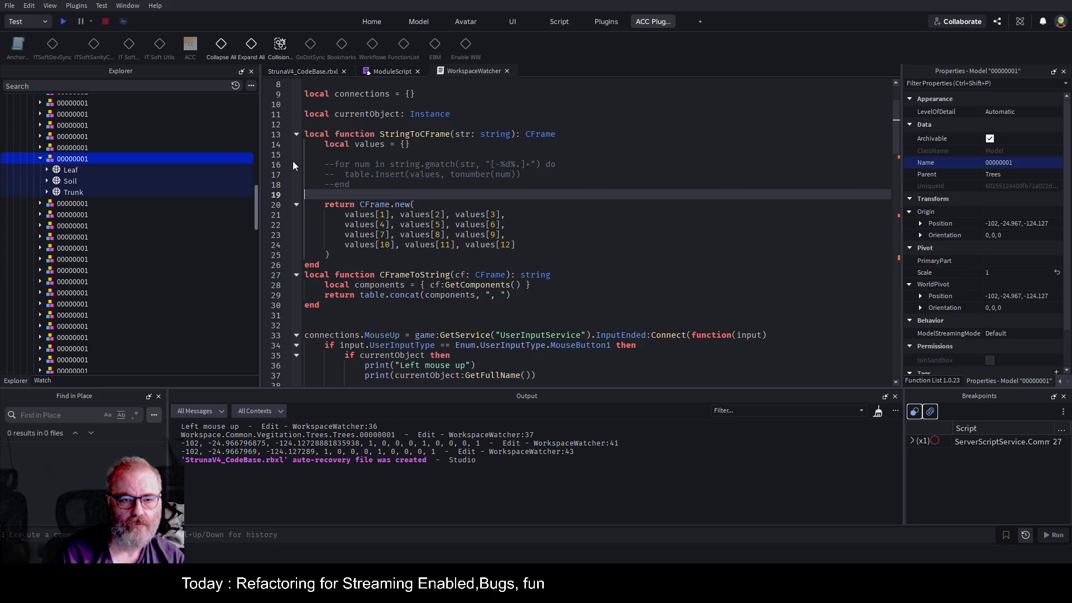
# - Write values = string.split(str, ",") on the line after the commented loop
pyautogui.write('cript')
pyautogui.press('BackSpace')
pyautogui.press('BackSpace')
pyautogui.press('BackSpace')
pyautogui.write('str')
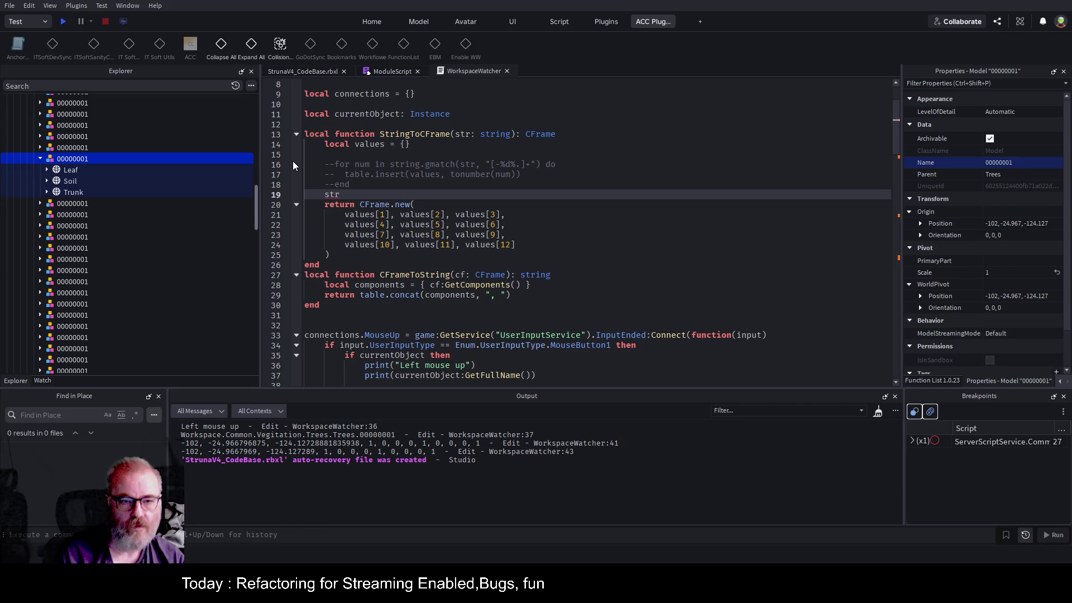
pyautogui.press('BackSpace')
pyautogui.write('ring.split(')
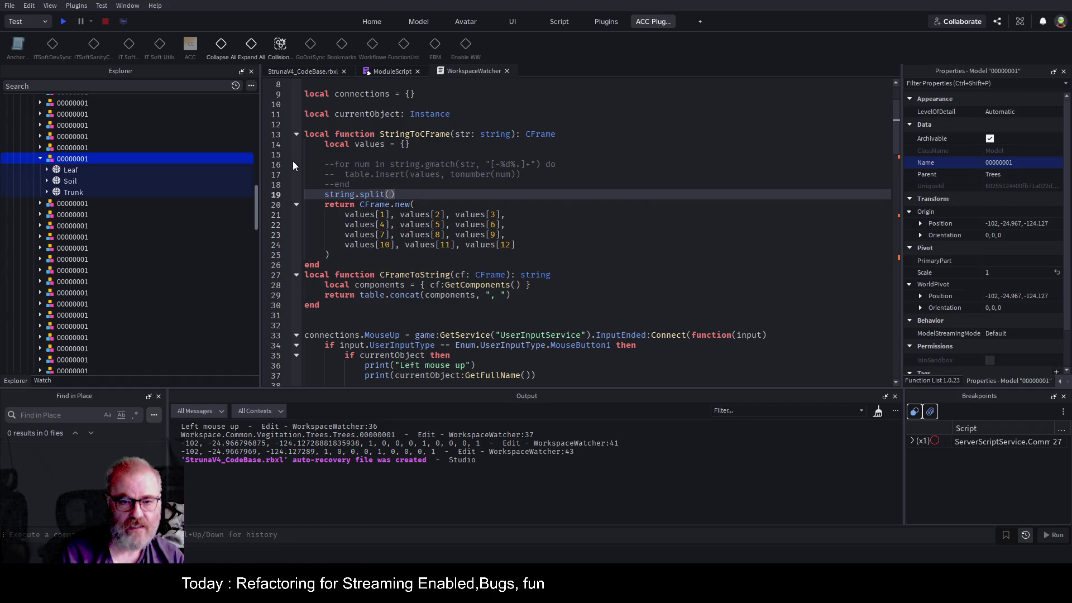
pyautogui.write('str,"')
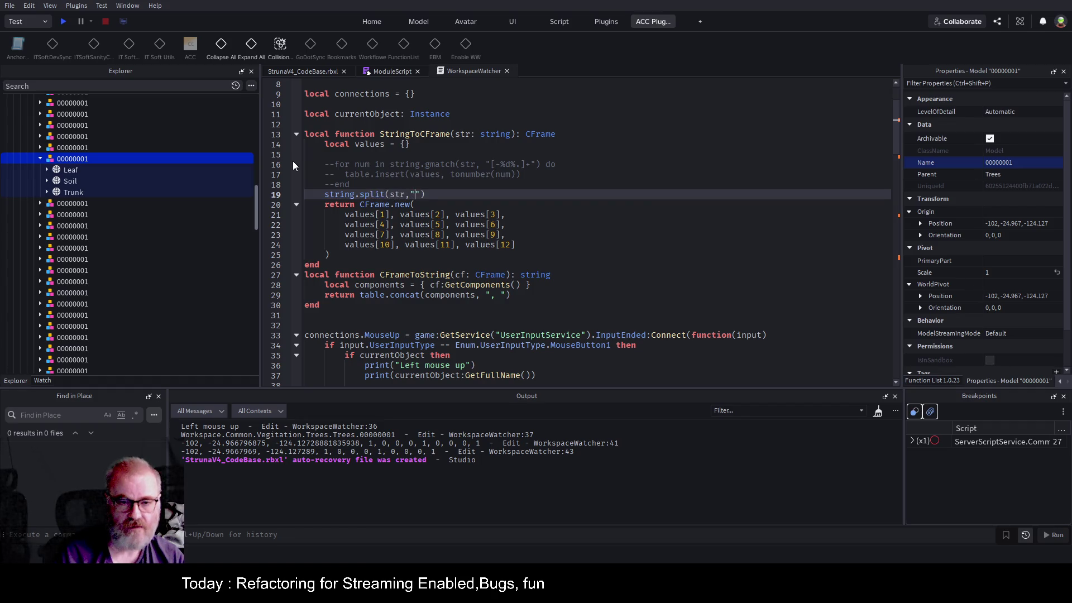
pyautogui.write(',')
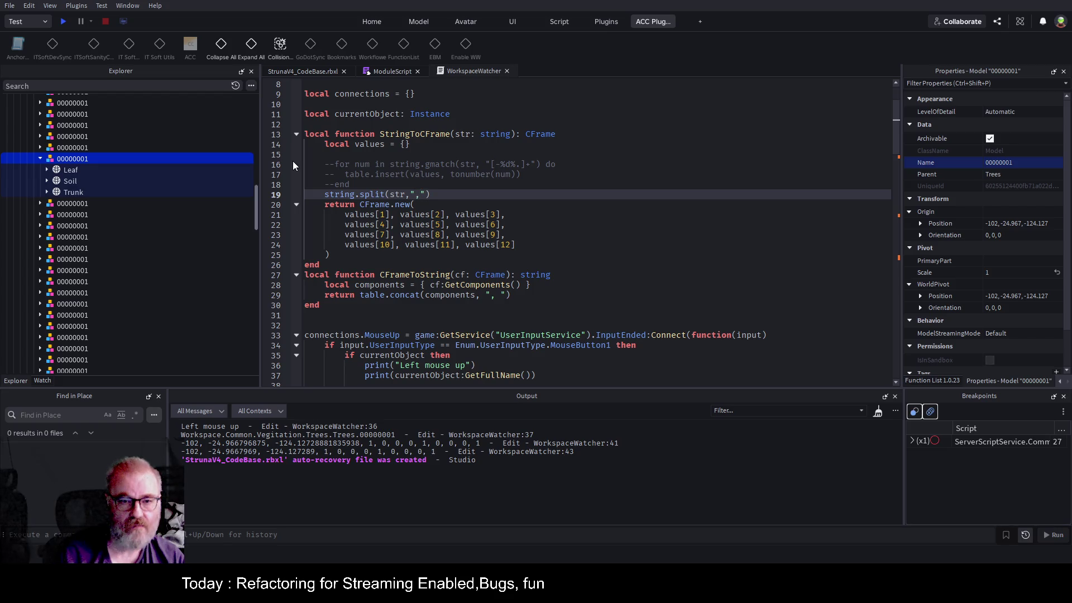
pyautogui.press('Return')
pyautogui.press('Up')
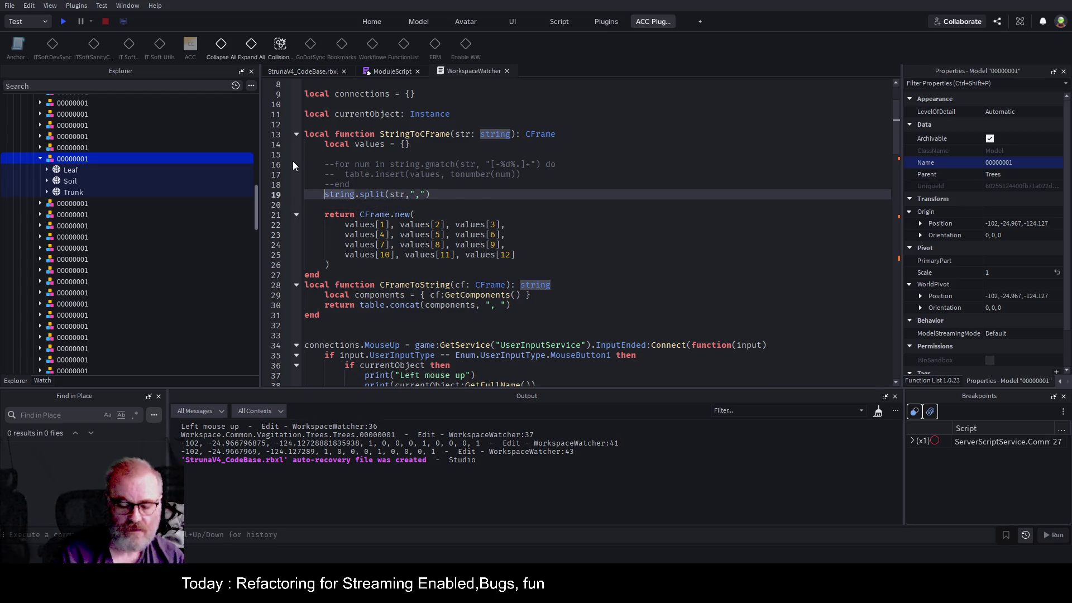
pyautogui.write('vlues=')
pyautogui.press('Left')
pyautogui.press('Left')
pyautogui.press('Left')
pyautogui.write('a')
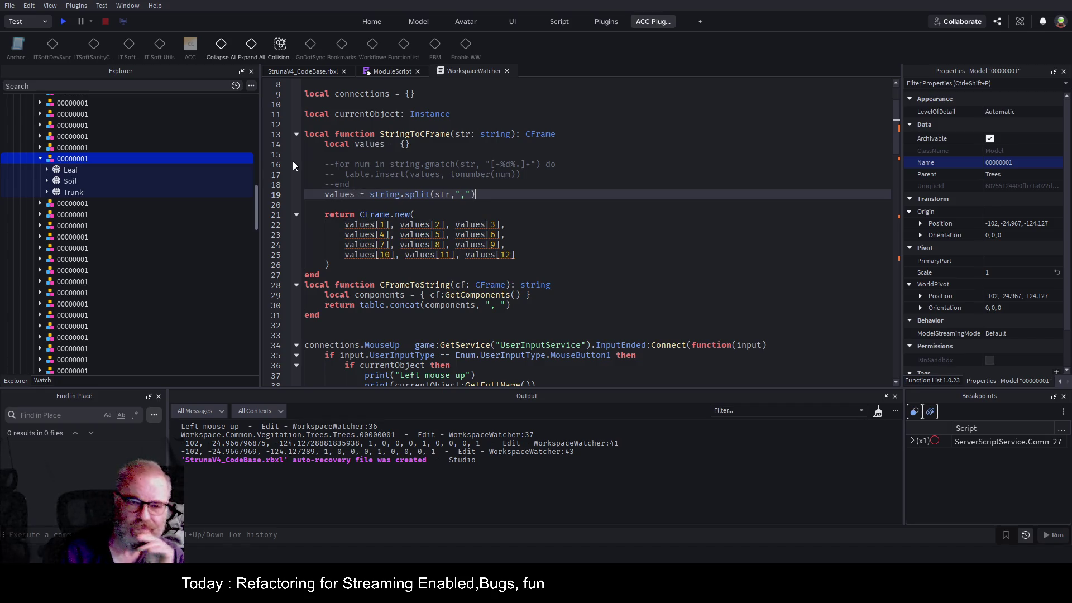
pyautogui.press('Down')
pyautogui.press('Down')
pyautogui.press('Down')
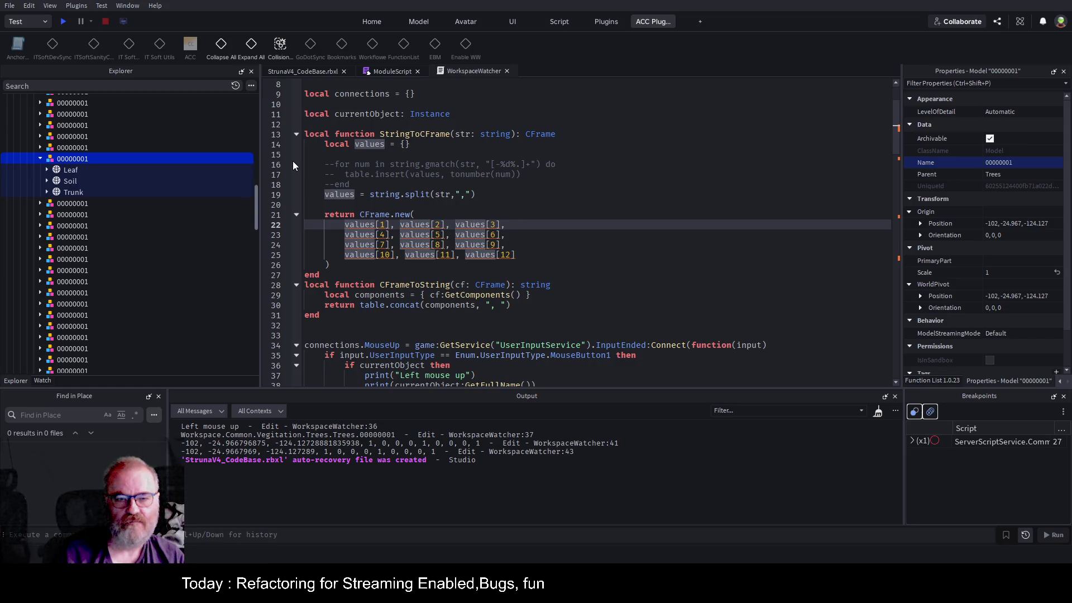
pyautogui.press('Up')
pyautogui.press('Up')
pyautogui.press('Up')
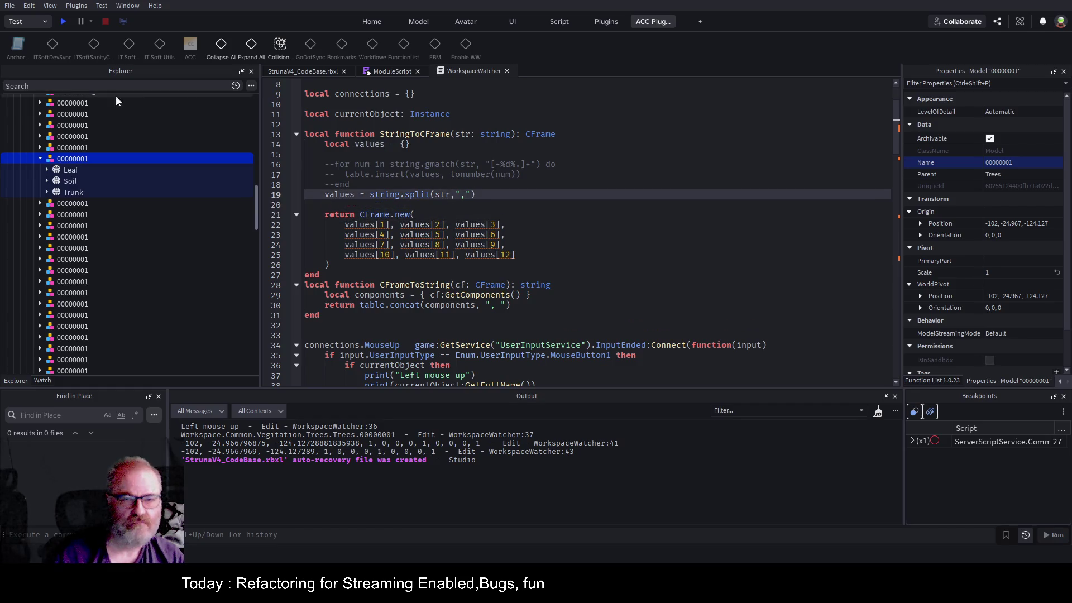
# - Change line 14 to local values:any = {} and save StrunaV4_CodeBase.rbxl
pyautogui.scroll(1, 457, 166)
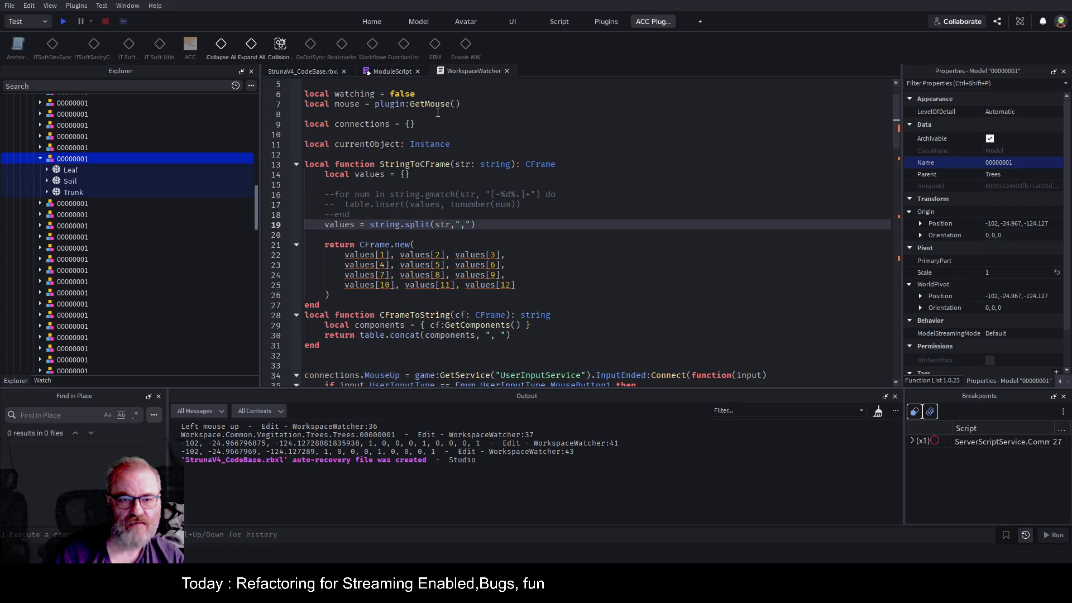
pyautogui.scroll(1, 432, 132)
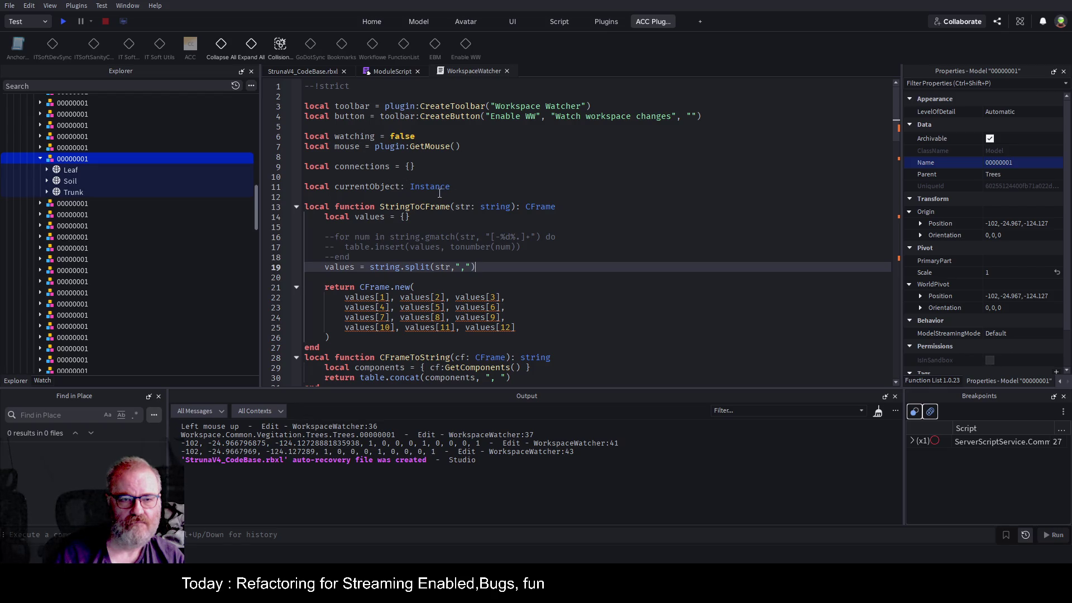
pyautogui.scroll(-2, 434, 224)
pyautogui.click(435, 152)
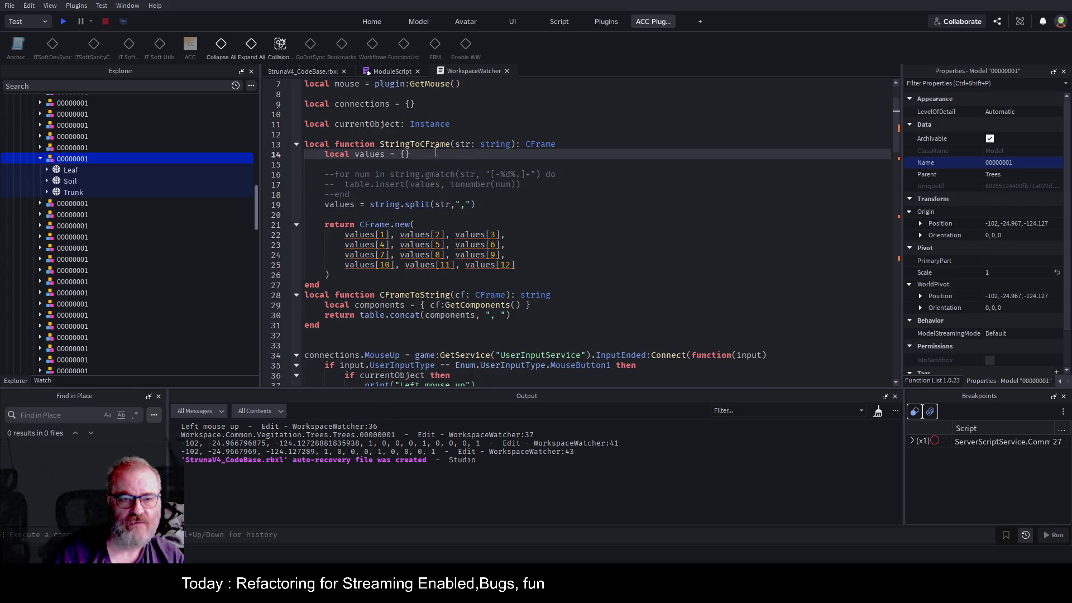
pyautogui.write(':any')
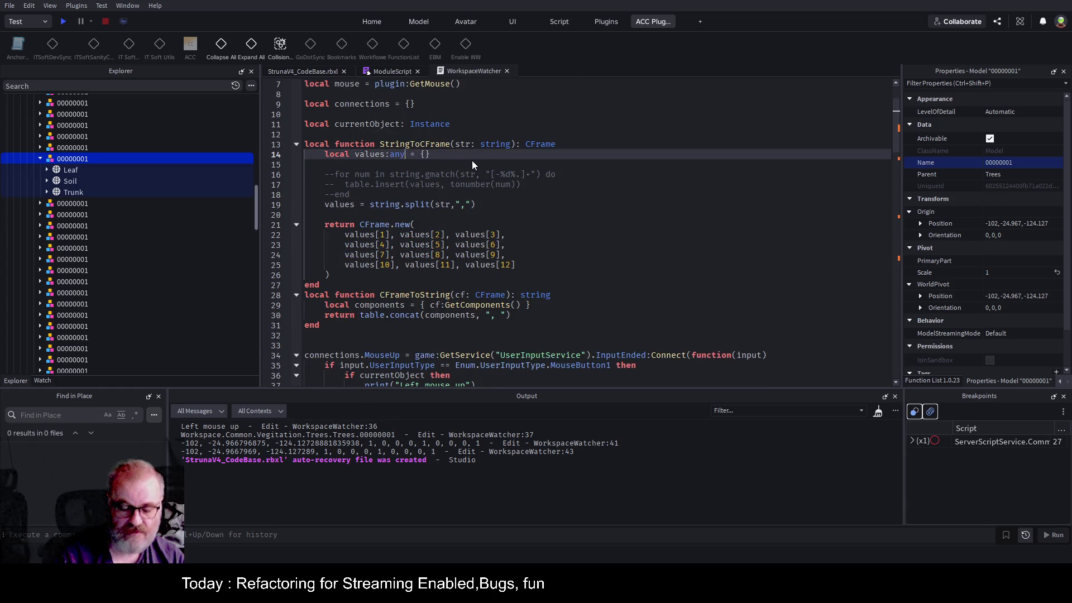
pyautogui.hotkey('ctrl', 's')
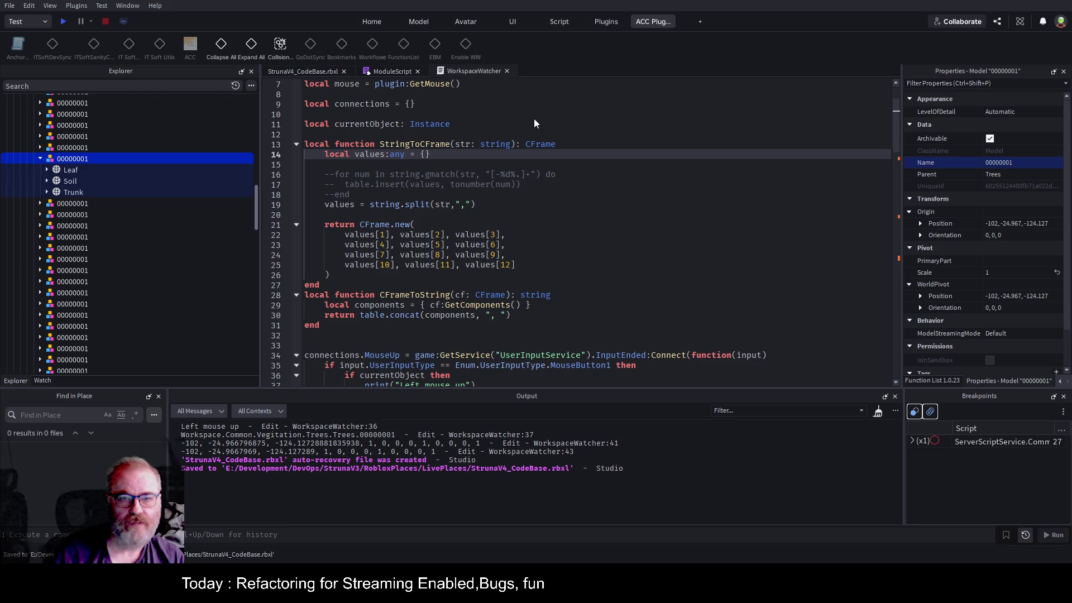
pyautogui.click(473, 71)
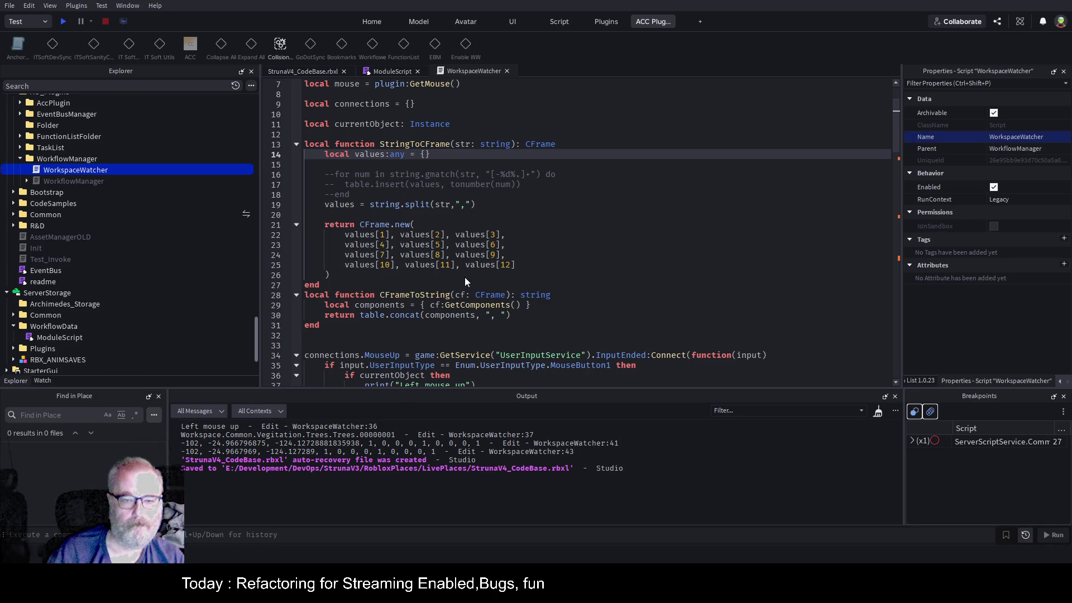
# - Save WorkspaceWatcher as a local plugin and select tree model 00000001 in the place
pyautogui.hotkey('ctrl', 's')
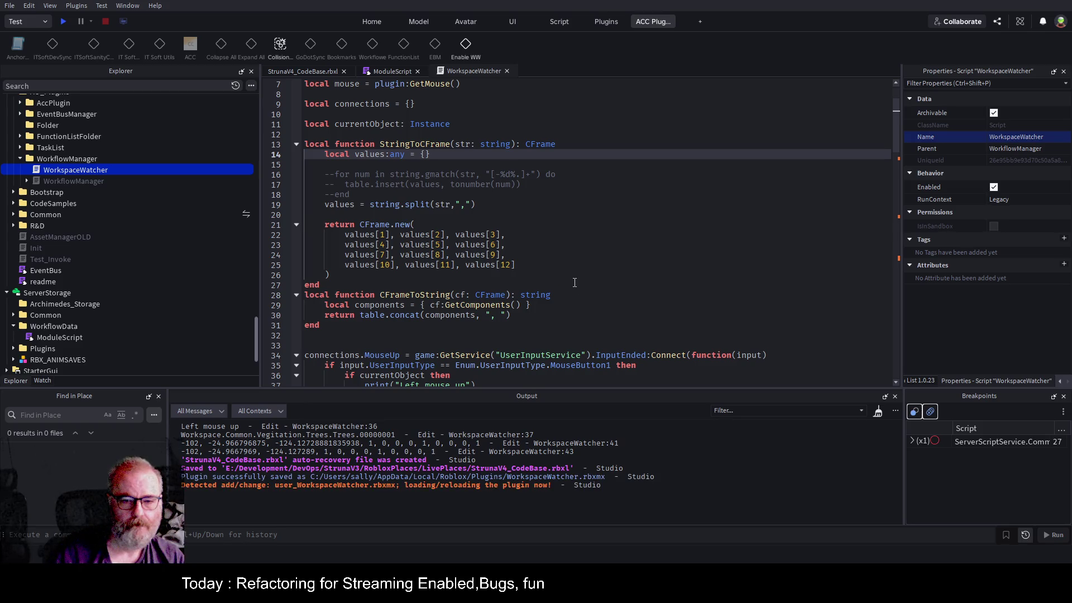
pyautogui.click(310, 72)
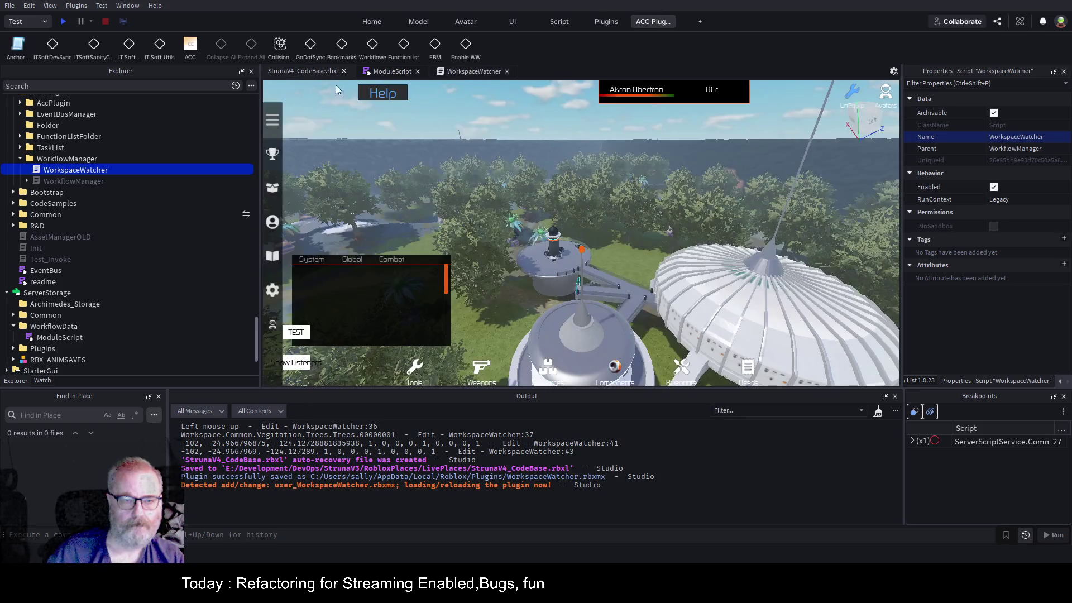
pyautogui.click(481, 244)
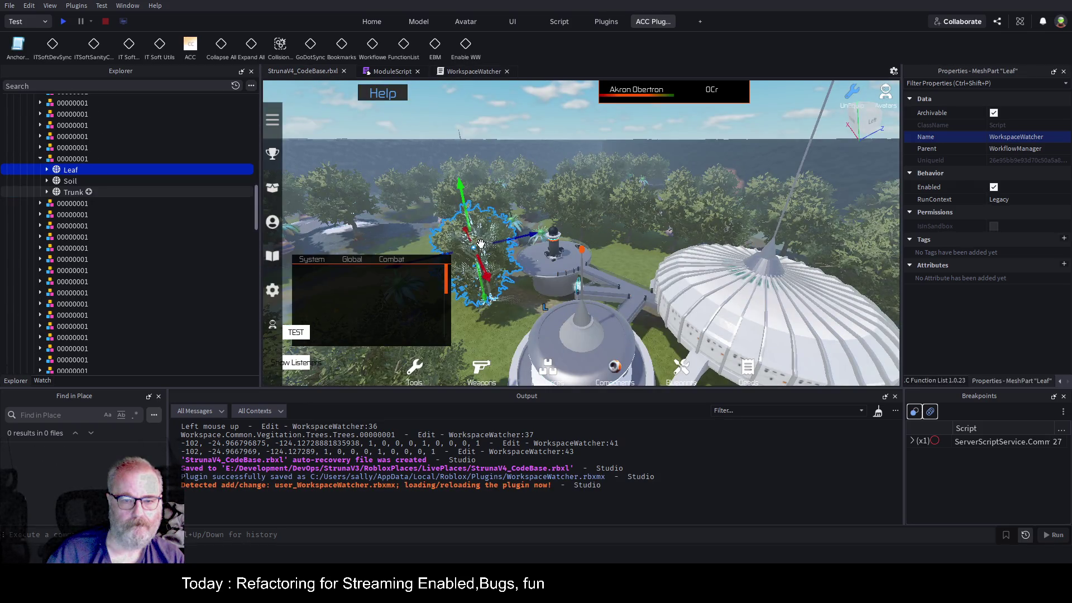
pyautogui.click(68, 158)
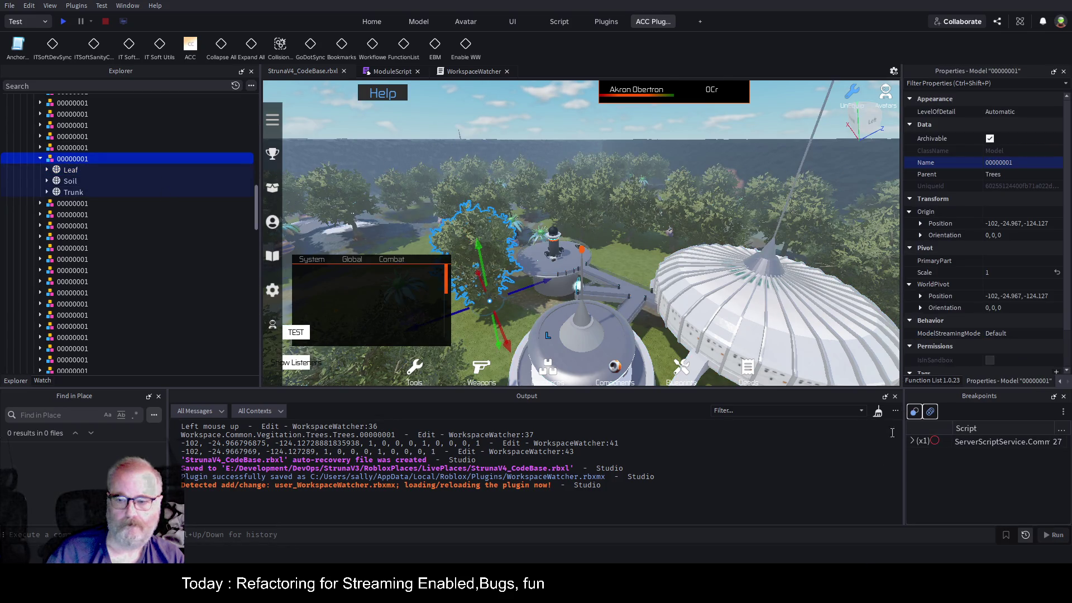
# - Clear Output, enable WW, and drag the tree along Z to -151.284
pyautogui.click(878, 411)
pyautogui.click(467, 46)
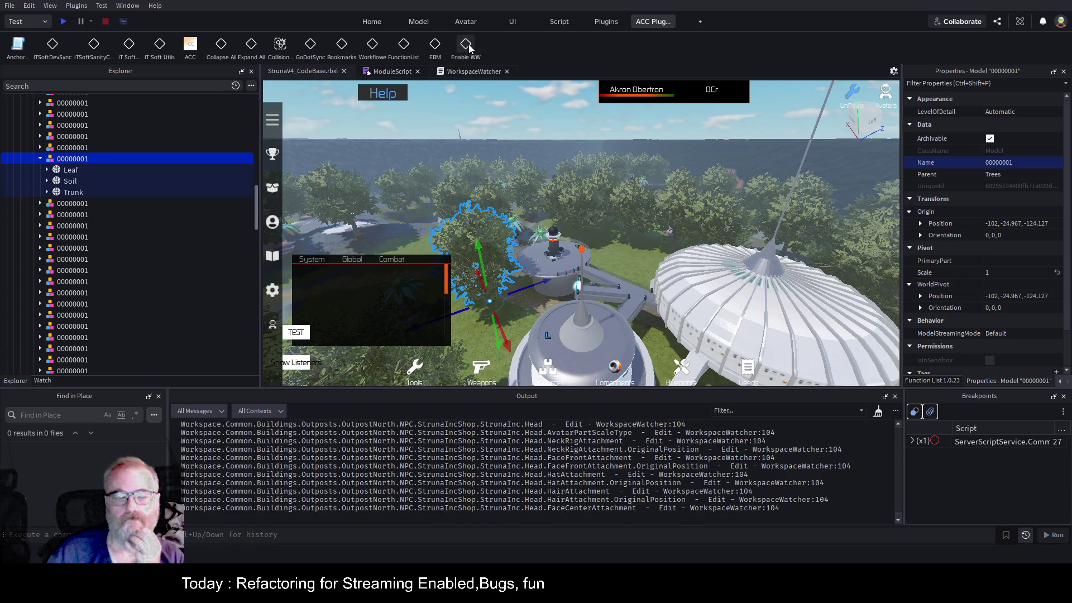
pyautogui.click(879, 413)
pyautogui.moveTo(545, 280); pyautogui.dragTo(520, 290)
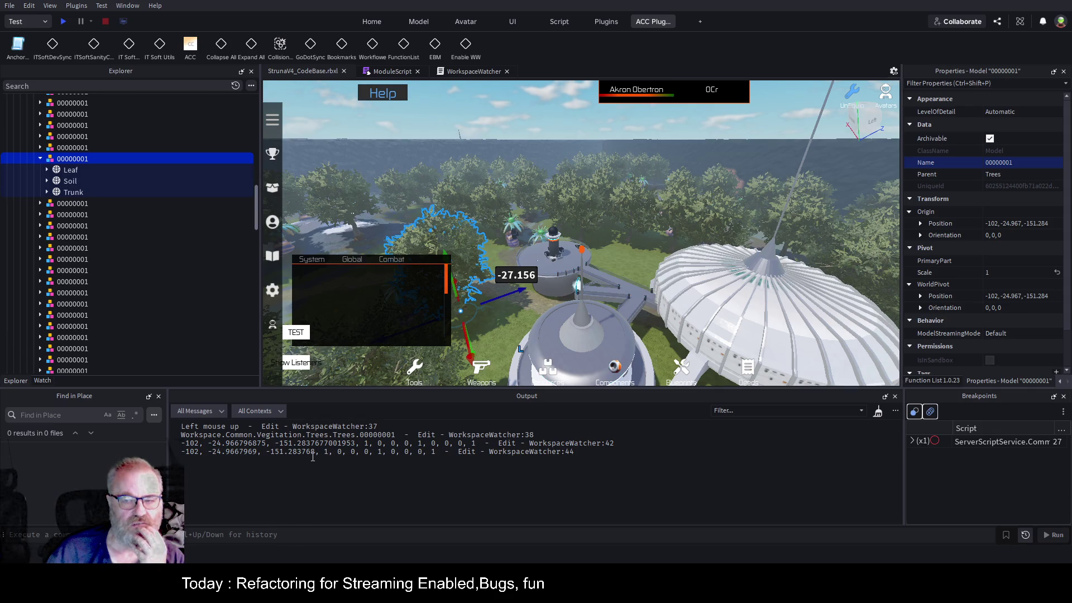
pyautogui.click(922, 296)
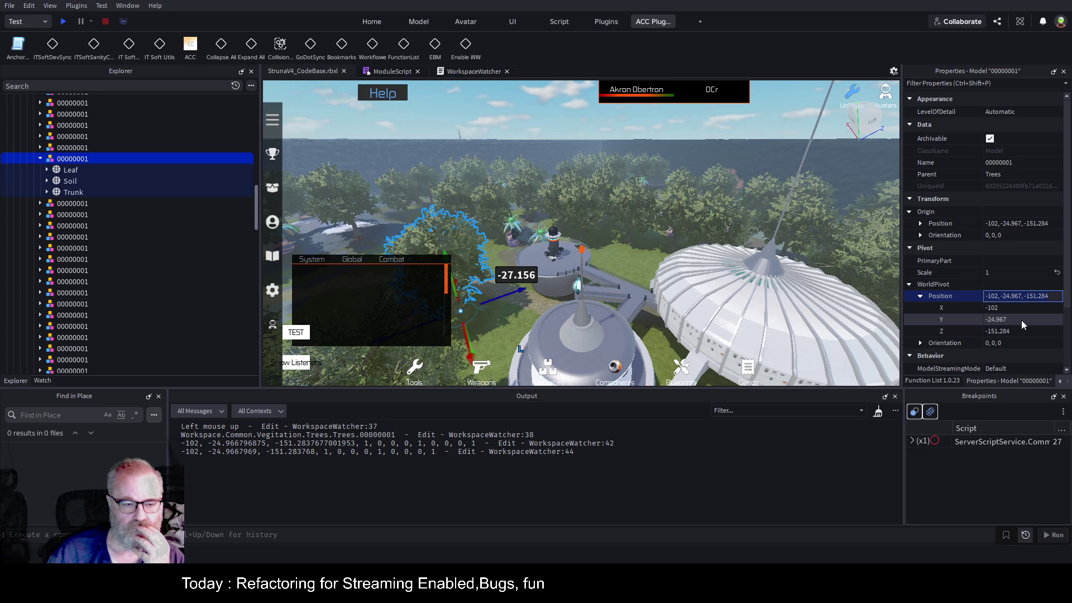
# - Change tree 00000001's world pivot Position Z from -151.284 to -151.283
pyautogui.click(1022, 321)
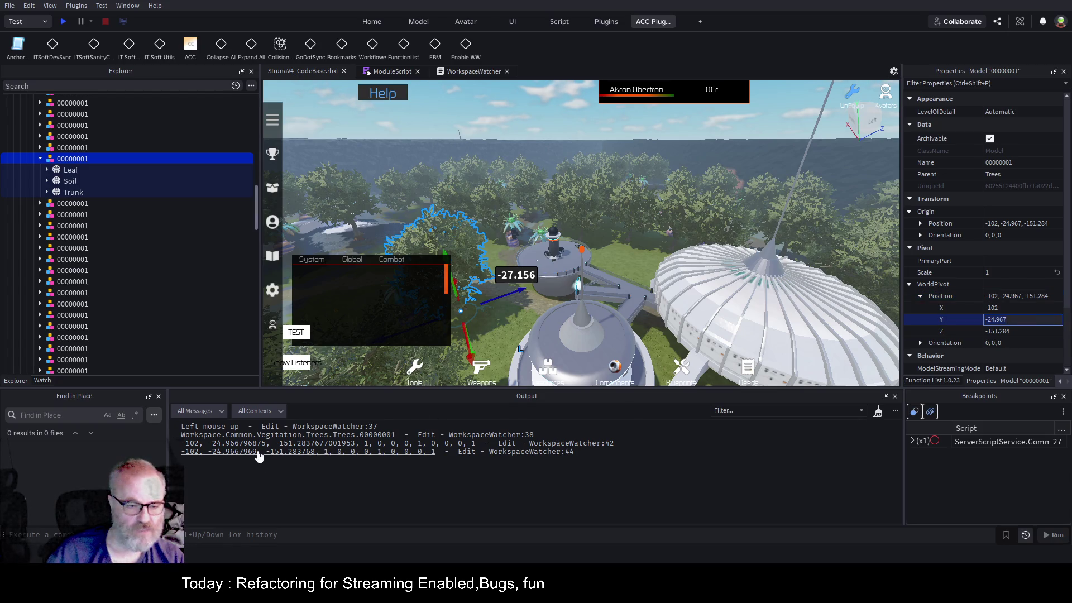
pyautogui.click(1029, 331)
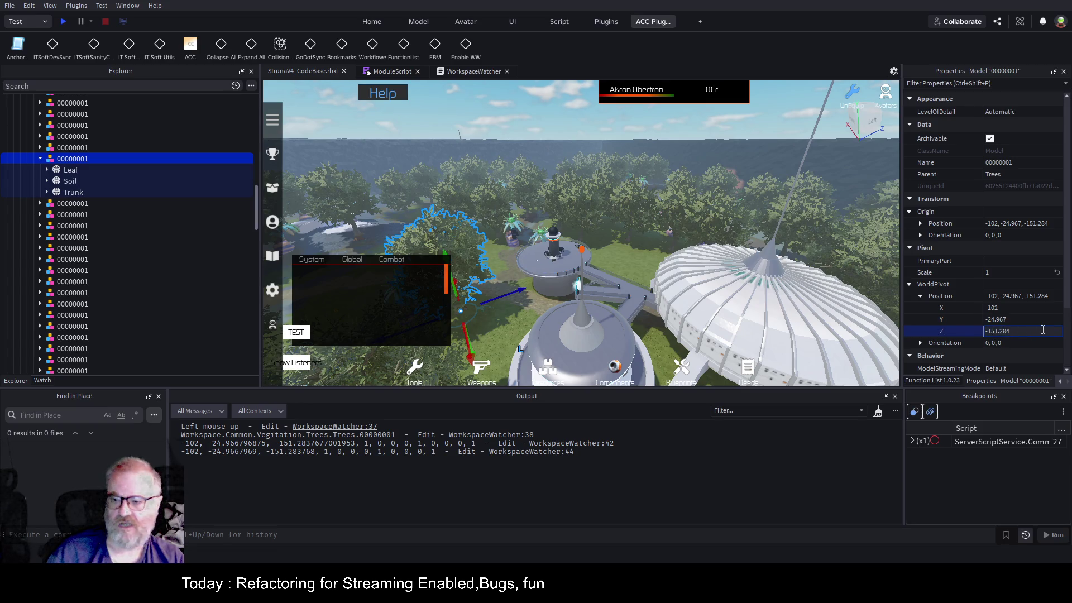
pyautogui.press('BackSpace')
pyautogui.write('3')
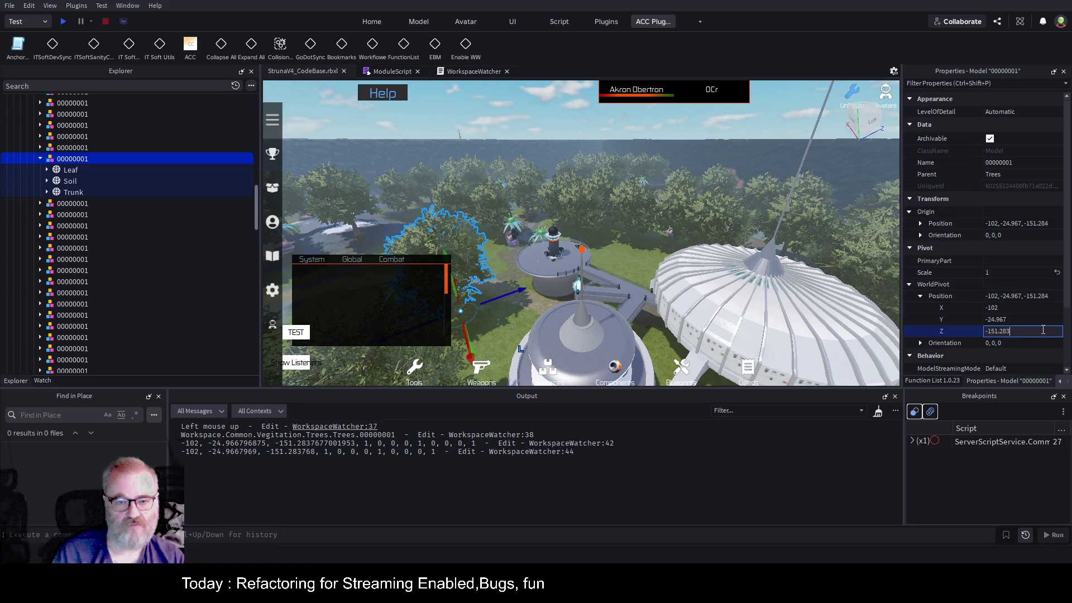
pyautogui.press('Return')
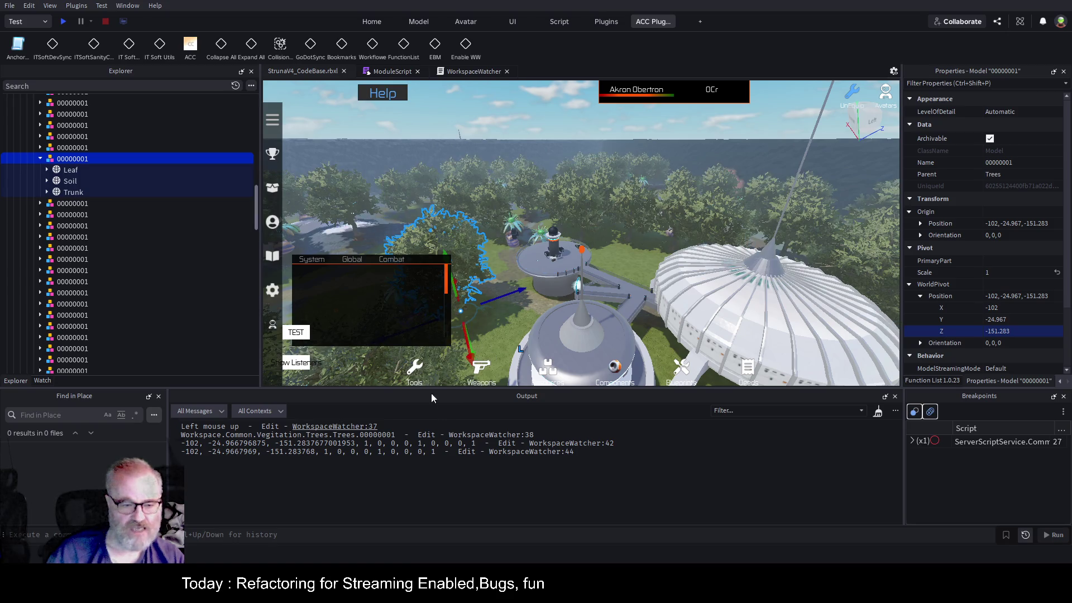
# - Expand WorldPivot Orientation and enter trial values, ending with X at 1 and Z at -180
pyautogui.click(920, 343)
pyautogui.scroll(-2, 957, 277)
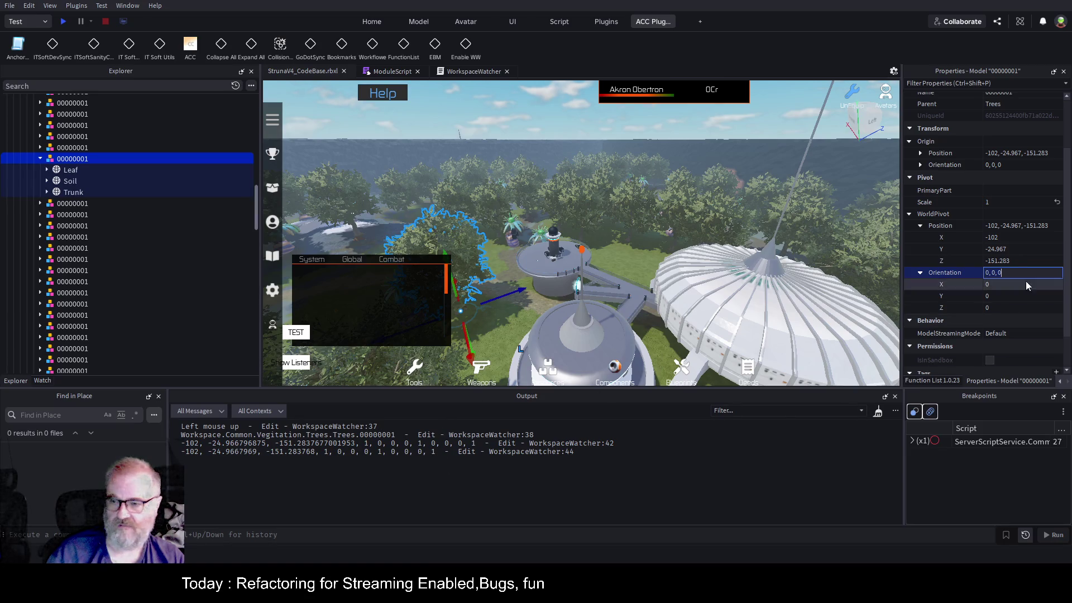
pyautogui.click(1001, 297)
pyautogui.write('1')
pyautogui.click(1000, 307)
pyautogui.write('1')
pyautogui.click(1010, 284)
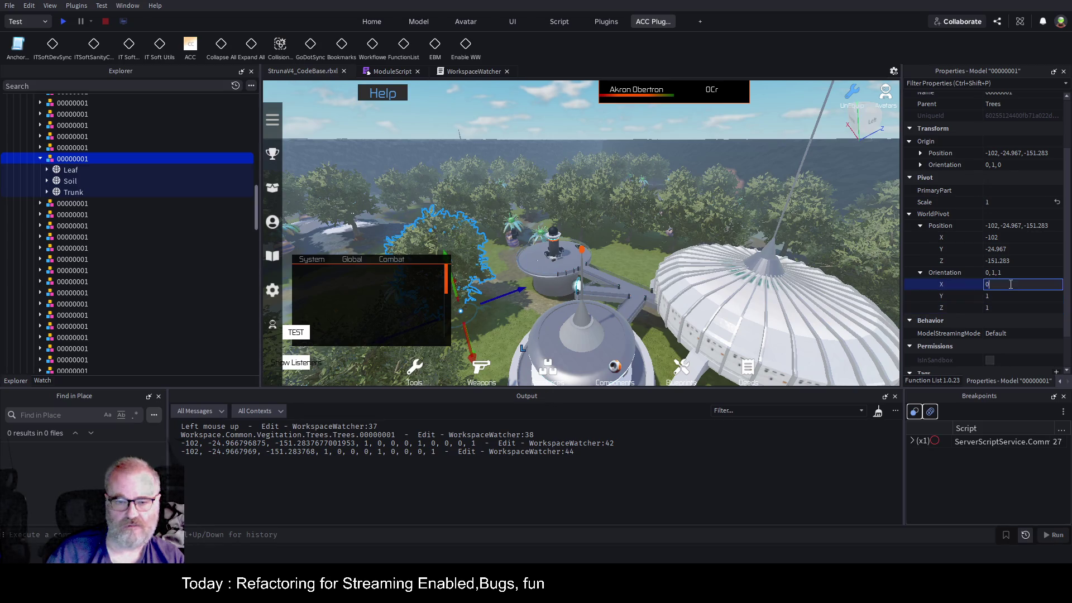
pyautogui.write('1')
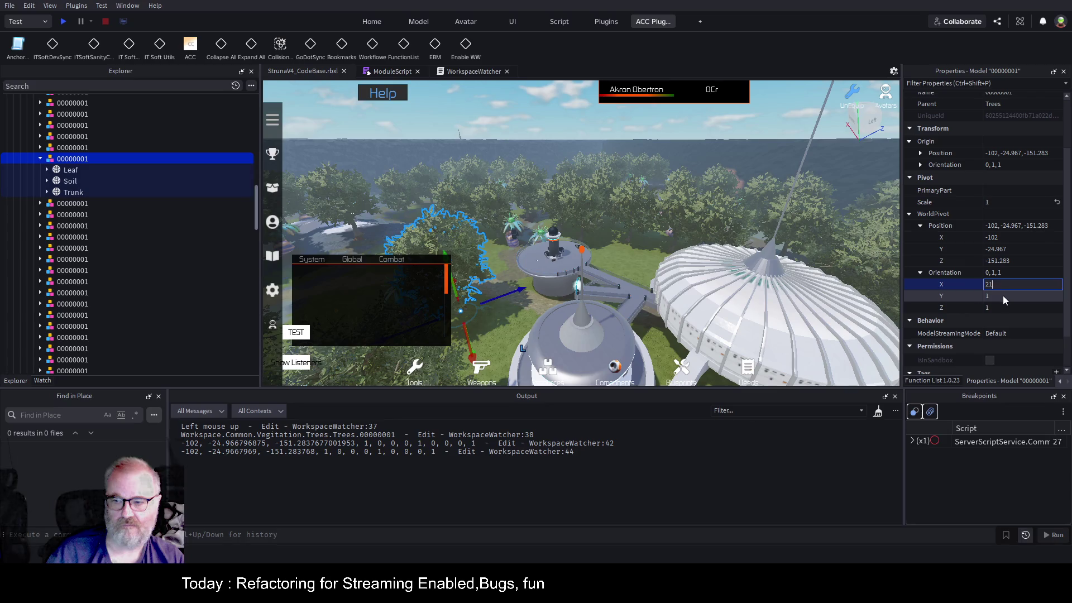
pyautogui.press('Return')
pyautogui.click(1006, 284)
pyautogui.press('BackSpace')
pyautogui.press('BackSpace')
pyautogui.write('1')
pyautogui.click(1006, 296)
pyautogui.click(1008, 307)
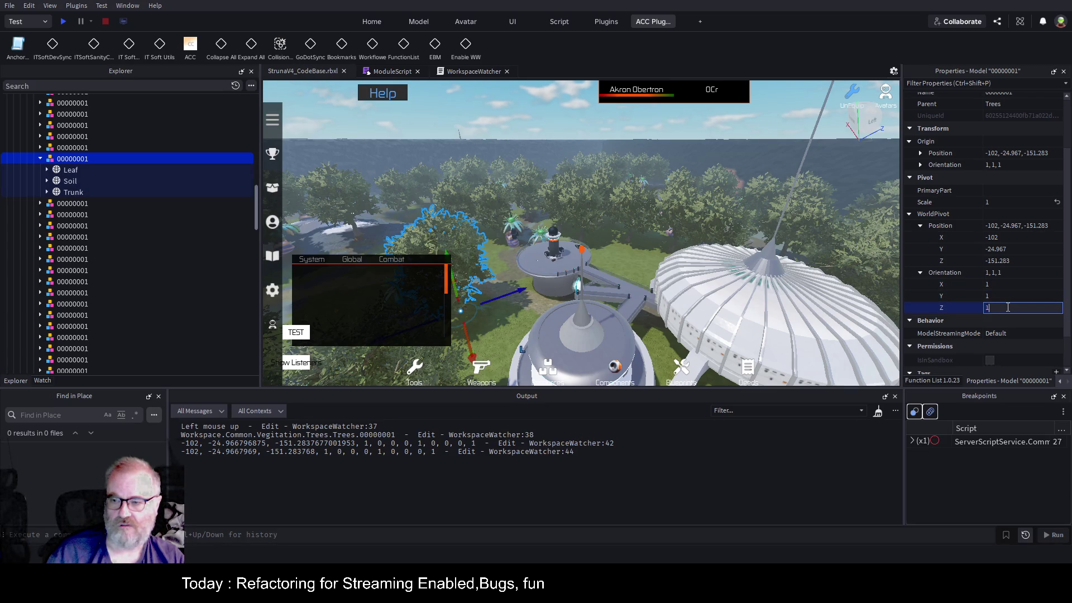
pyautogui.write('-180')
pyautogui.press('Return')
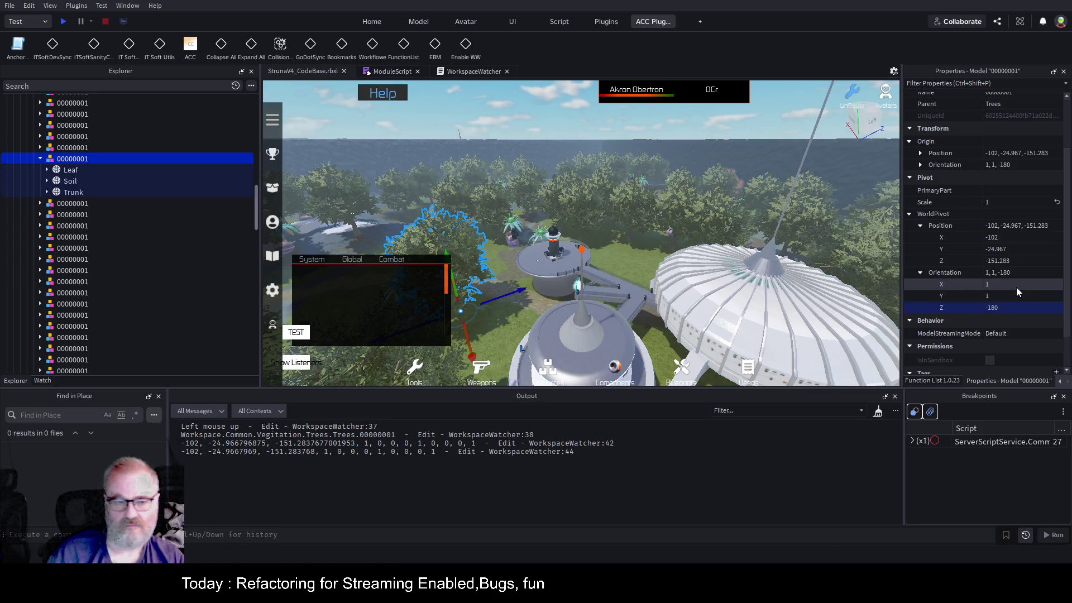
# - Set the pivot orientation X to 0 and Y to 36, then bring up the WorkspaceWatcher script
pyautogui.click(1016, 287)
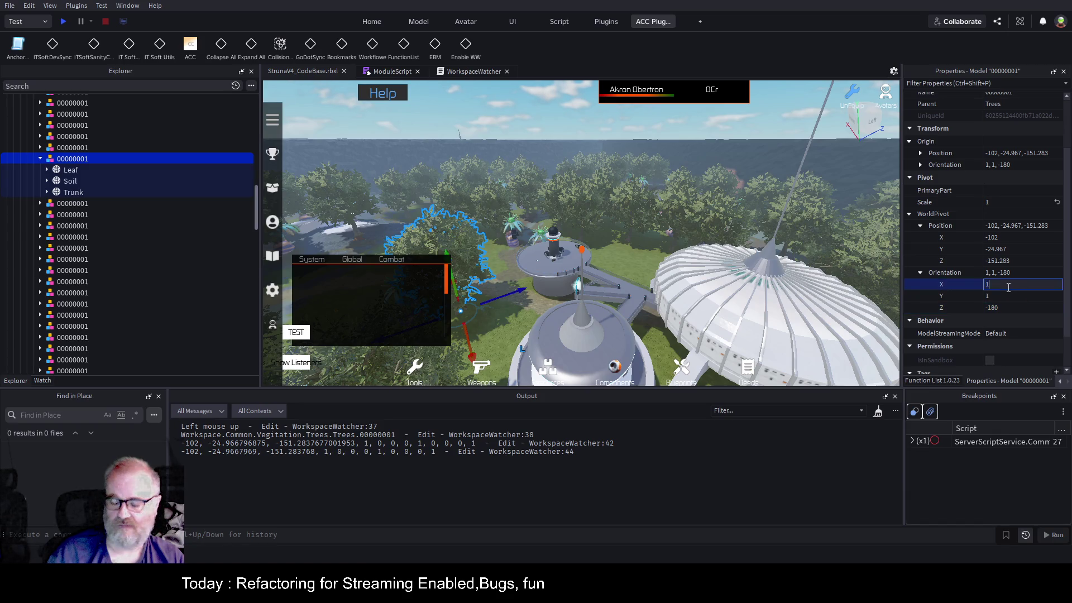
pyautogui.write('0')
pyautogui.press('Return')
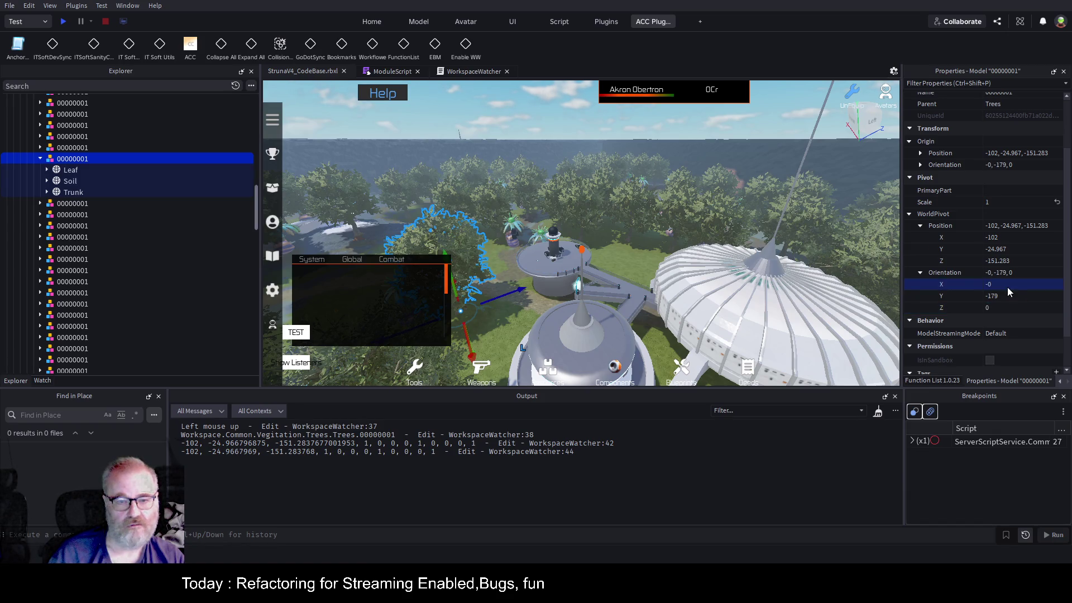
pyautogui.click(1005, 296)
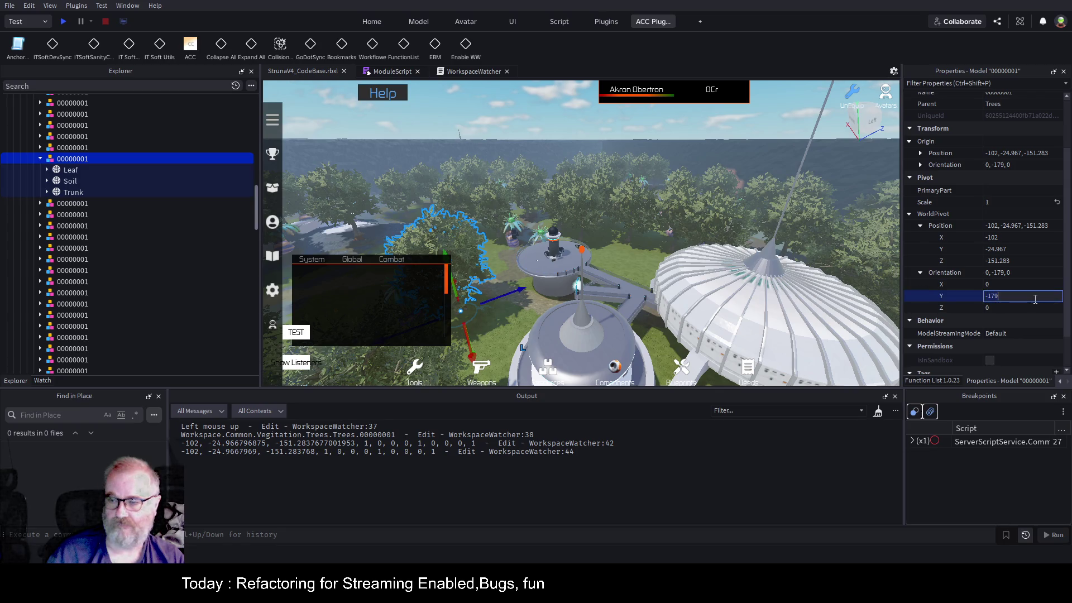
pyautogui.write('36')
pyautogui.press('Return')
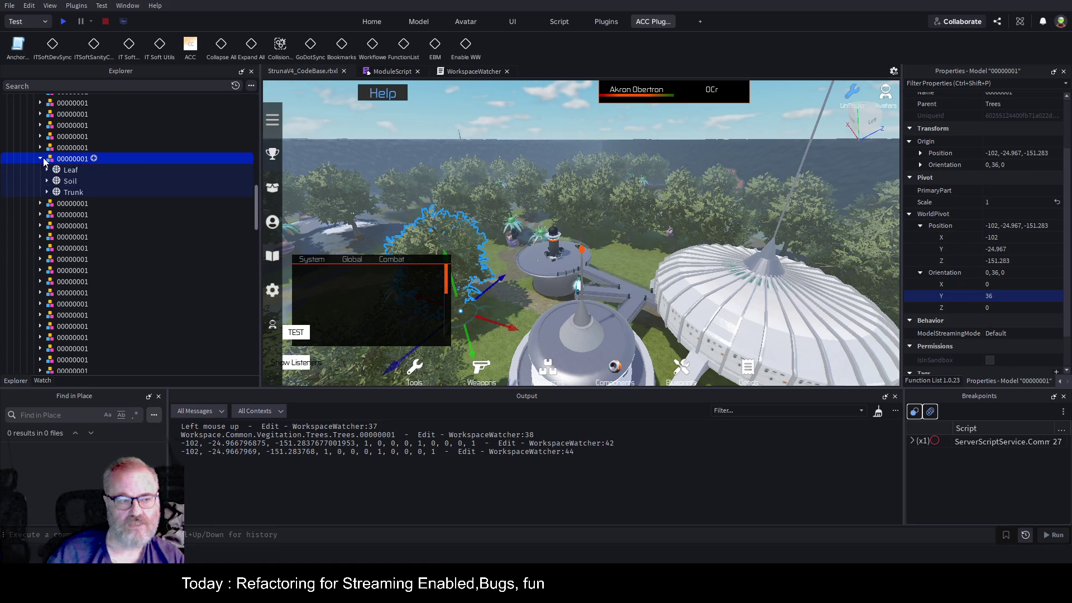
pyautogui.click(479, 72)
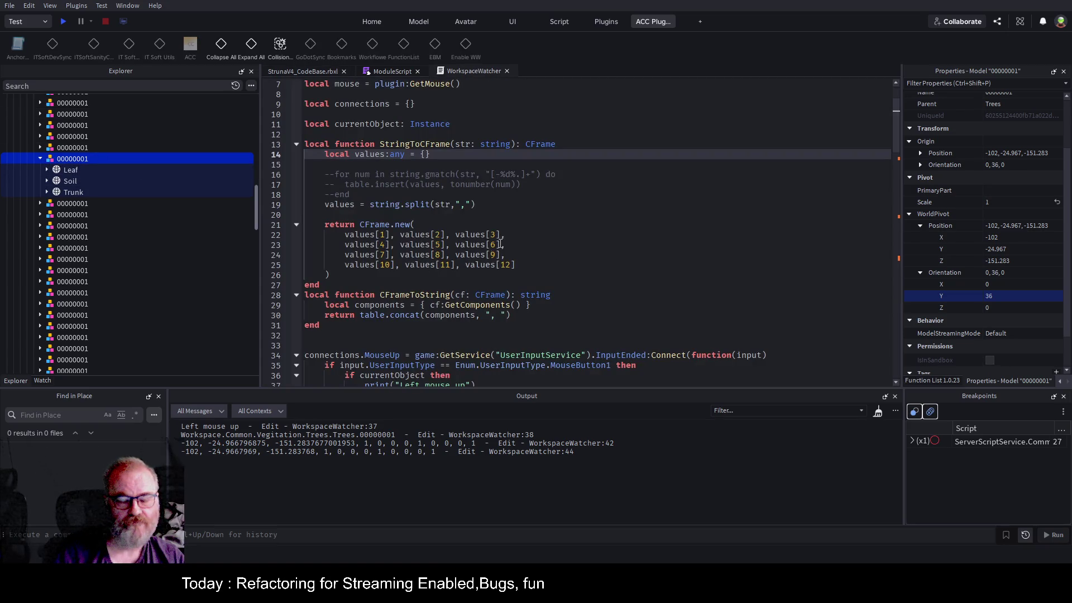
# - Review the sample CFrame output line and the stored place data in ModuleScript
pyautogui.scroll(-6, 517, 236)
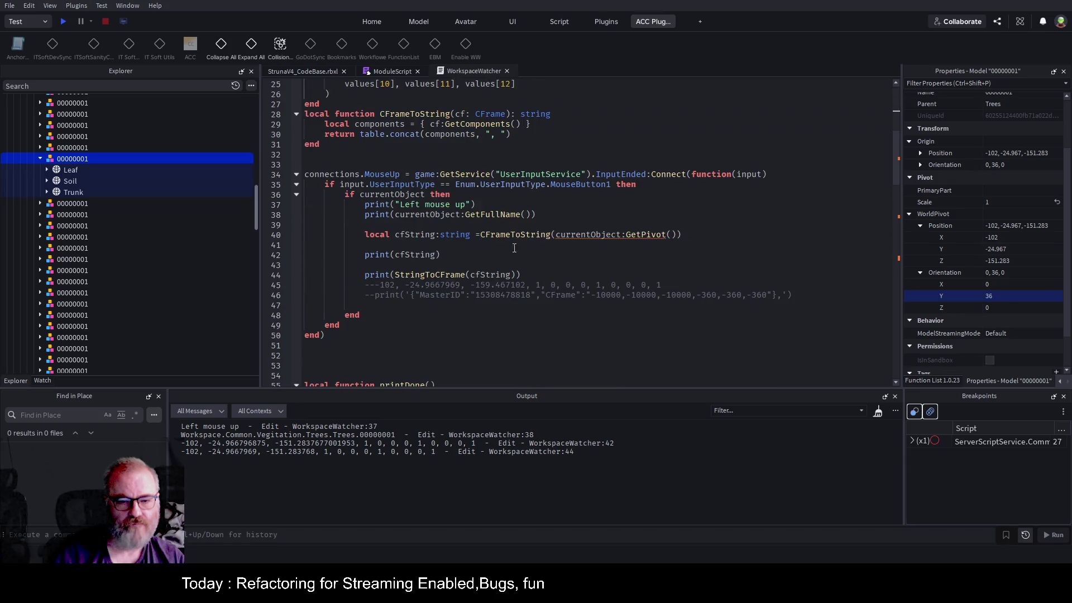
pyautogui.click(541, 285)
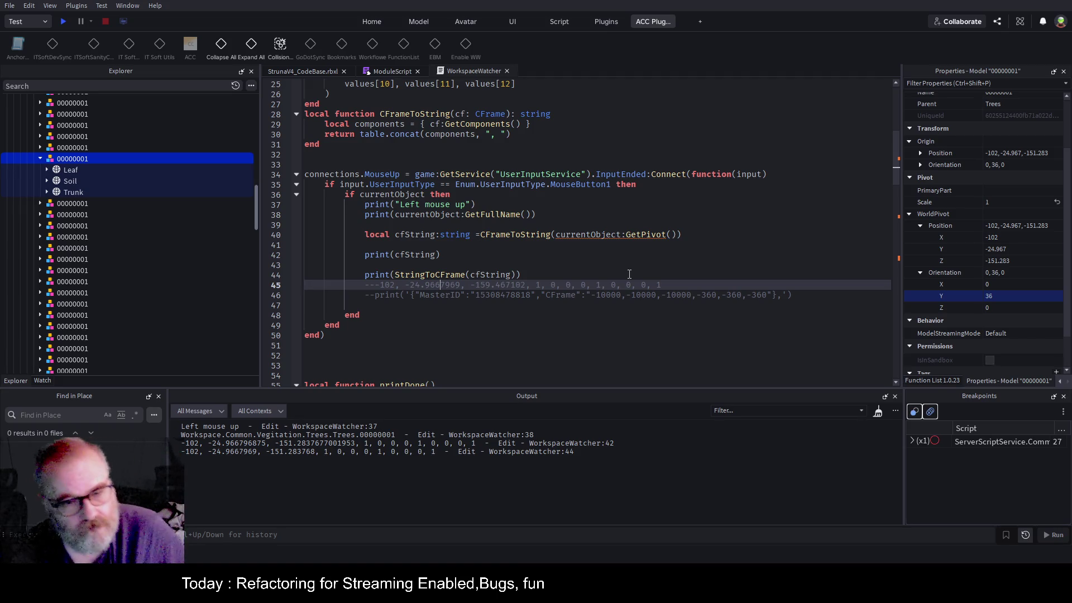
pyautogui.click(394, 72)
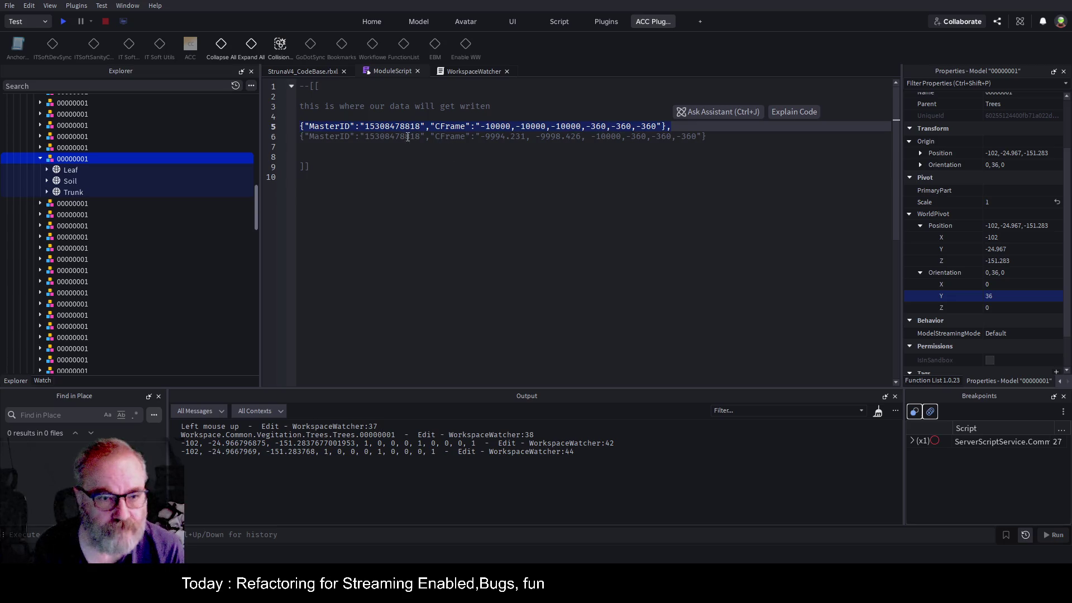
pyautogui.click(360, 151)
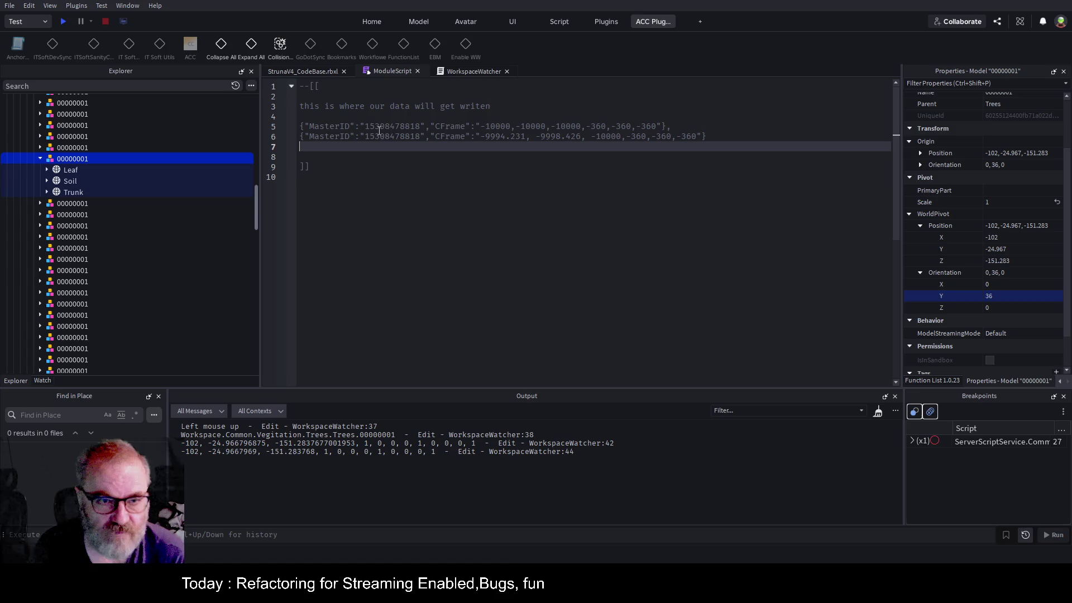
pyautogui.click(467, 69)
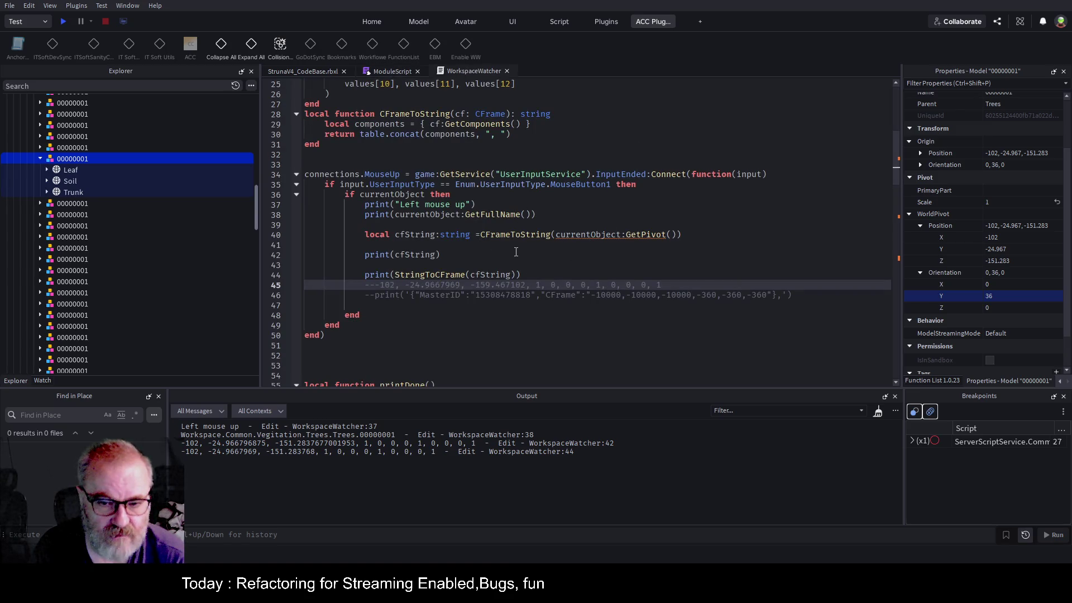
# - Add print(currentObject.UniqueId) before the StringToCFrame print, save, and return to the 3D view
pyautogui.doubleClick(440, 217)
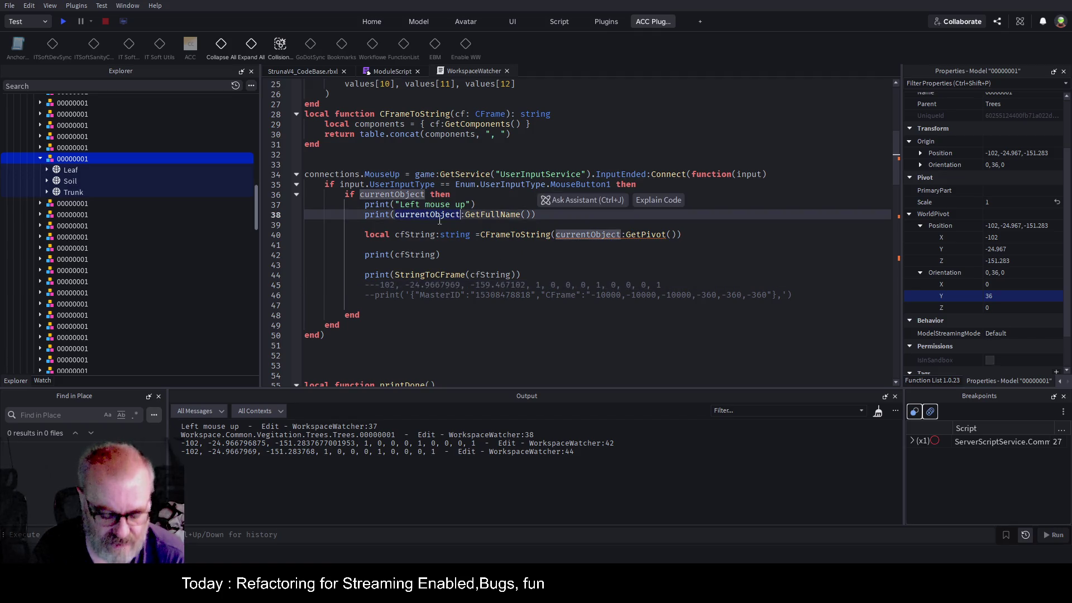
pyautogui.click(398, 275)
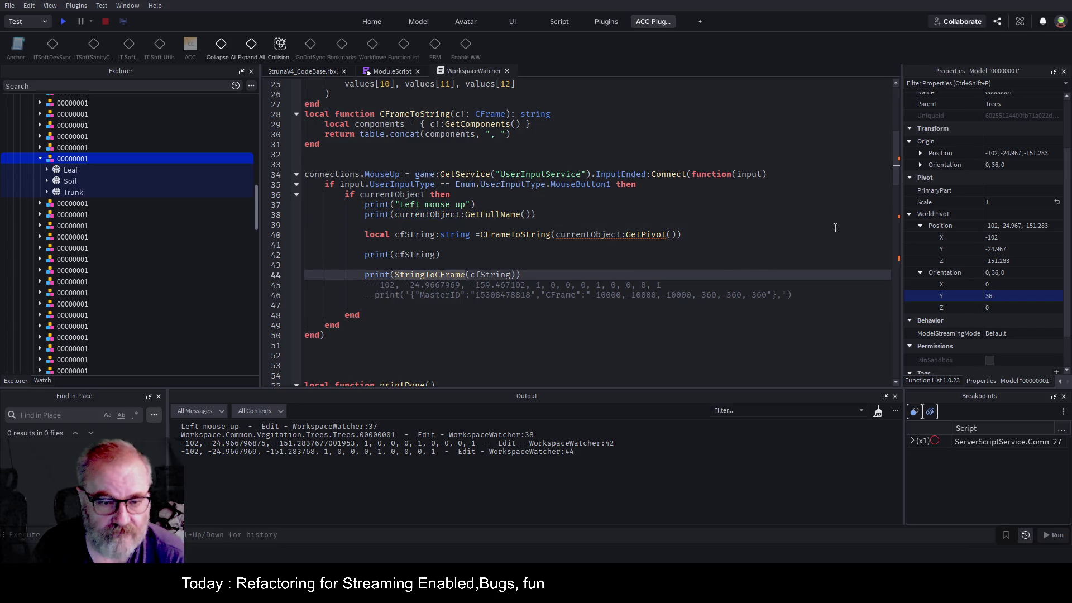
pyautogui.press('Up')
pyautogui.write('print')
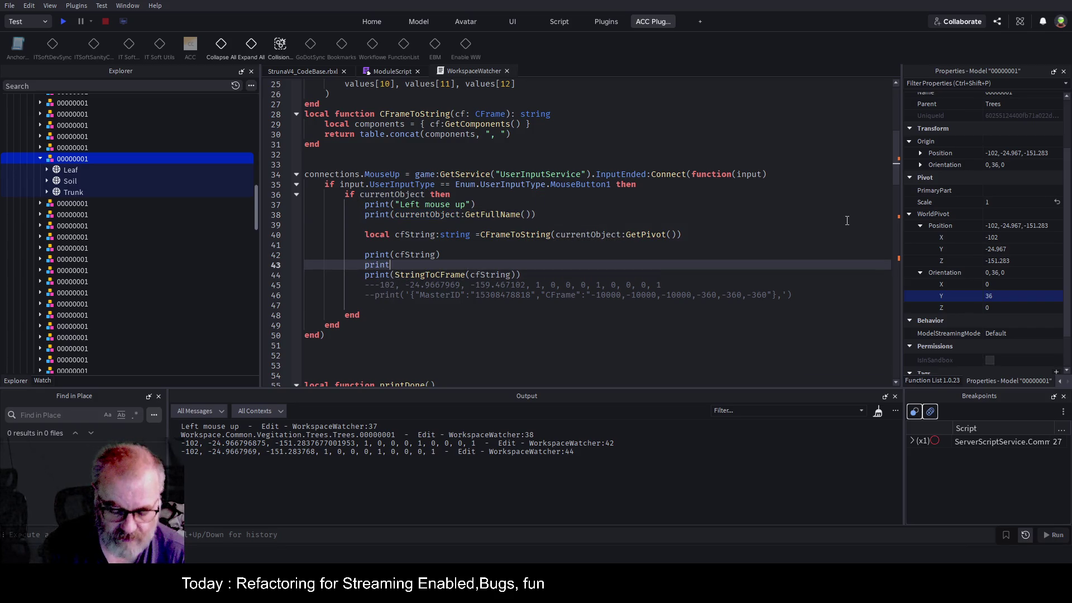
pyautogui.write('(currentObject')
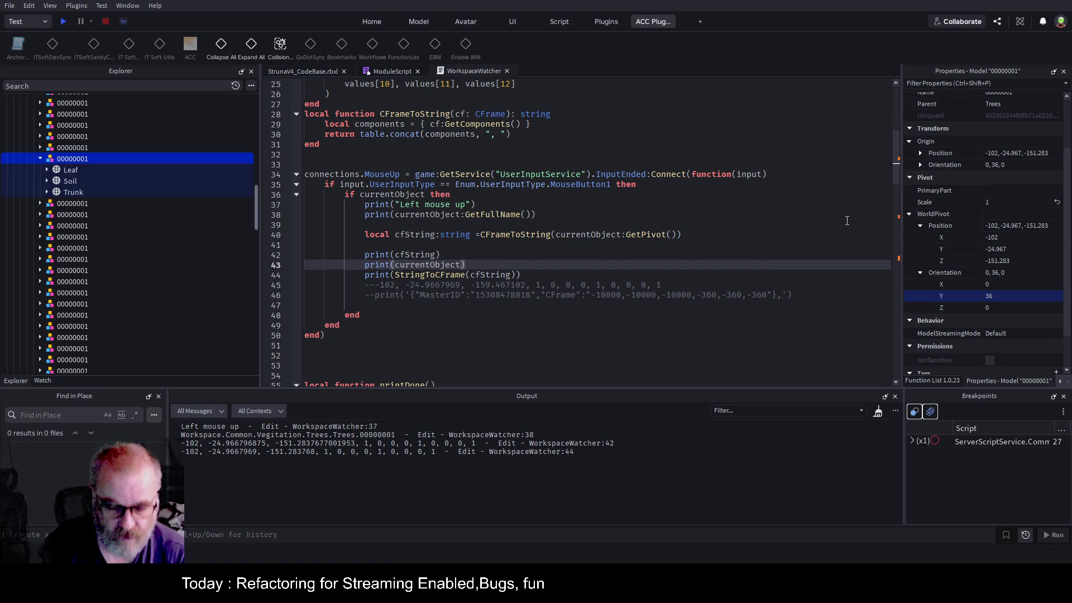
pyautogui.write('.')
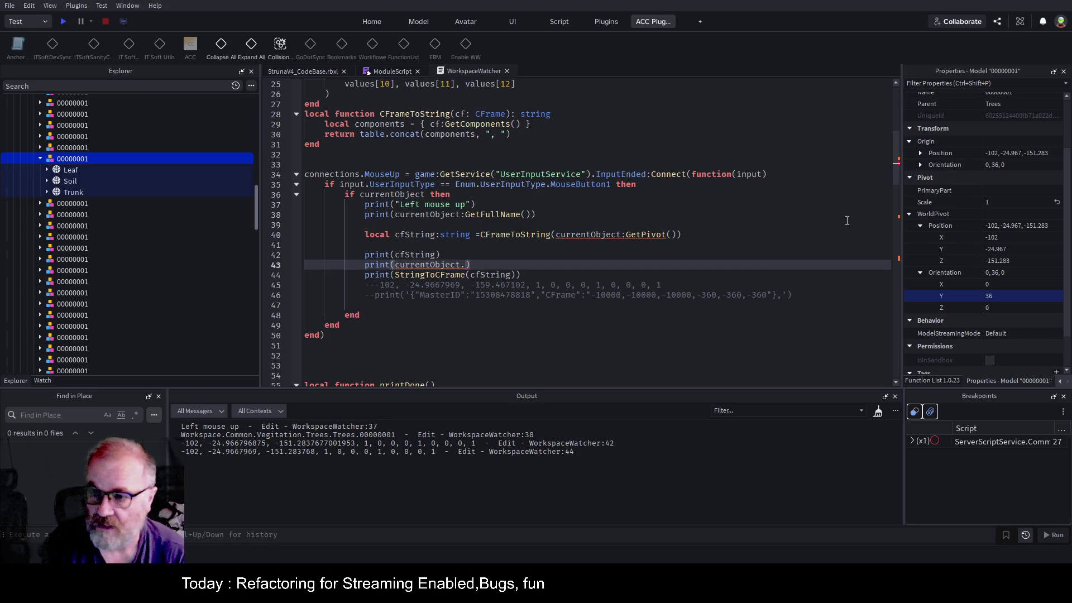
pyautogui.write('Un')
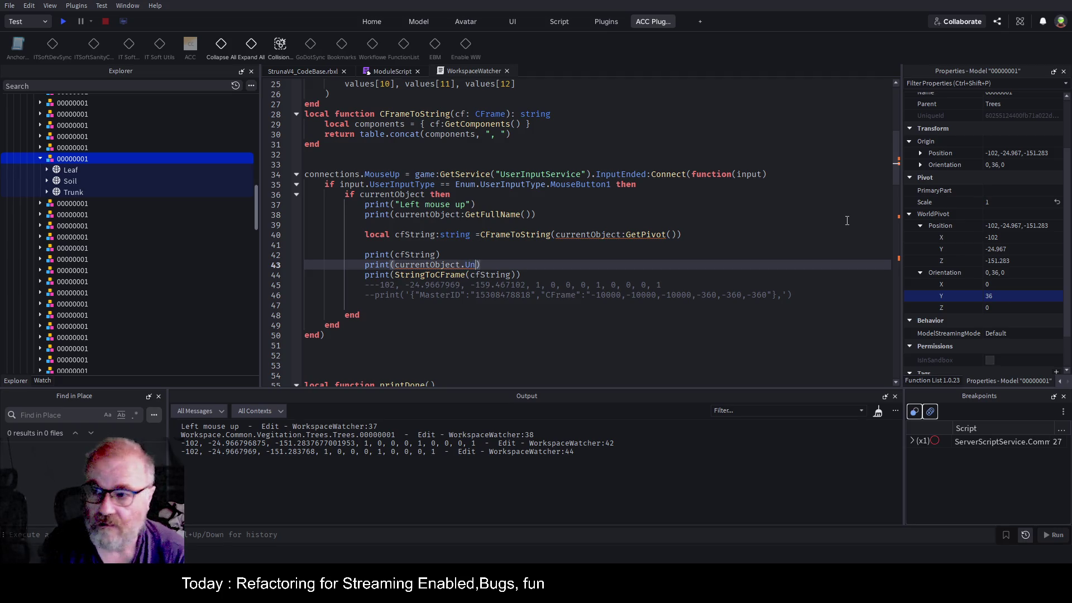
pyautogui.write('iqueI')
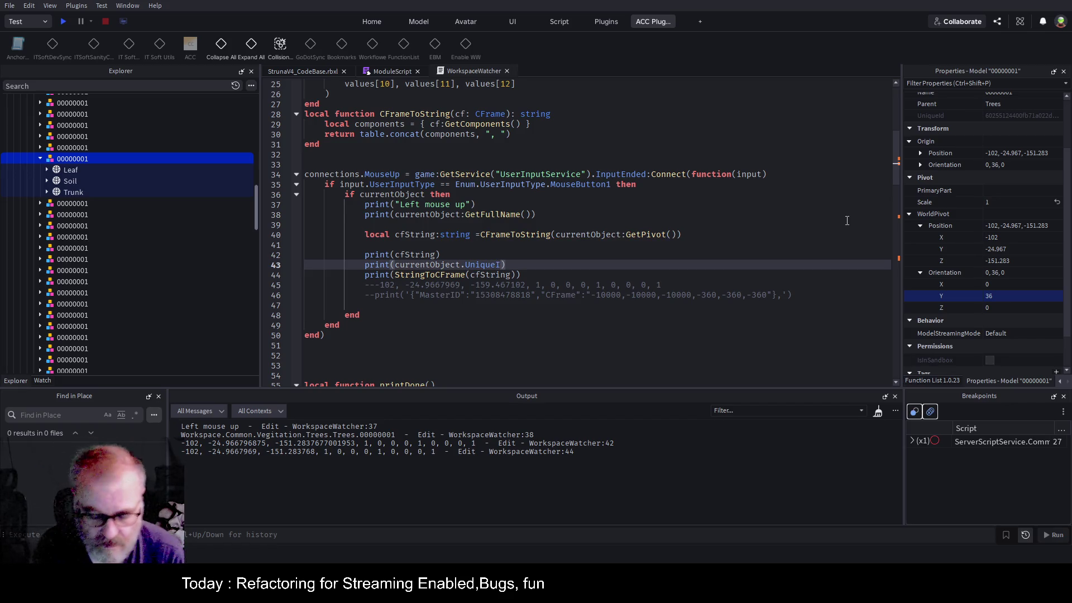
pyautogui.write('d')
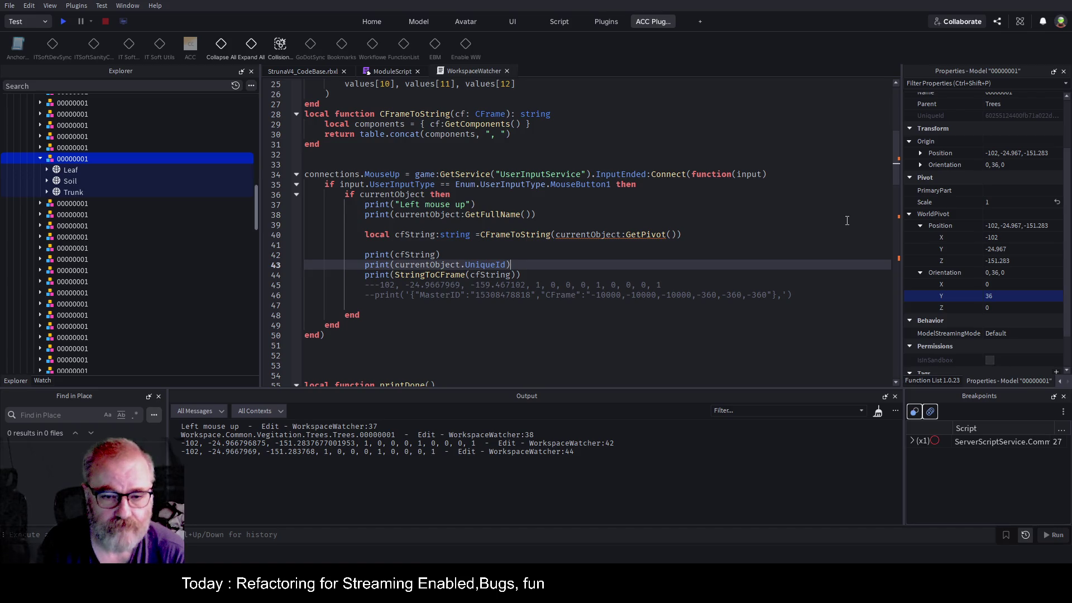
pyautogui.hotkey('ctrl', 's')
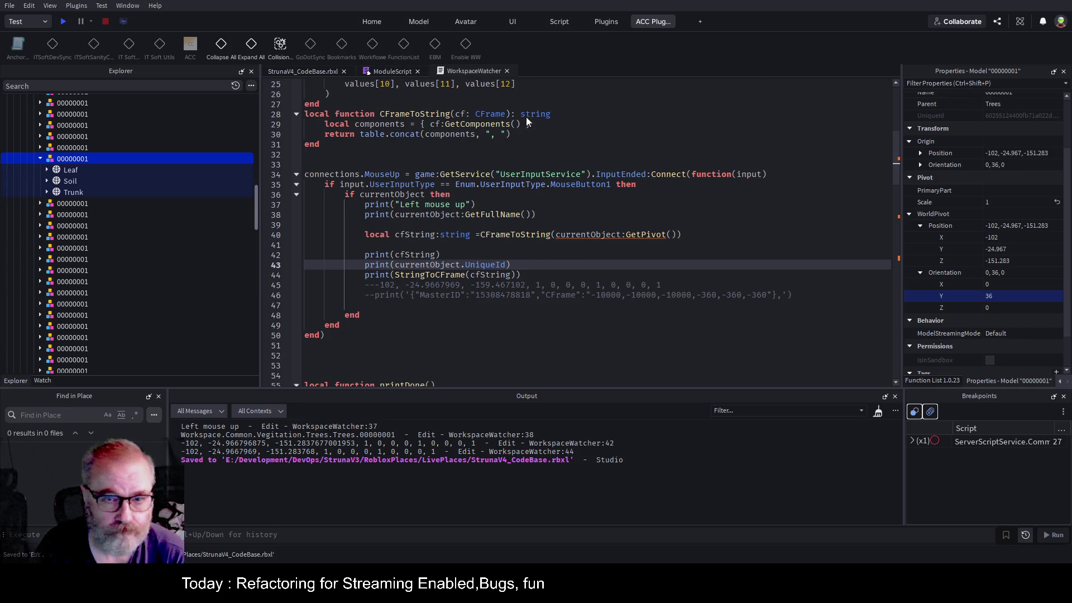
pyautogui.click(473, 71)
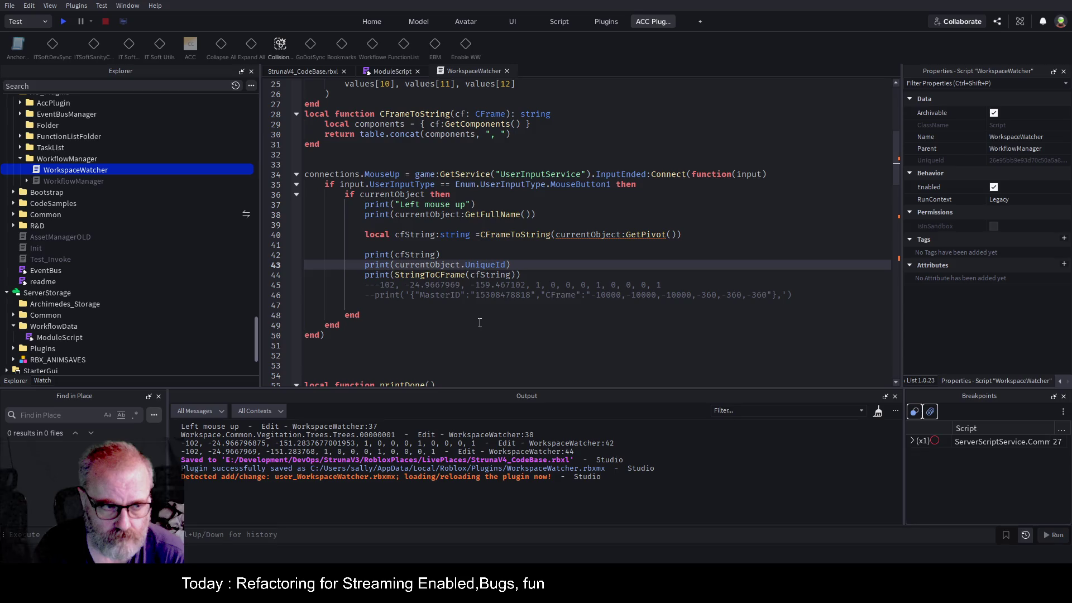
pyautogui.click(315, 70)
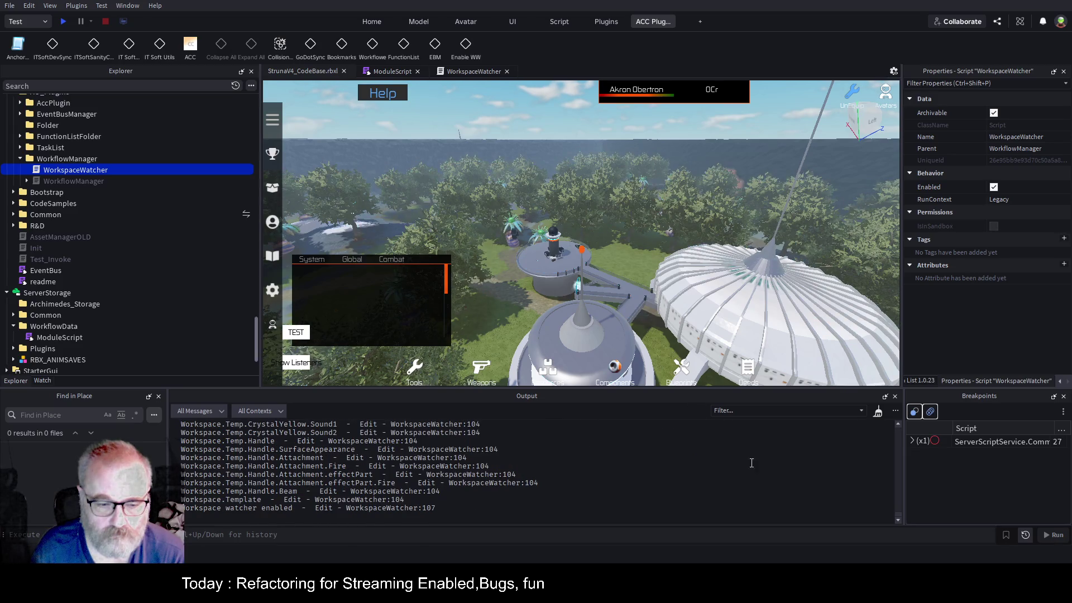
# - Clear Output, drag tree 00000001 about 34.7 studs to trigger the watcher, then reopen the script
pyautogui.click(877, 413)
pyautogui.click(500, 288)
pyautogui.moveTo(491, 285)
pyautogui.mouseDown()
pyautogui.moveTo(536, 271)
pyautogui.moveTo(523, 282)
pyautogui.mouseUp()
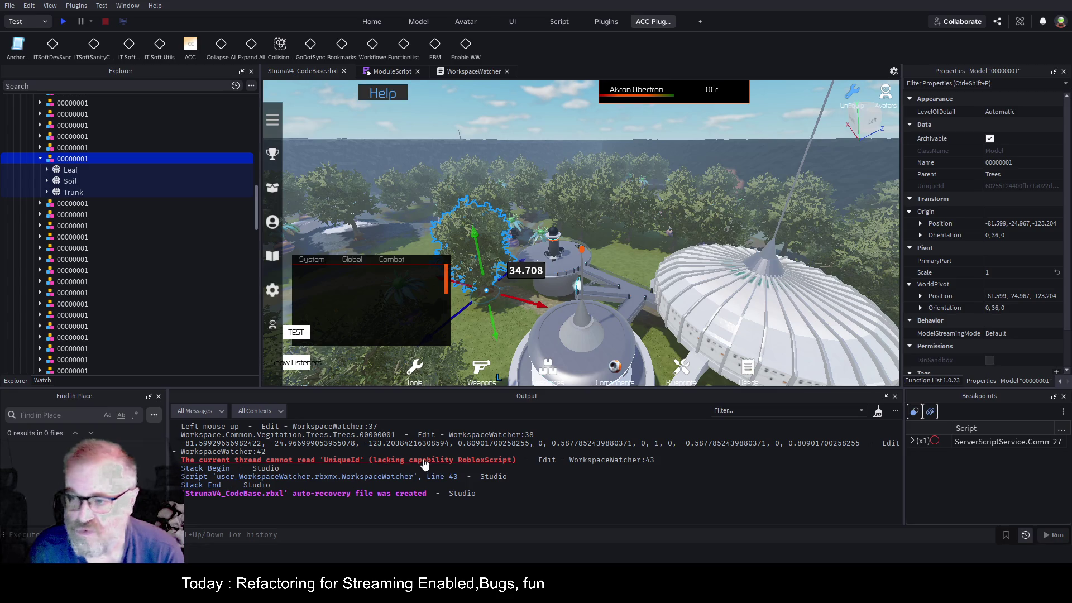
pyautogui.click(471, 460)
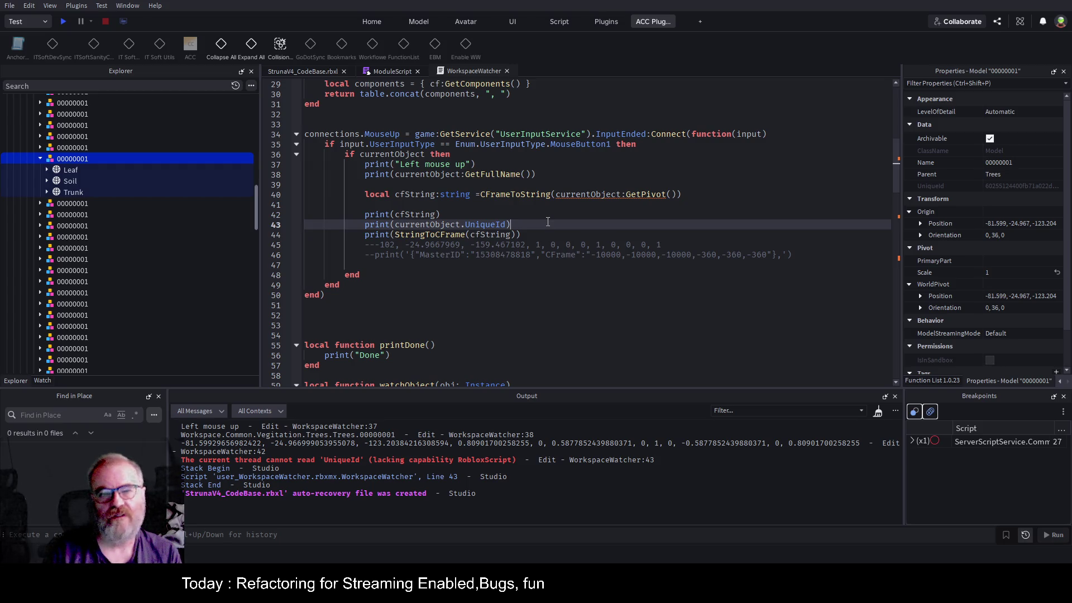
# - Insert a "UID":"value1" field at the start of the first ModuleScript record
pyautogui.click(385, 71)
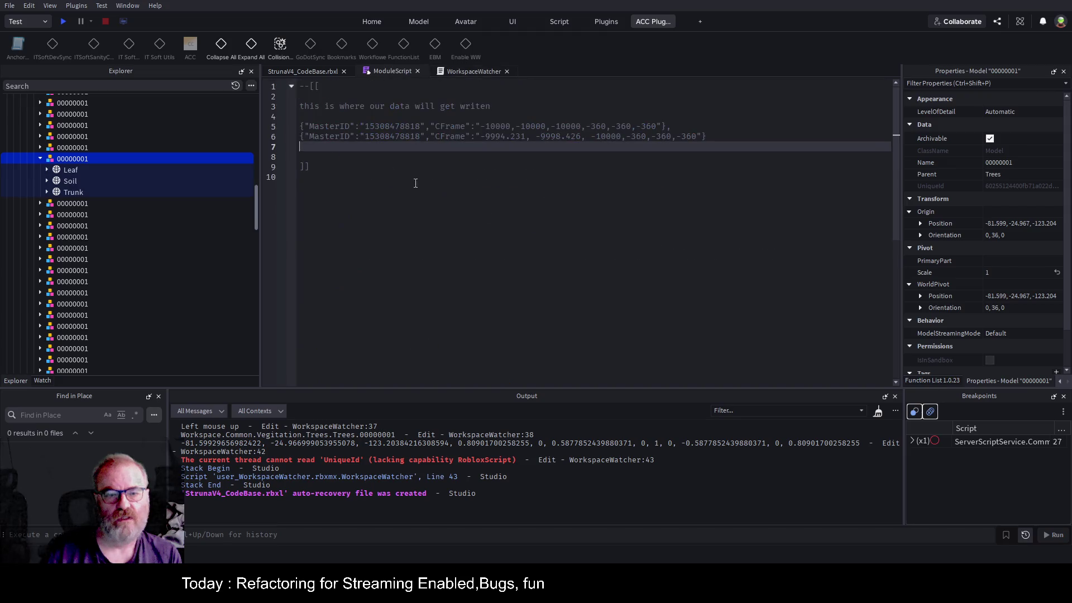
pyautogui.doubleClick(389, 126)
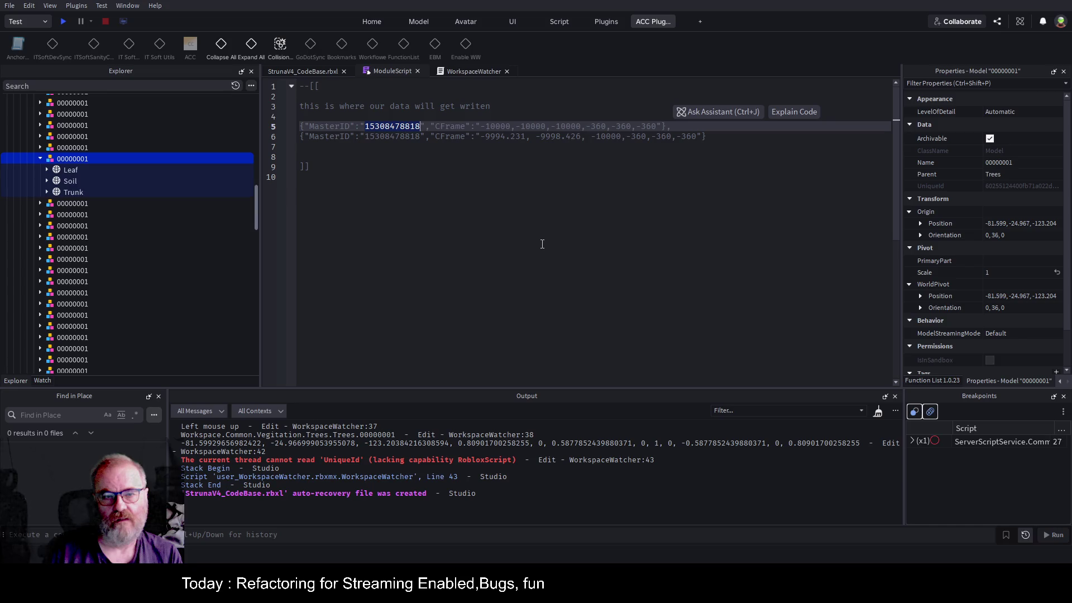
pyautogui.click(306, 126)
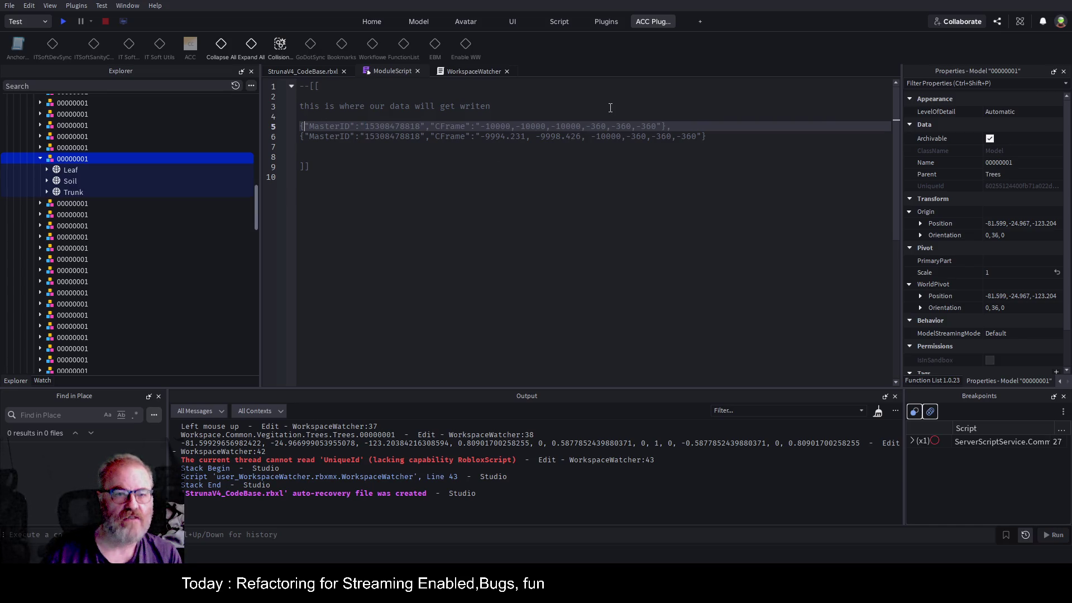
pyautogui.write('",')
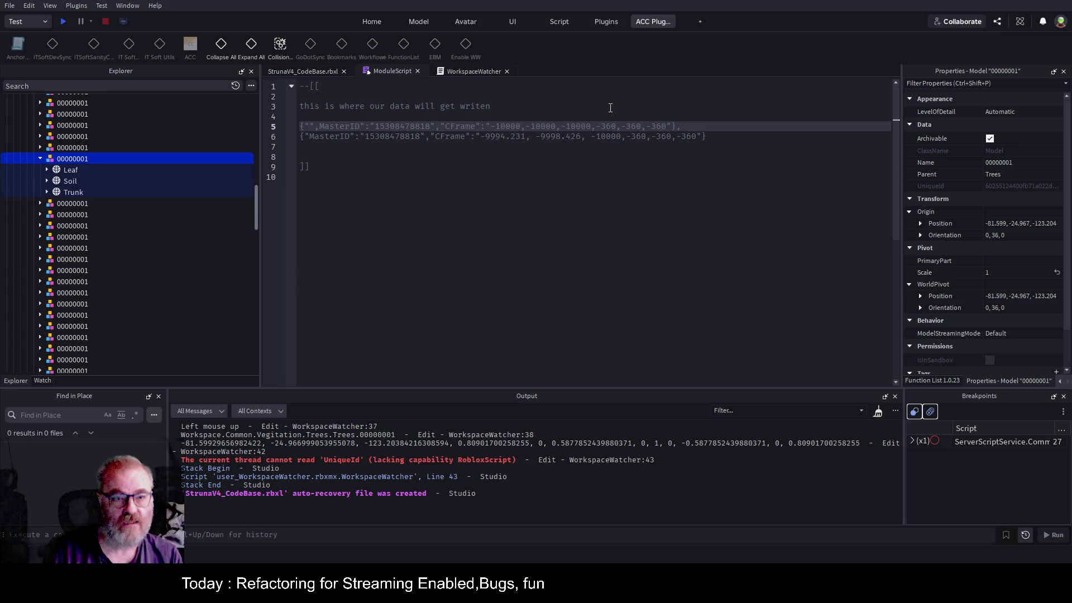
pyautogui.write('ID')
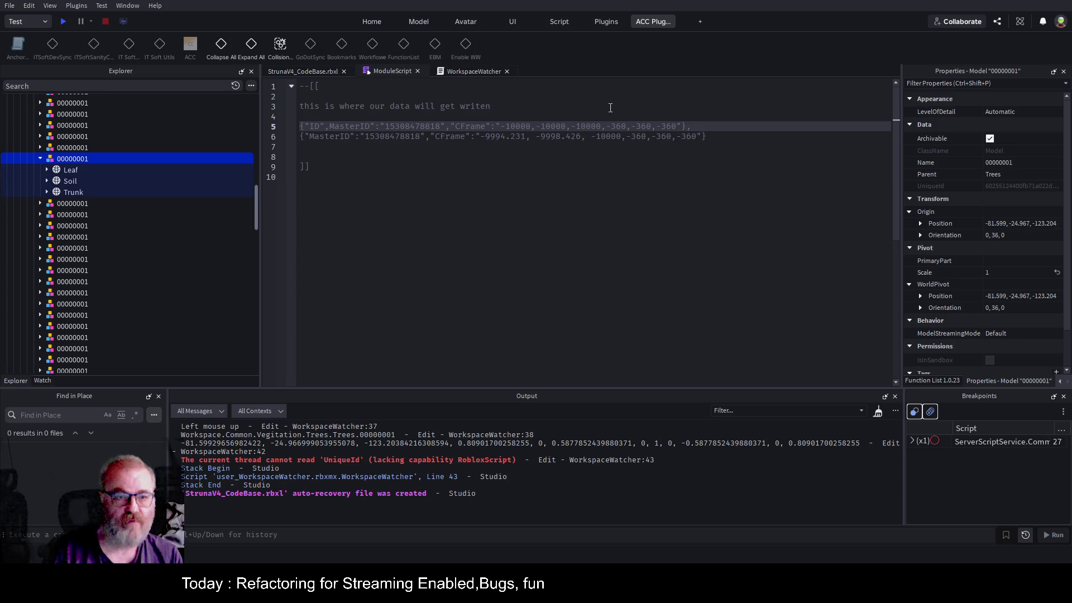
pyautogui.write('U')
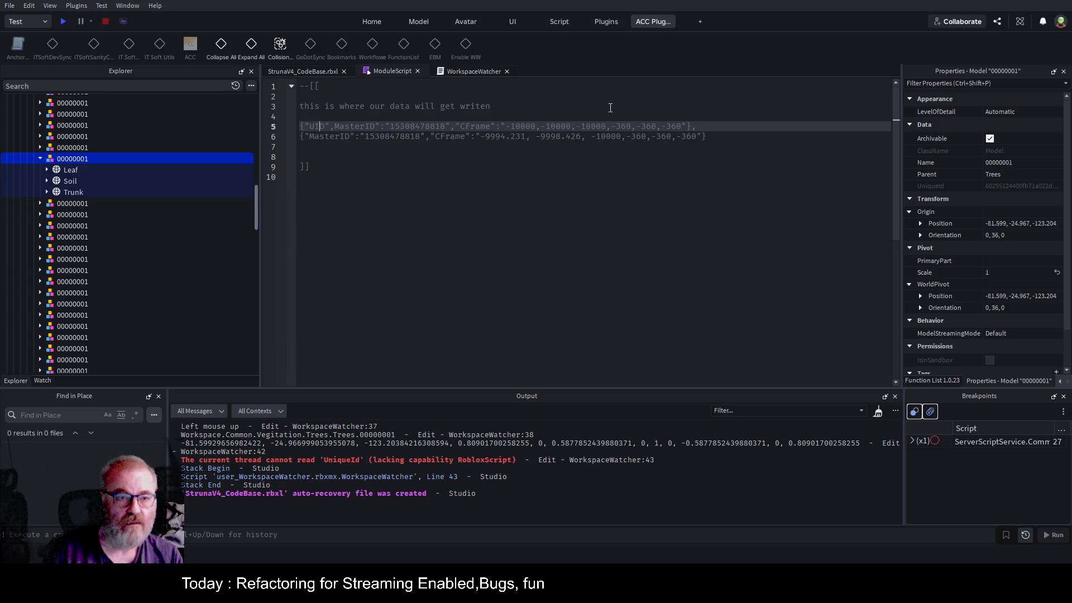
pyautogui.write(':')
pyautogui.write('"value"')
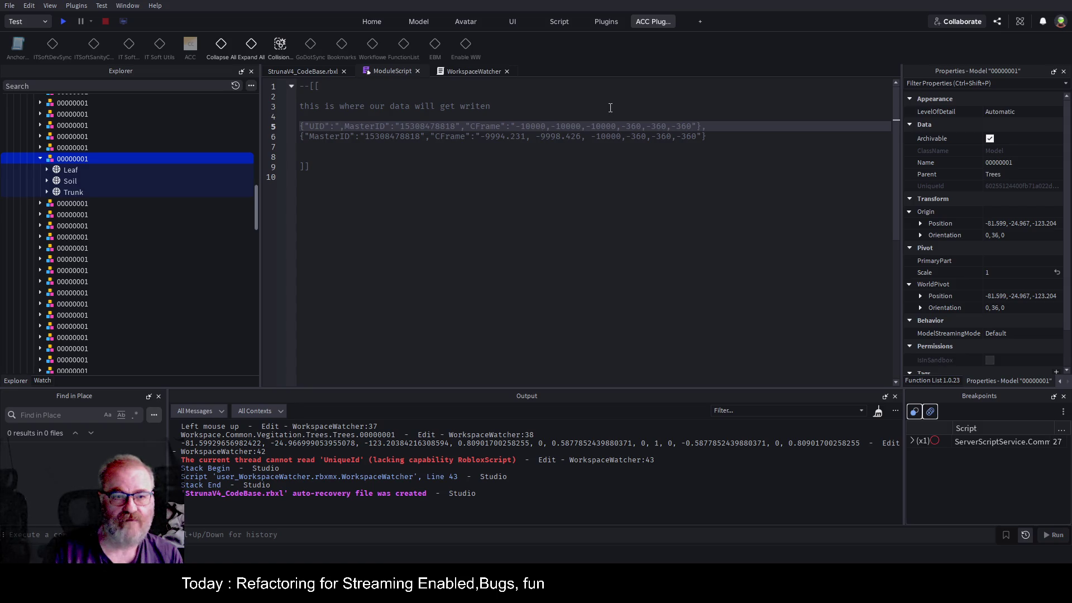
pyautogui.write('1')
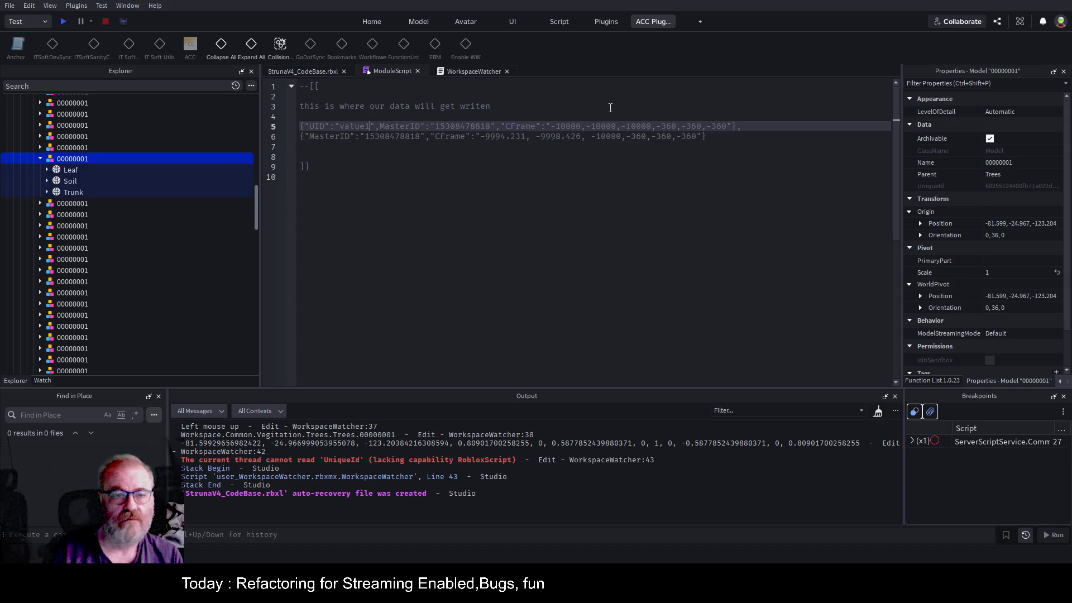
# - Paste the UID field into the second record, add a comma, and save the place
pyautogui.hotkey('shift', 'Left')
pyautogui.hotkey('shift', 'Left')
pyautogui.hotkey('shift', 'Left')
pyautogui.hotkey('ctrl', 'c')
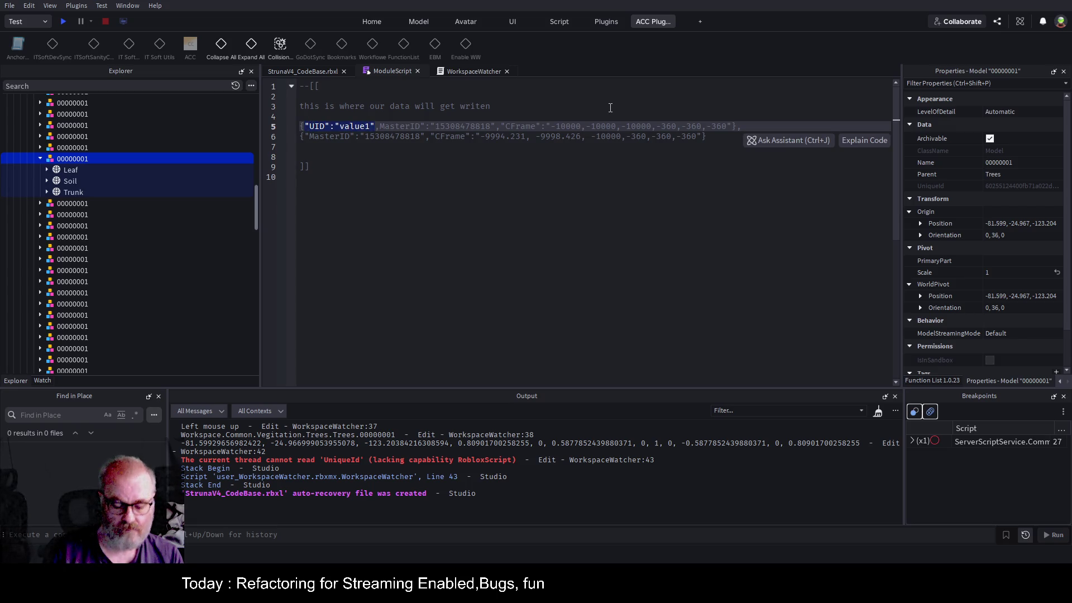
pyautogui.press('Down')
pyautogui.hotkey('ctrl', 'v')
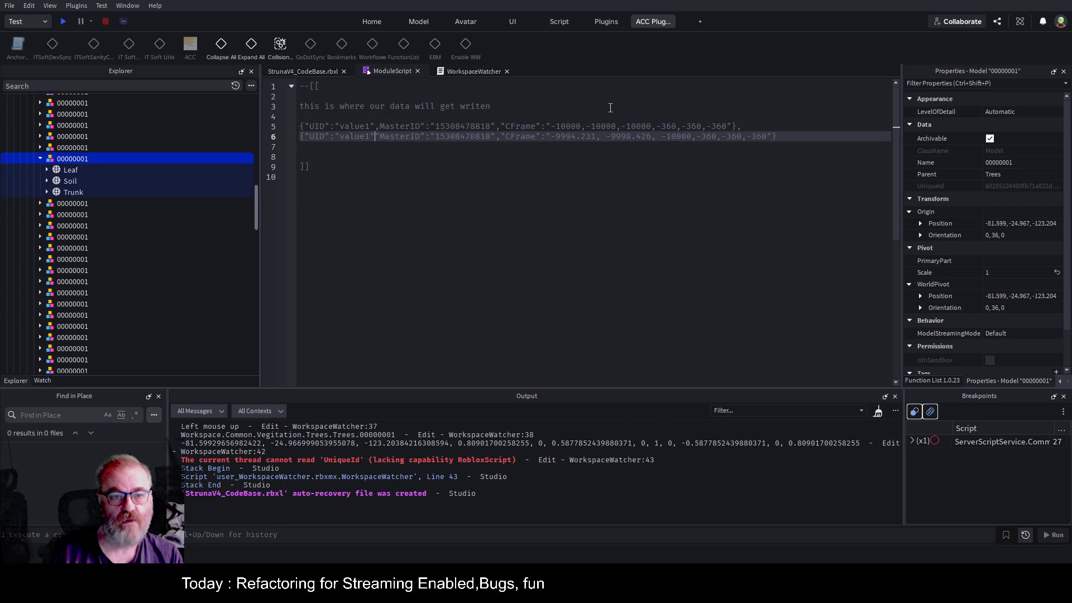
pyautogui.write(',')
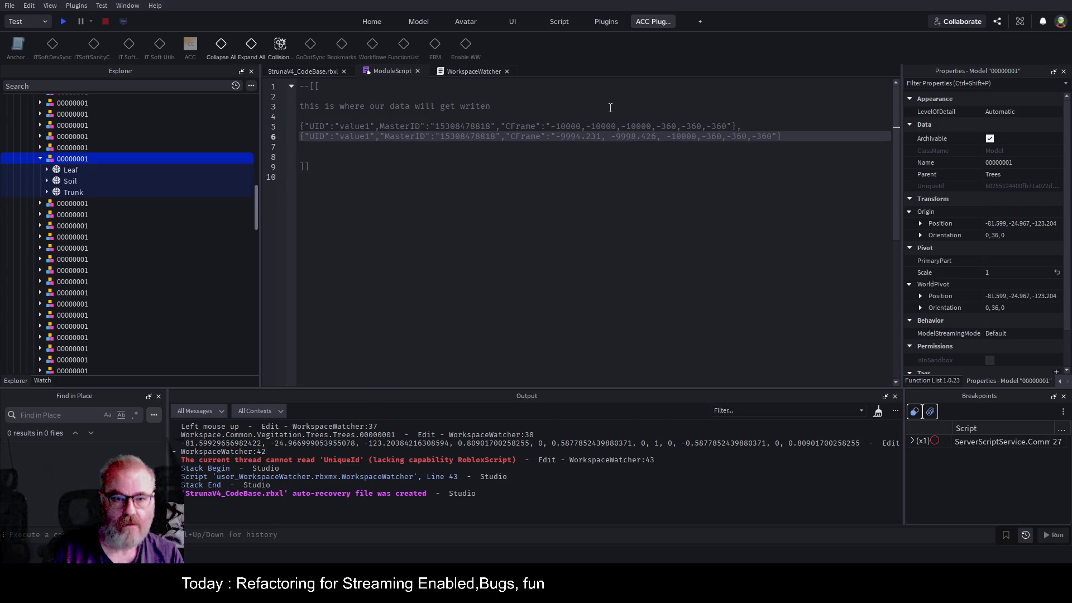
pyautogui.hotkey('ctrl', 's')
pyautogui.click(570, 175)
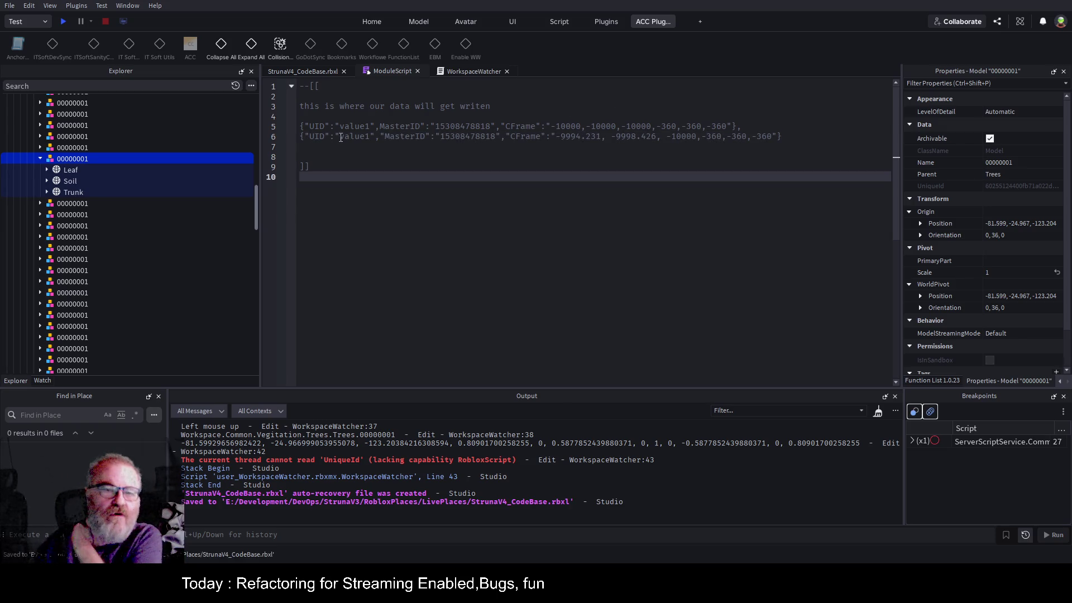
pyautogui.moveTo(375, 126); pyautogui.dragTo(327, 126)
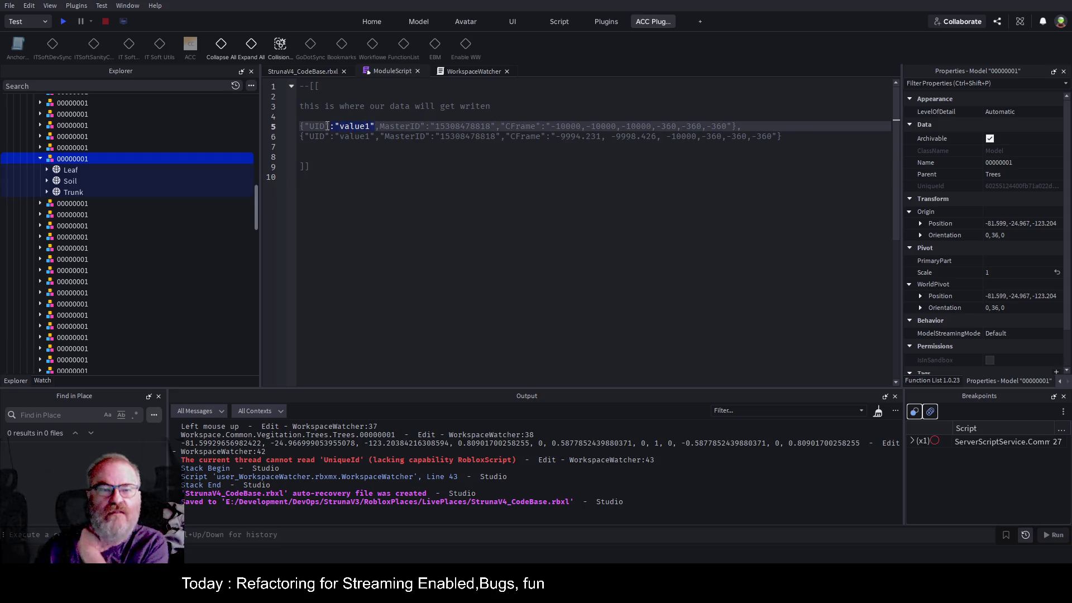
pyautogui.click(445, 176)
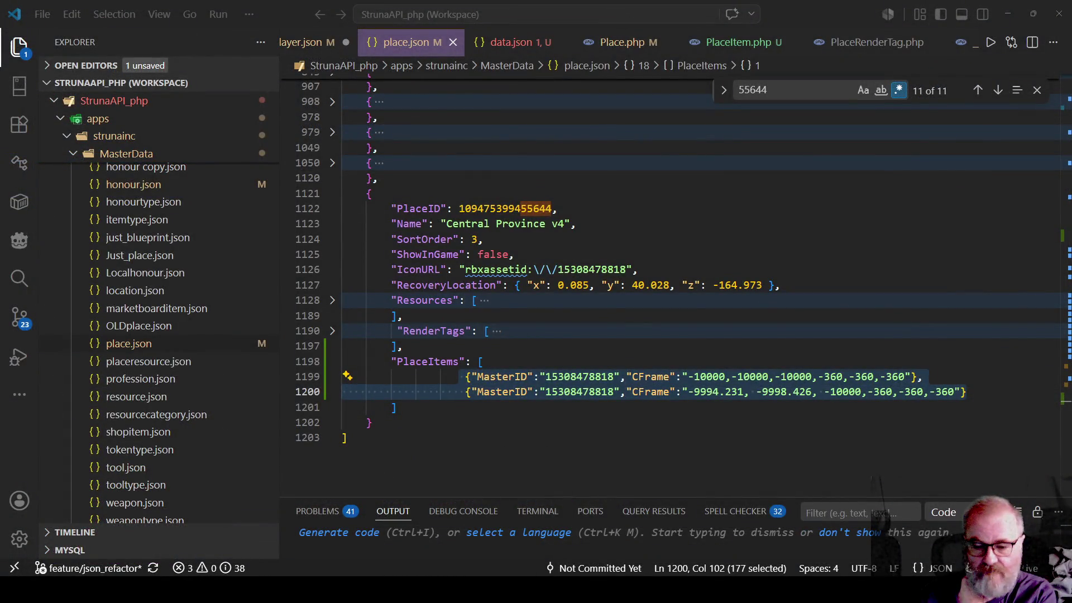
# - Select and review the PlaceItems array in place.json in VS Code
pyautogui.click(561, 364)
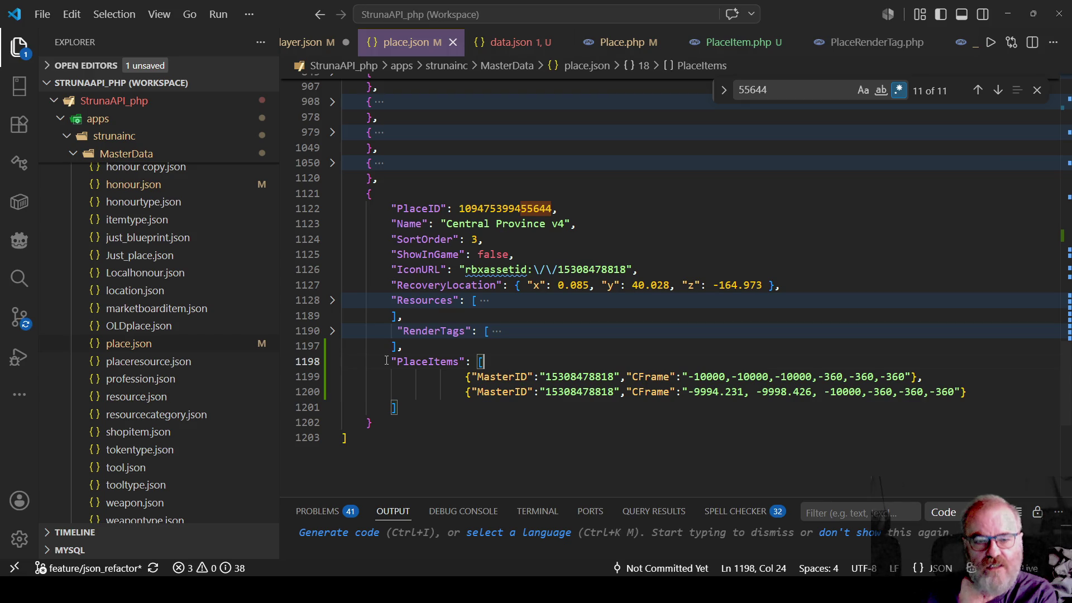
pyautogui.moveTo(387, 361)
pyautogui.mouseDown()
pyautogui.moveTo(479, 363)
pyautogui.moveTo(372, 422)
pyautogui.moveTo(398, 408)
pyautogui.mouseUp()
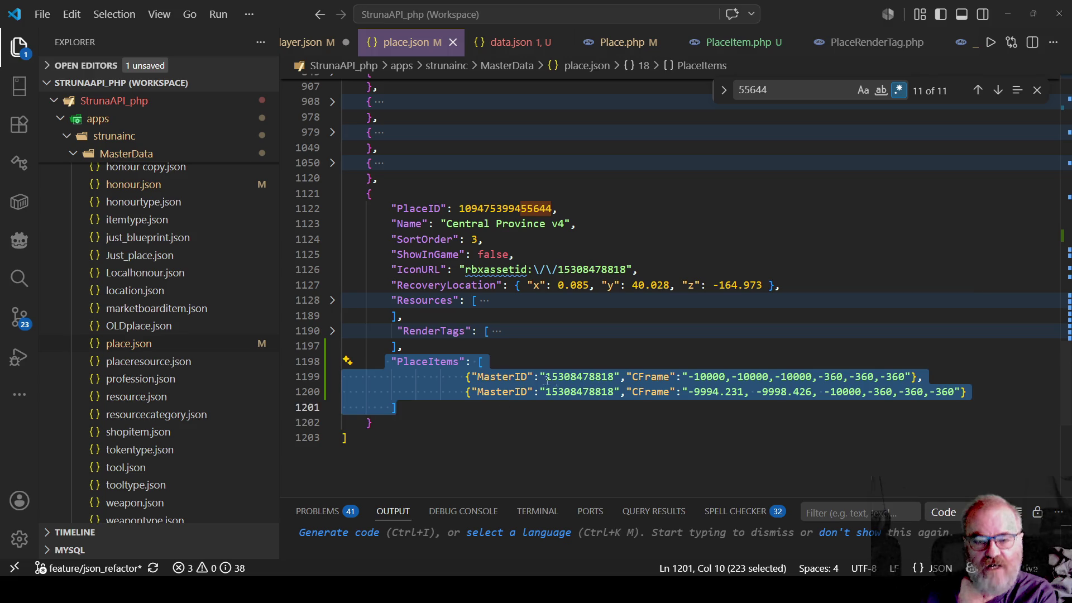
pyautogui.click(551, 353)
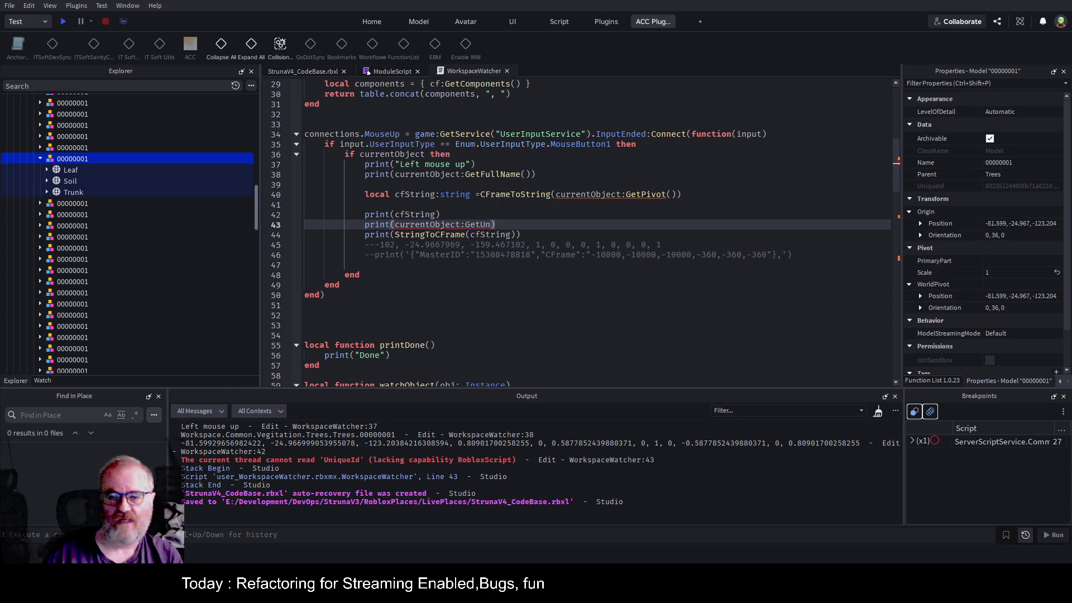
# - Scroll the watcher handler, then select and expand the first 00000001 tree under Trees
pyautogui.click(636, 144)
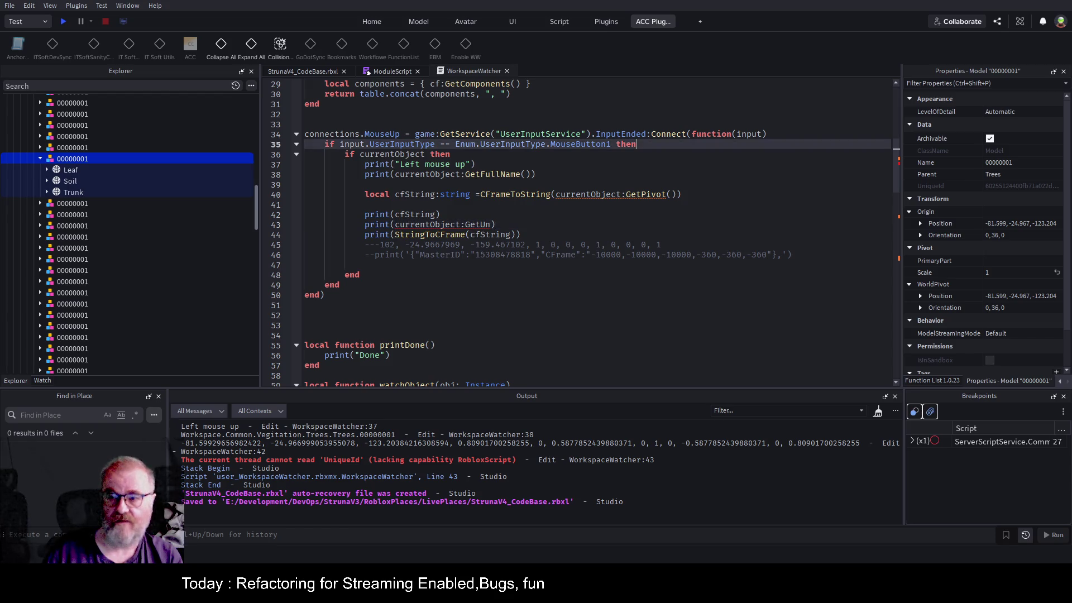
pyautogui.scroll(9, 479, 190)
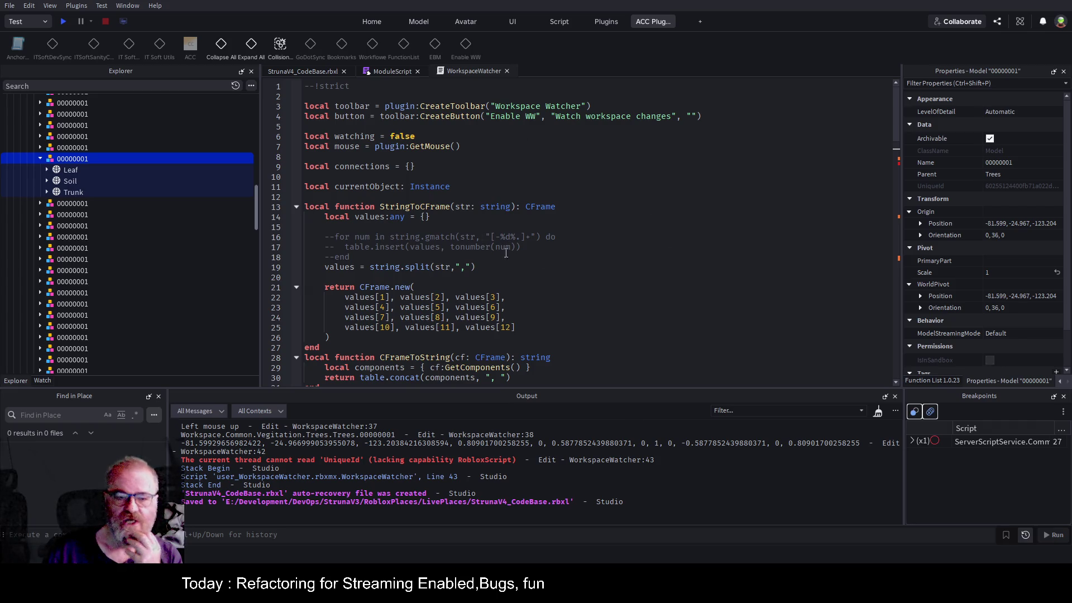
pyautogui.scroll(-3, 540, 234)
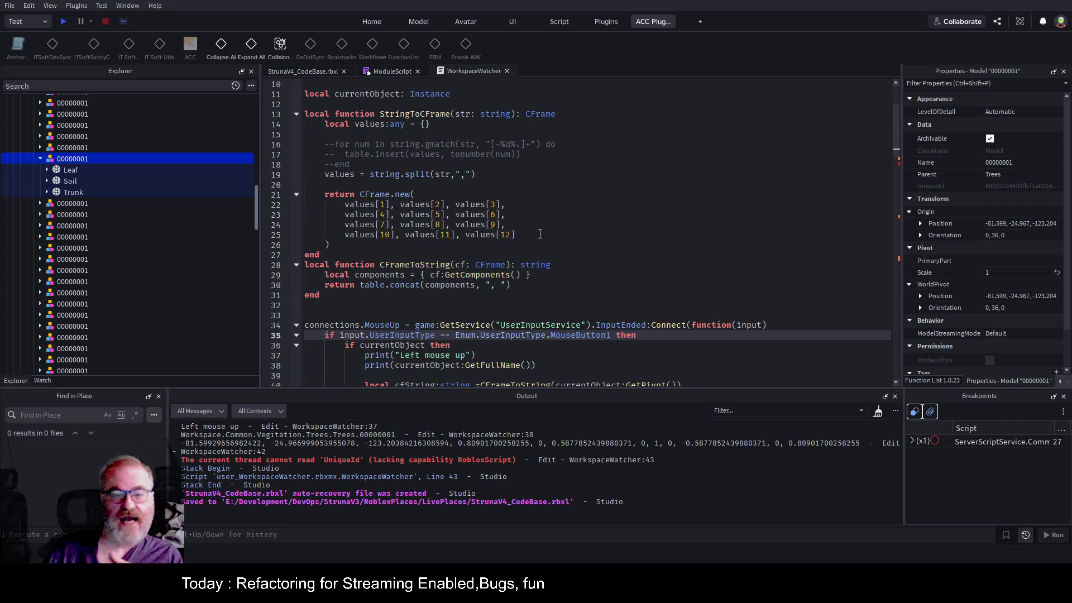
pyautogui.scroll(-4, 540, 234)
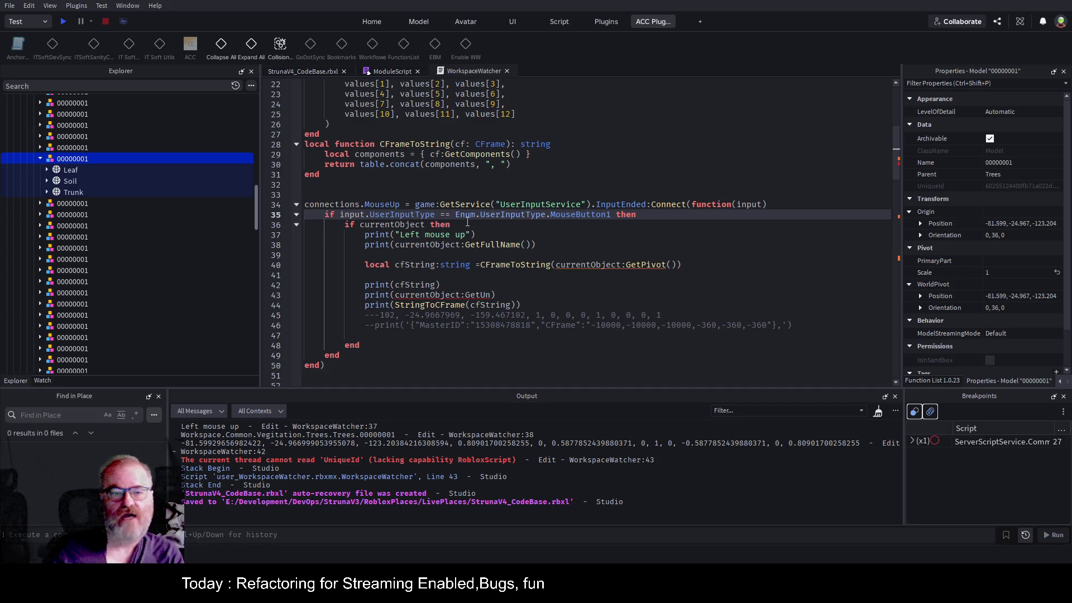
pyautogui.scroll(-8, 468, 222)
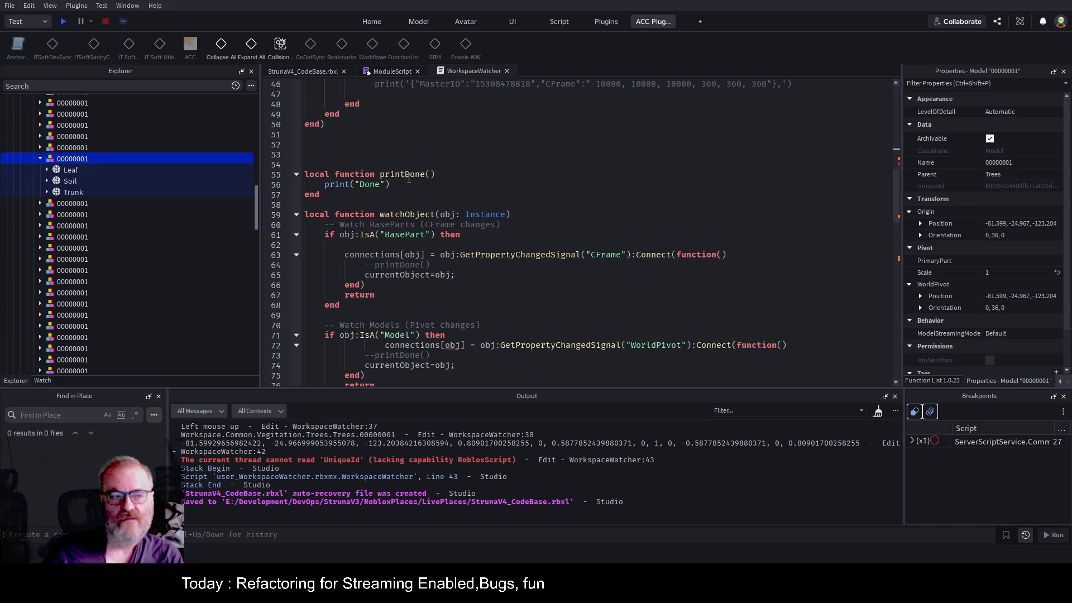
pyautogui.click(40, 159)
pyautogui.scroll(15, 162, 184)
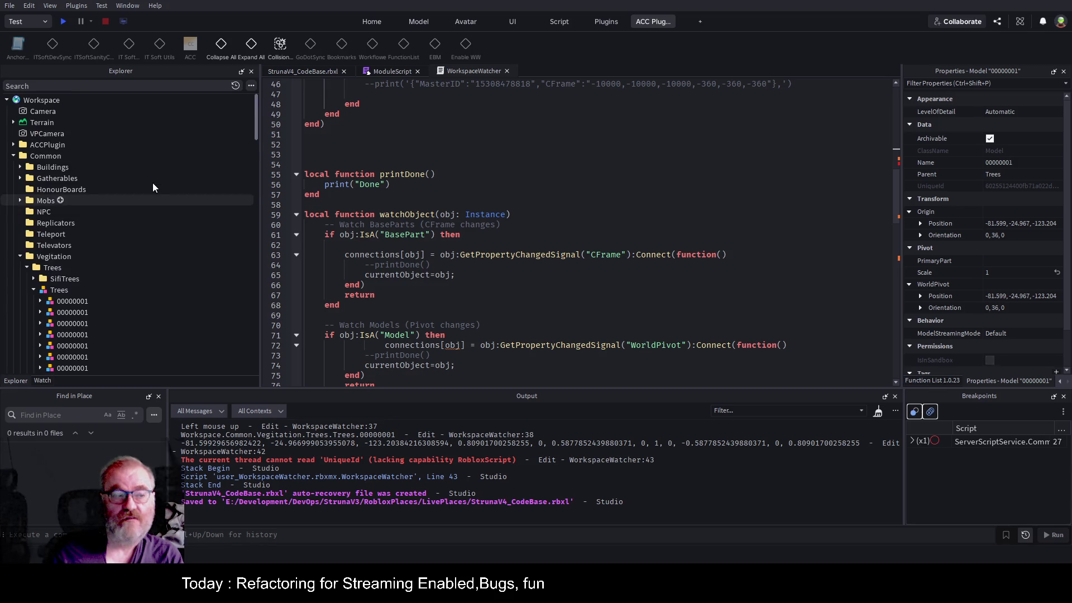
pyautogui.click(55, 301)
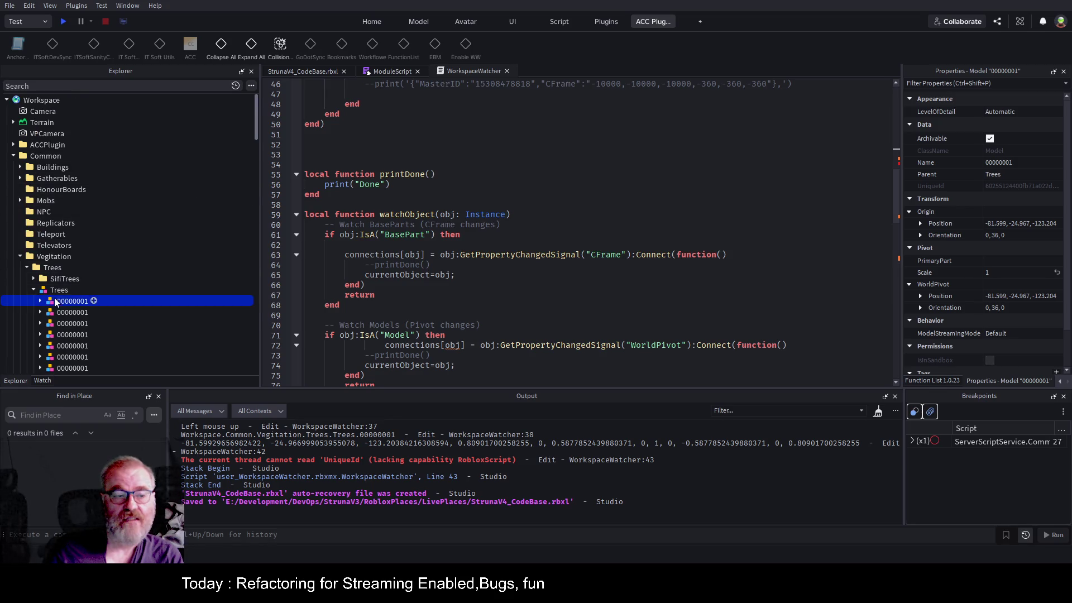
pyautogui.scroll(-3, 100, 261)
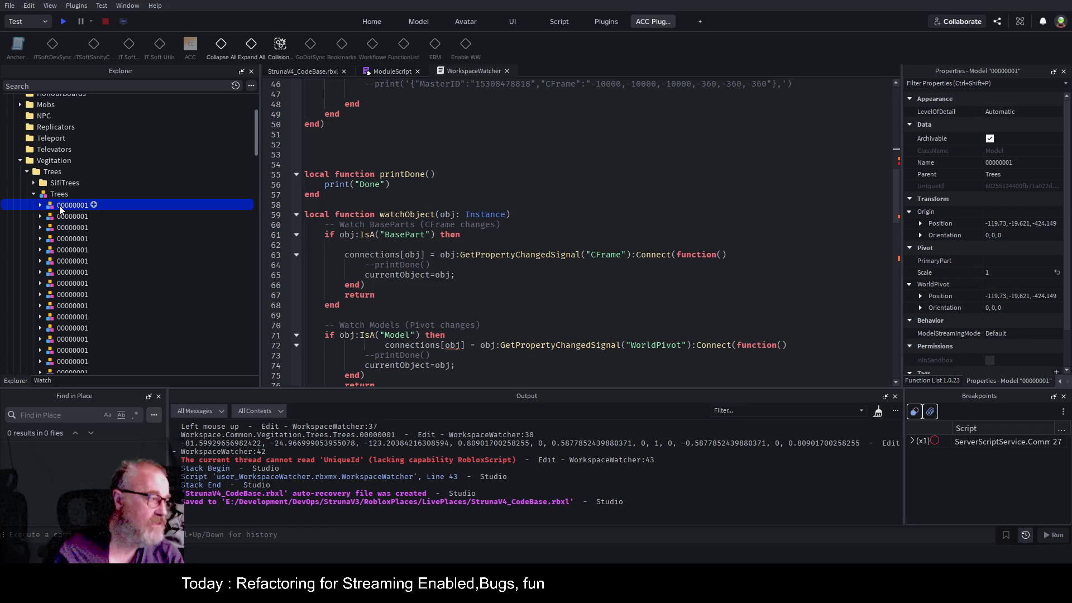
pyautogui.click(478, 155)
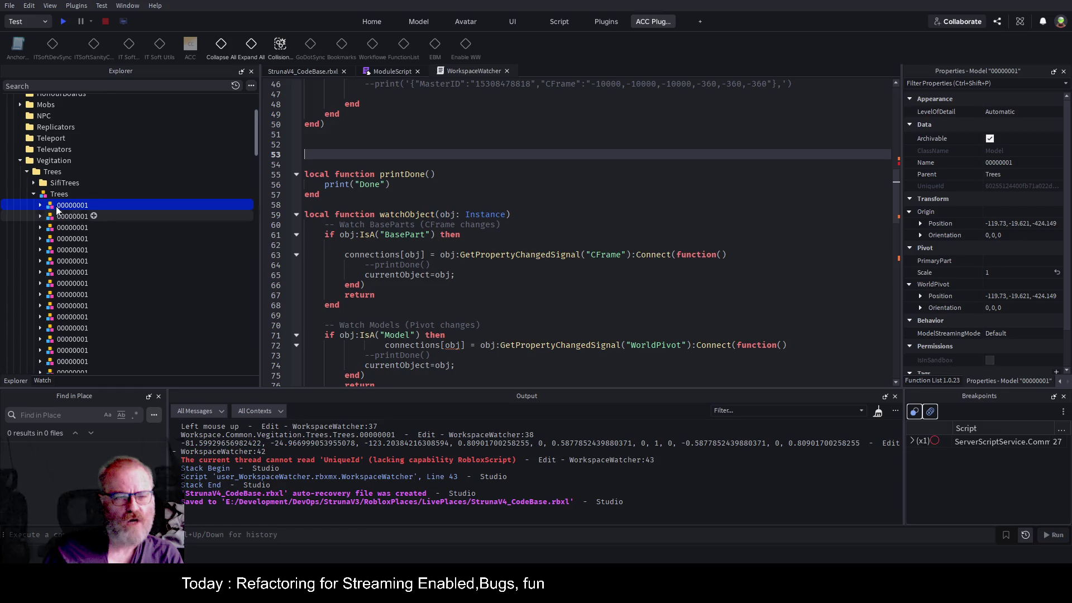
pyautogui.click(38, 209)
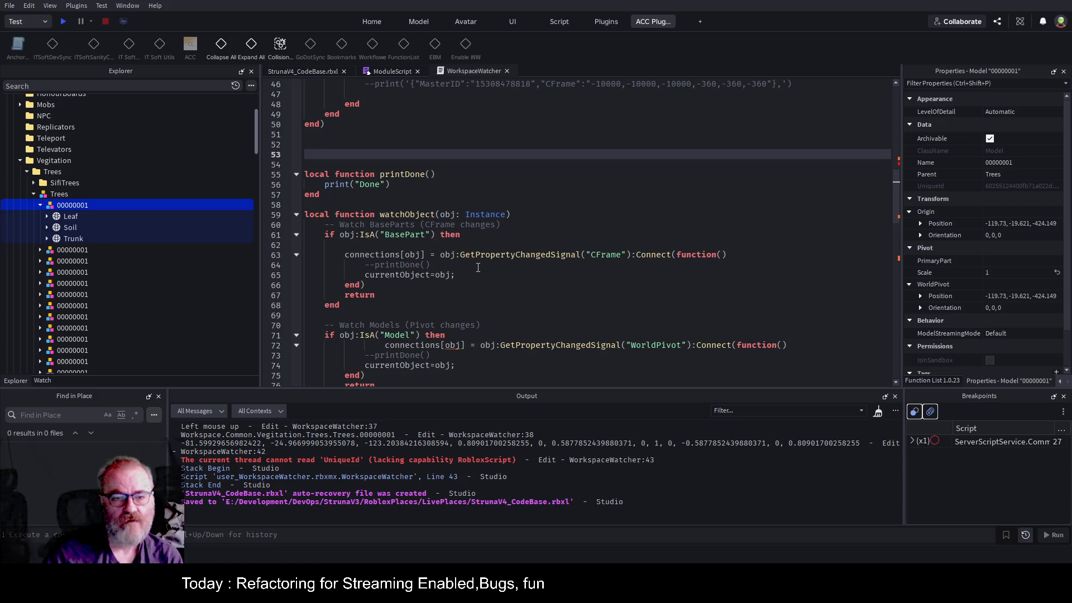
# - Review the WorldPivot change-signal line and inspect the tree model's UniqueId property
pyautogui.click(473, 284)
pyautogui.scroll(-1, 502, 240)
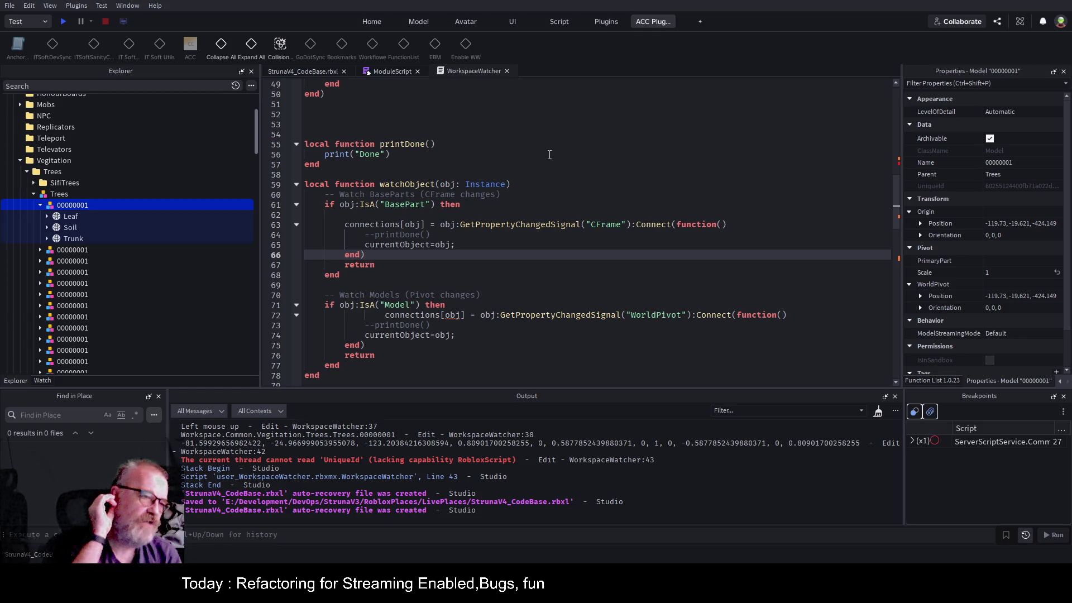
pyautogui.click(553, 316)
pyautogui.scroll(-4, 553, 316)
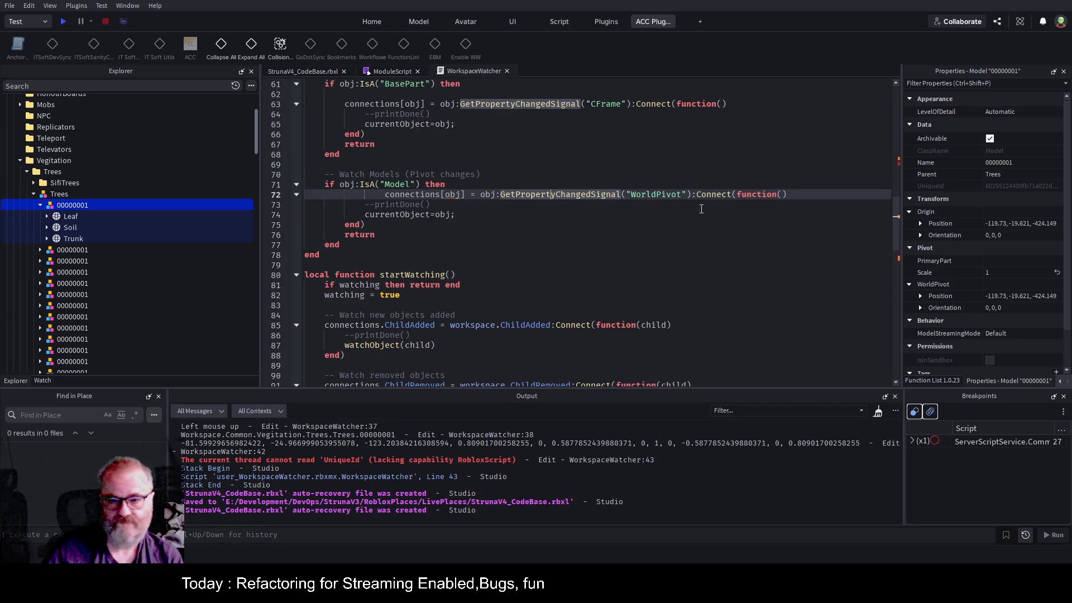
pyautogui.click(1003, 187)
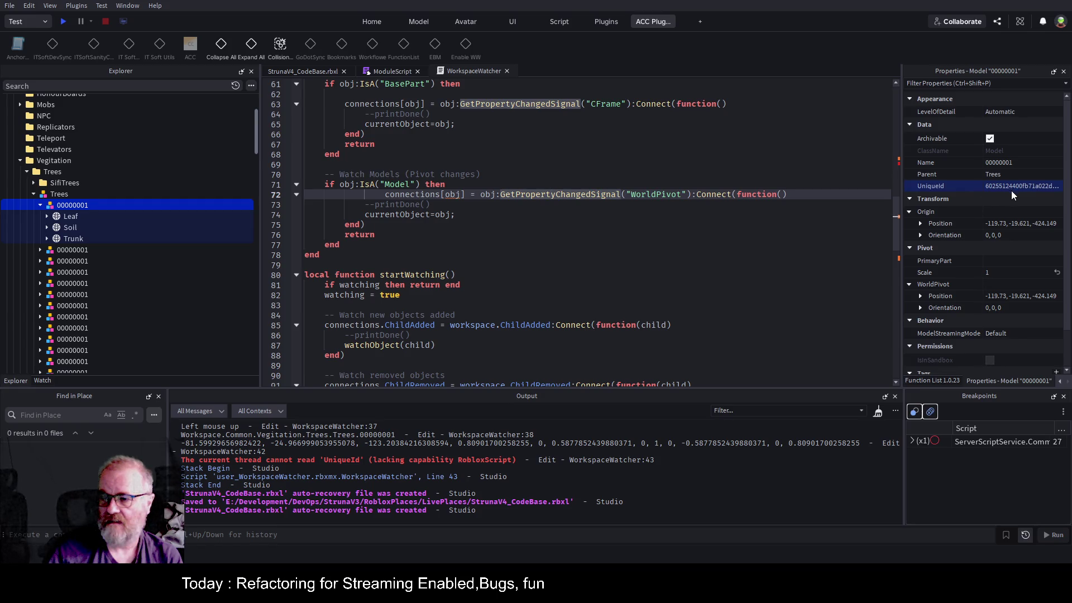
pyautogui.click(643, 234)
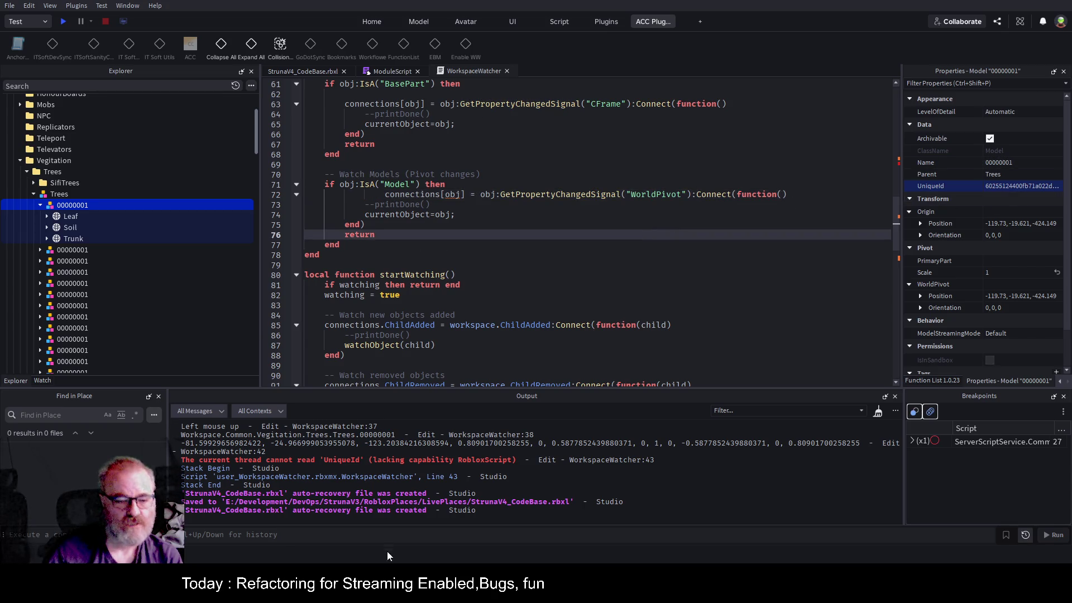
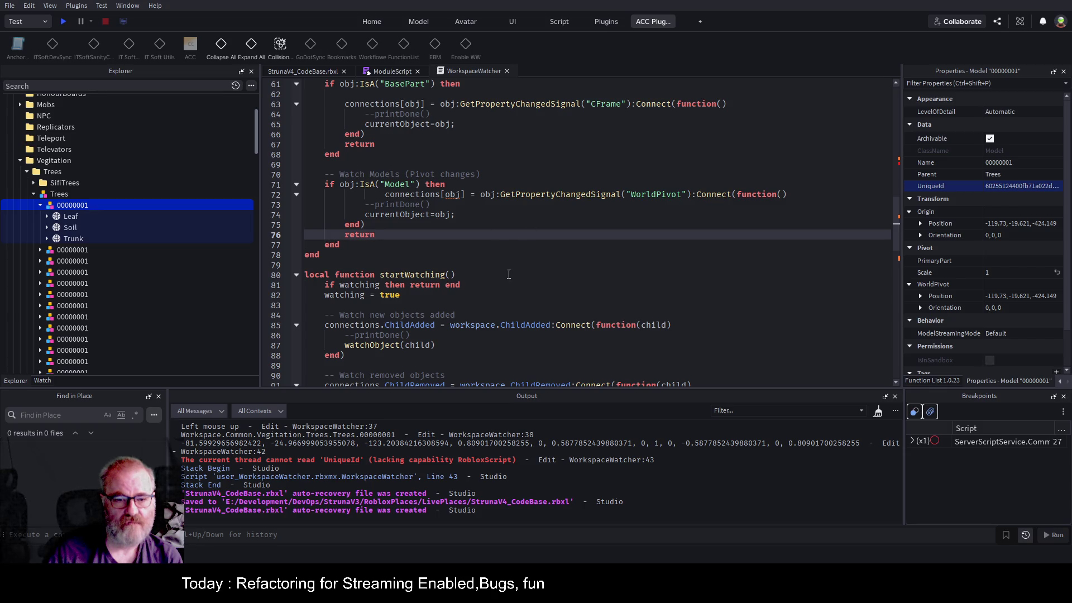
# - Replace the GetUn call on line 43 with .UniqueId so it prints currentObject.UniqueId, then save
pyautogui.scroll(4, 491, 278)
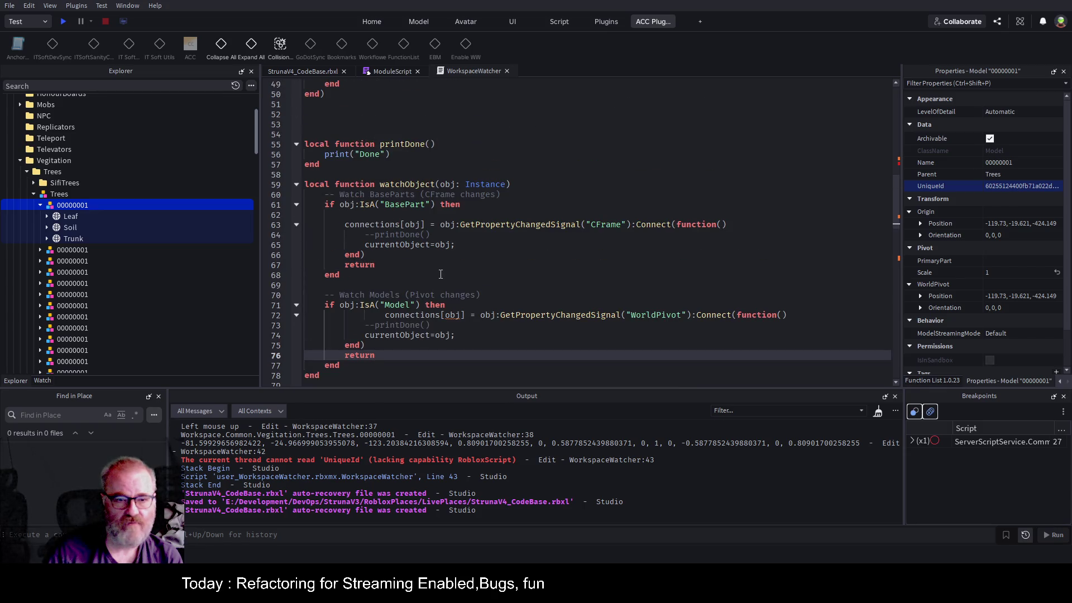
pyautogui.scroll(8, 440, 275)
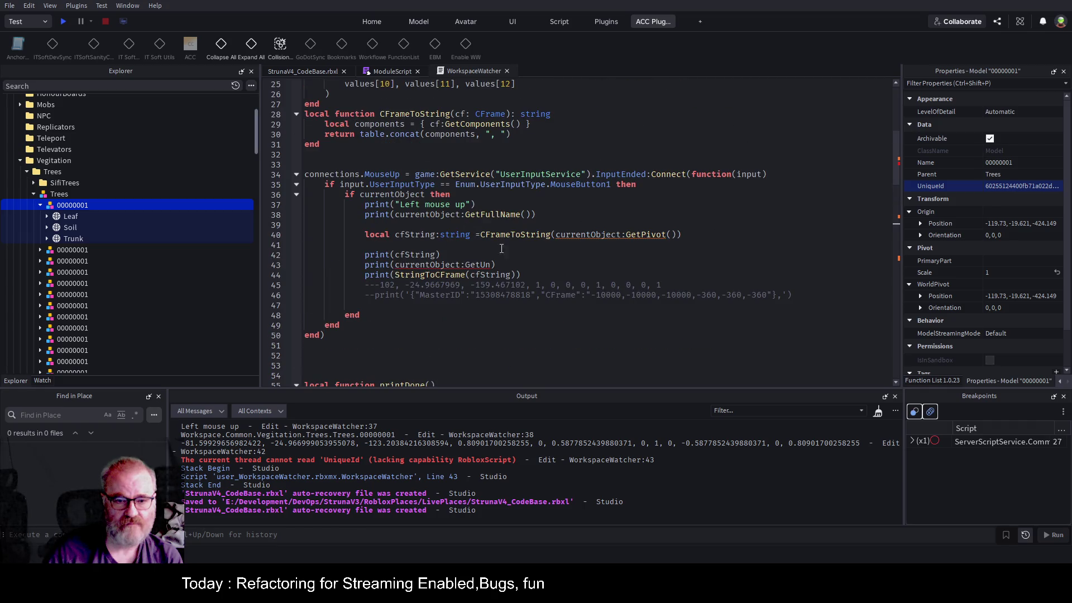
pyautogui.click(478, 264)
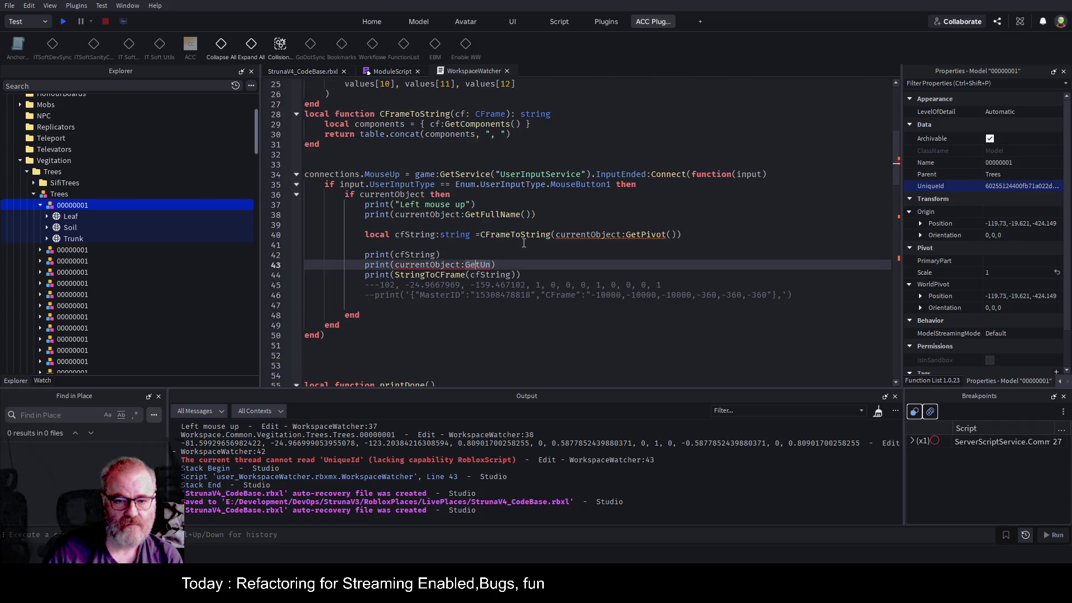
pyautogui.press('BackSpace')
pyautogui.press('BackSpace')
pyautogui.press('BackSpace')
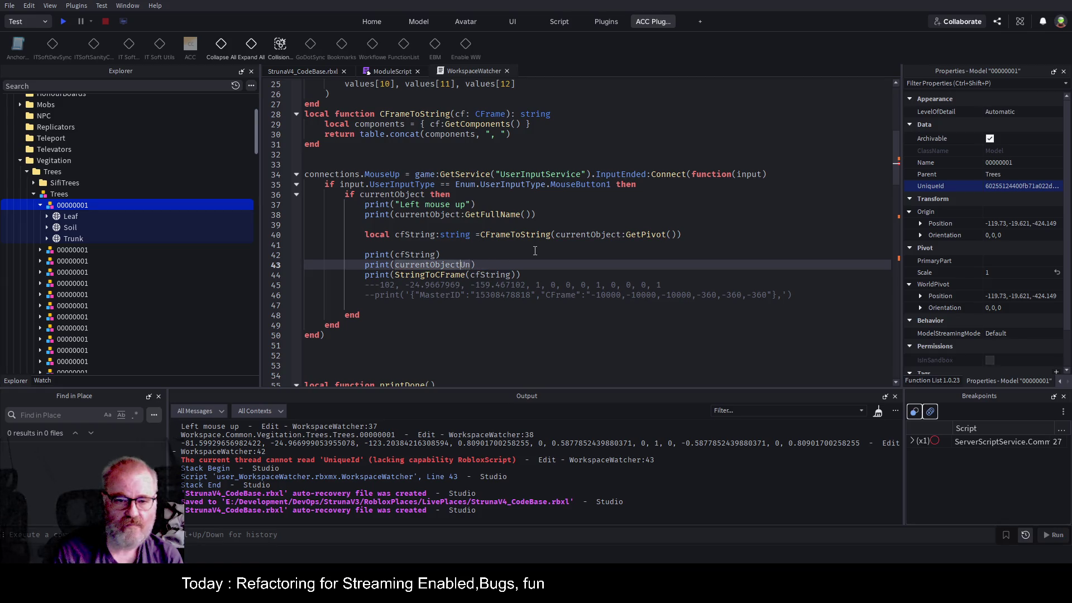
pyautogui.press('Delete')
pyautogui.press('Delete')
pyautogui.write('.')
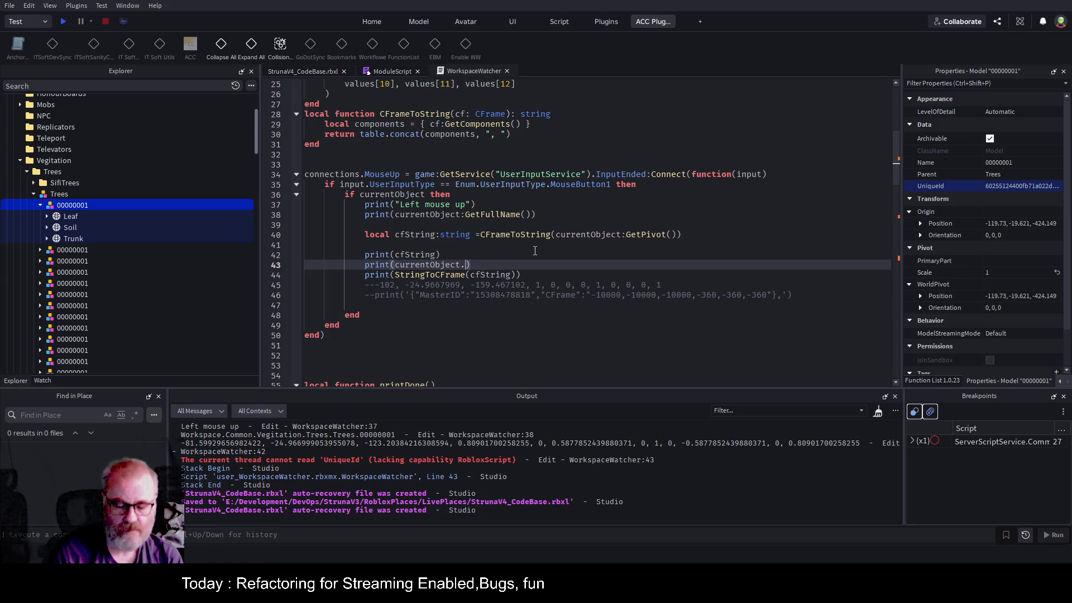
pyautogui.write('UniqueId')
pyautogui.press('Up')
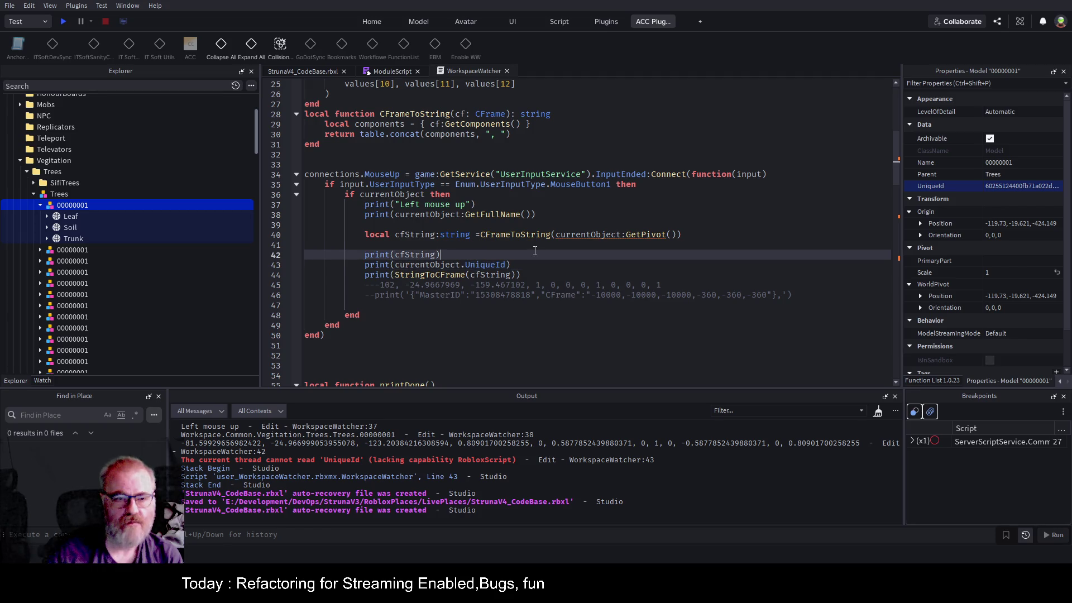
pyautogui.hotkey('ctrl', 's')
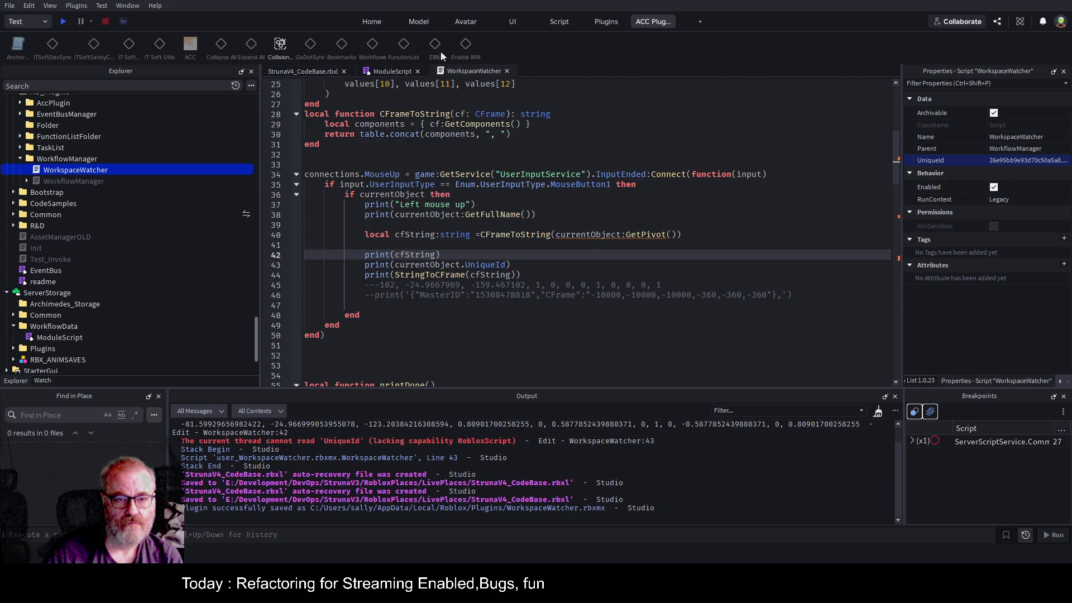
# - In the place view, turn on the Enable WW watcher plugin and clear the Output log
pyautogui.click(302, 71)
pyautogui.click(487, 262)
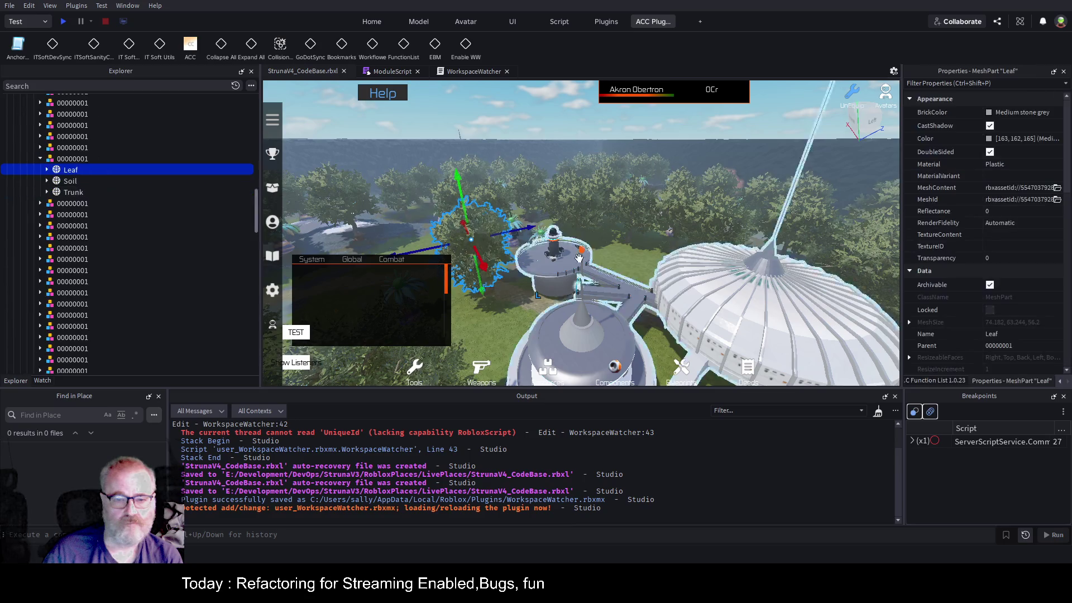
pyautogui.click(466, 45)
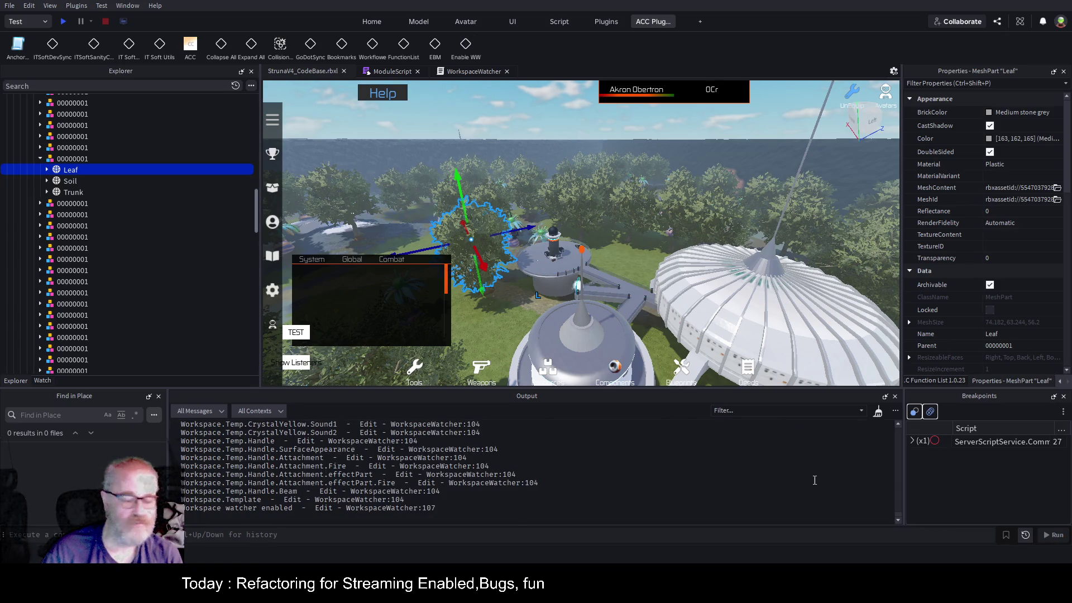
pyautogui.click(879, 414)
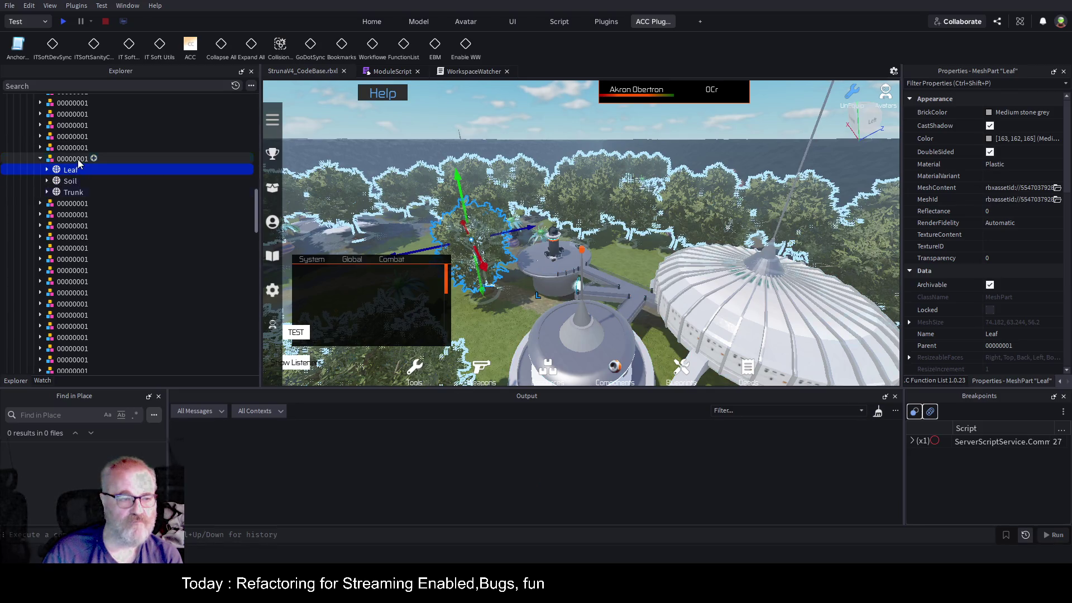
# - Drag tree model 00000001 and then its Leaf along the blue axis to log their pivots
pyautogui.click(515, 264)
pyautogui.moveTo(515, 265); pyautogui.dragTo(485, 288)
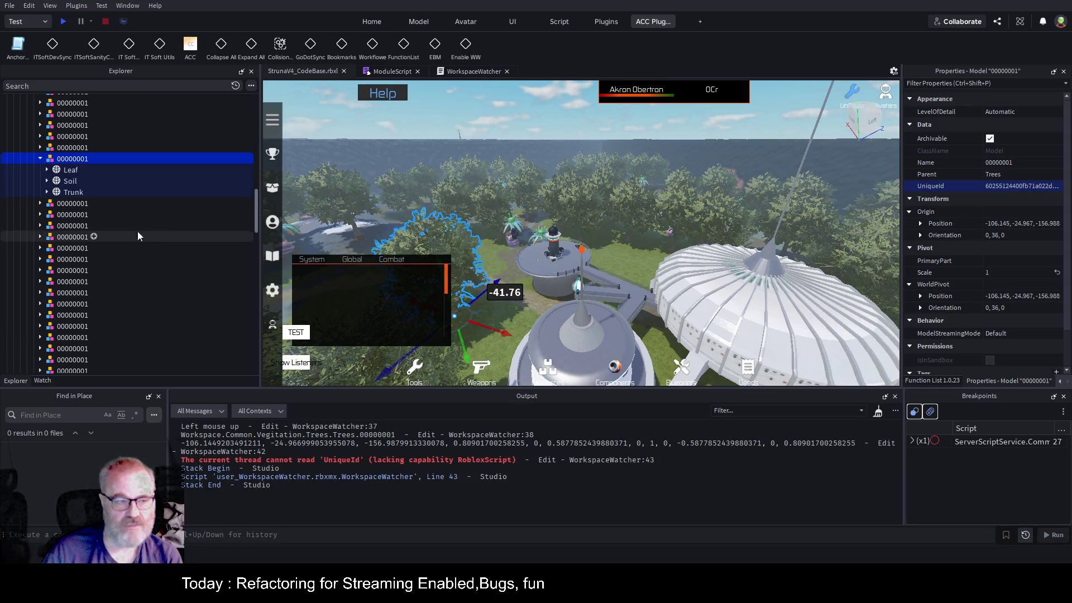
pyautogui.click(83, 170)
pyautogui.moveTo(494, 246); pyautogui.dragTo(536, 237)
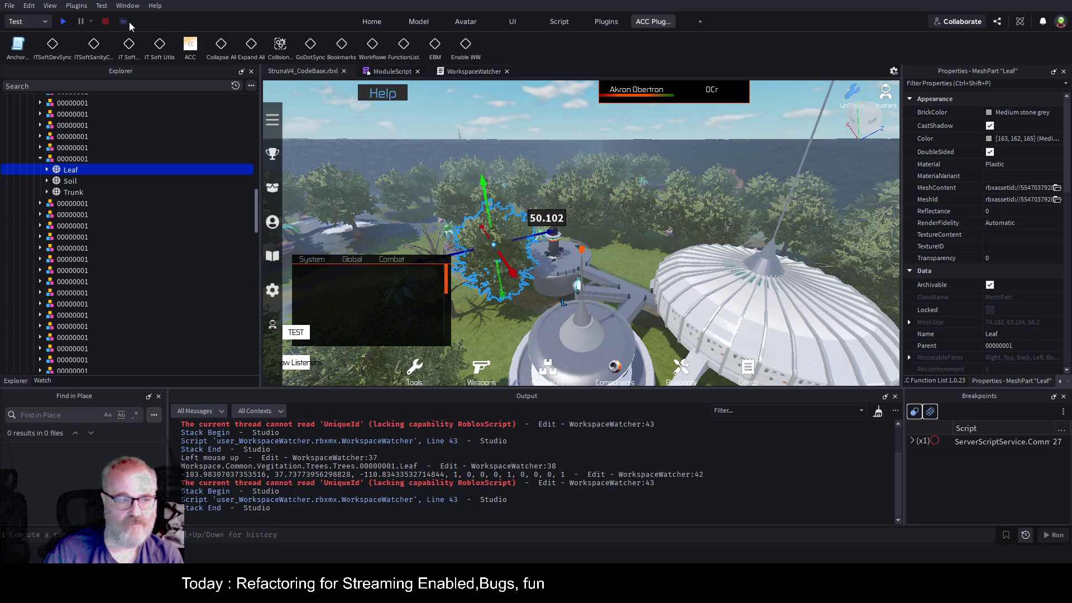
pyautogui.click(39, 158)
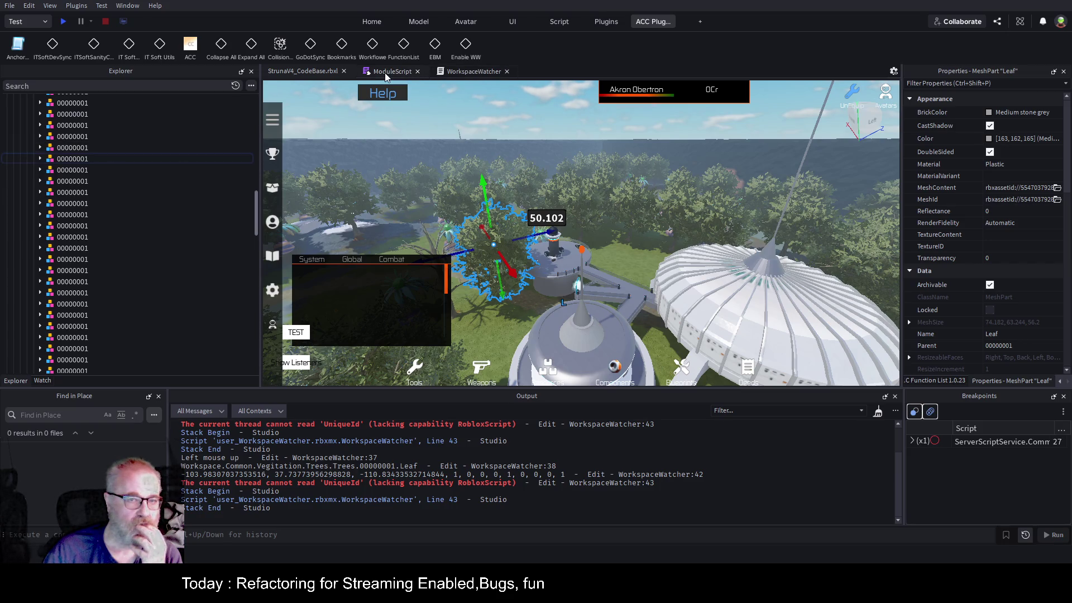
pyautogui.click(470, 73)
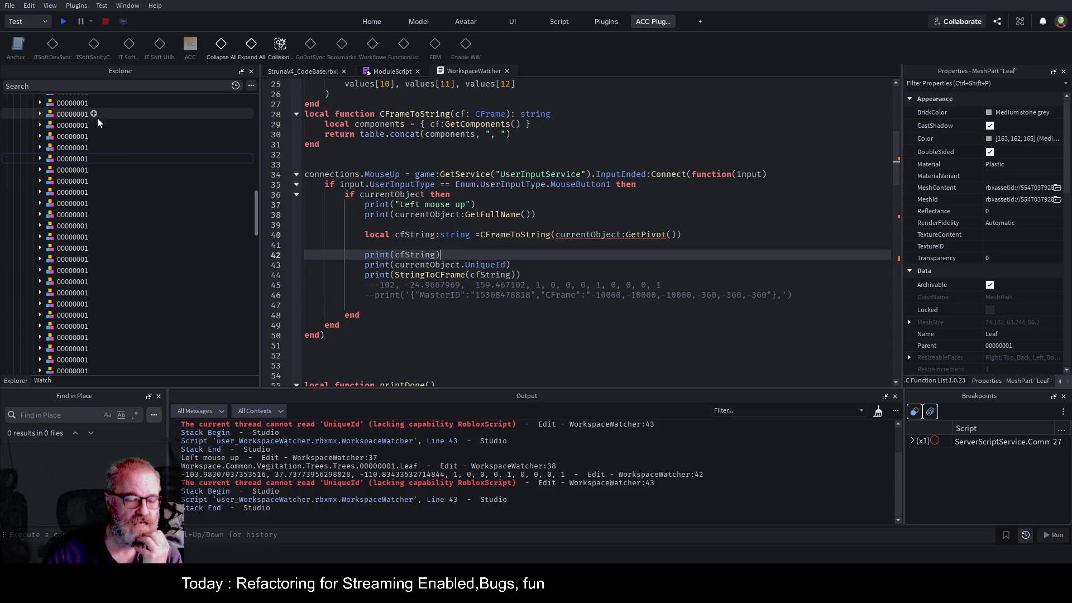
pyautogui.moveTo(258, 215); pyautogui.dragTo(263, 118)
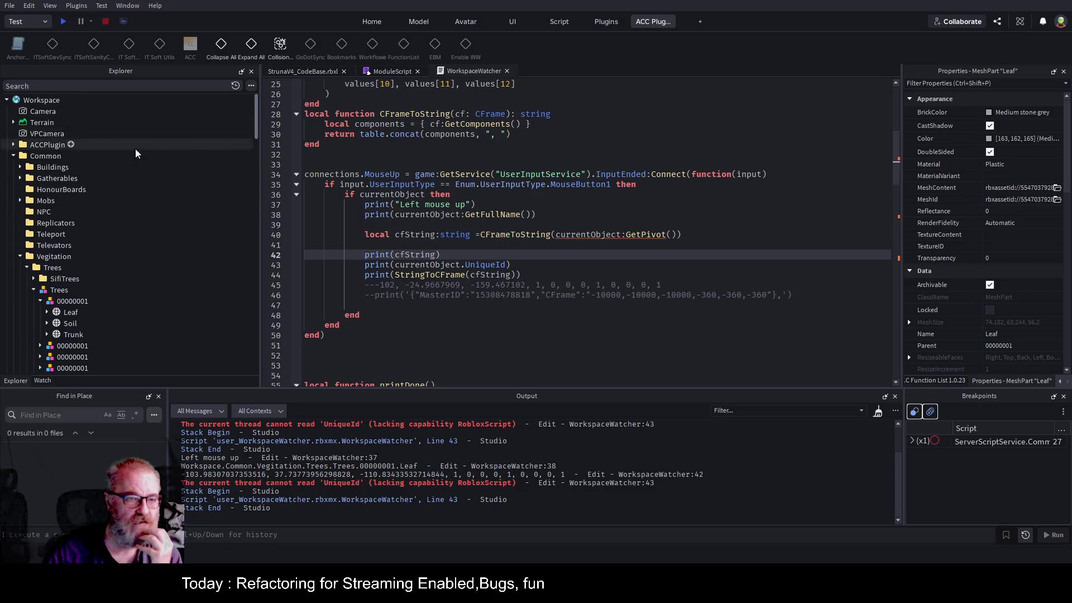
pyautogui.click(42, 302)
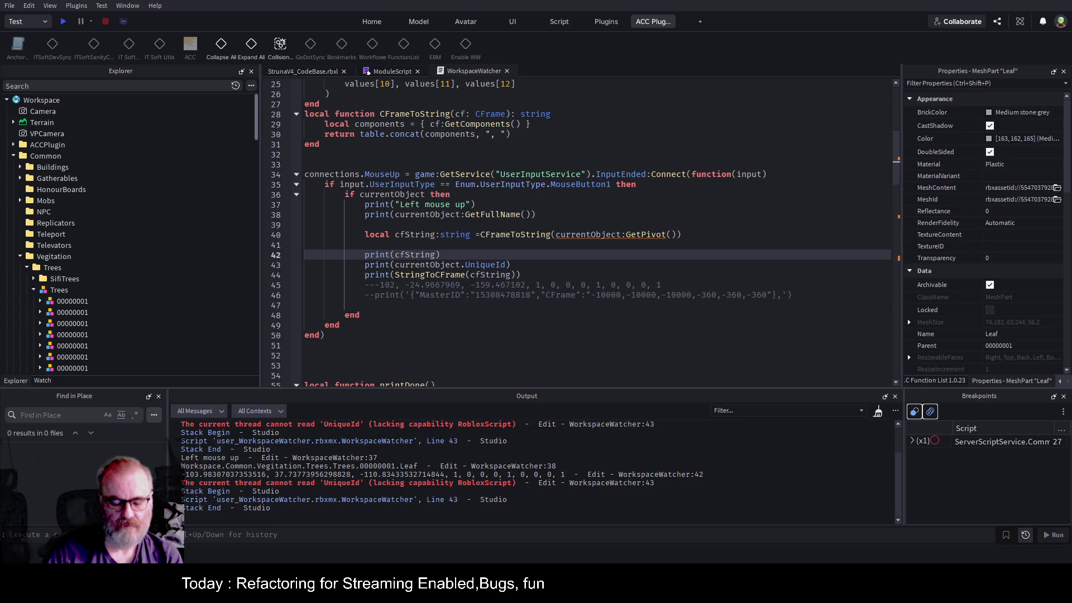
pyautogui.click(419, 234)
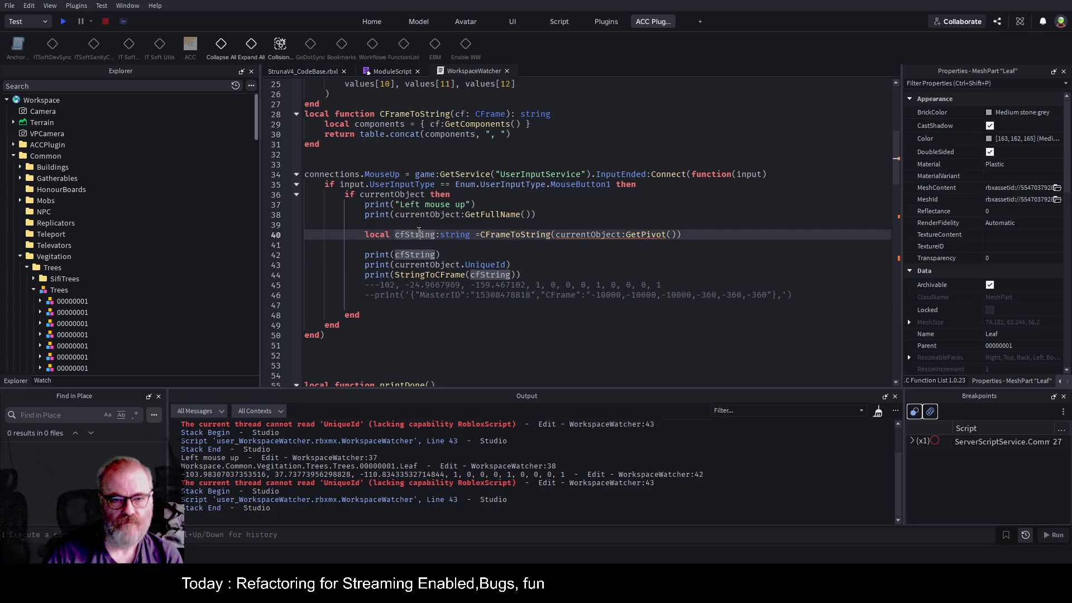
pyautogui.scroll(8, 437, 225)
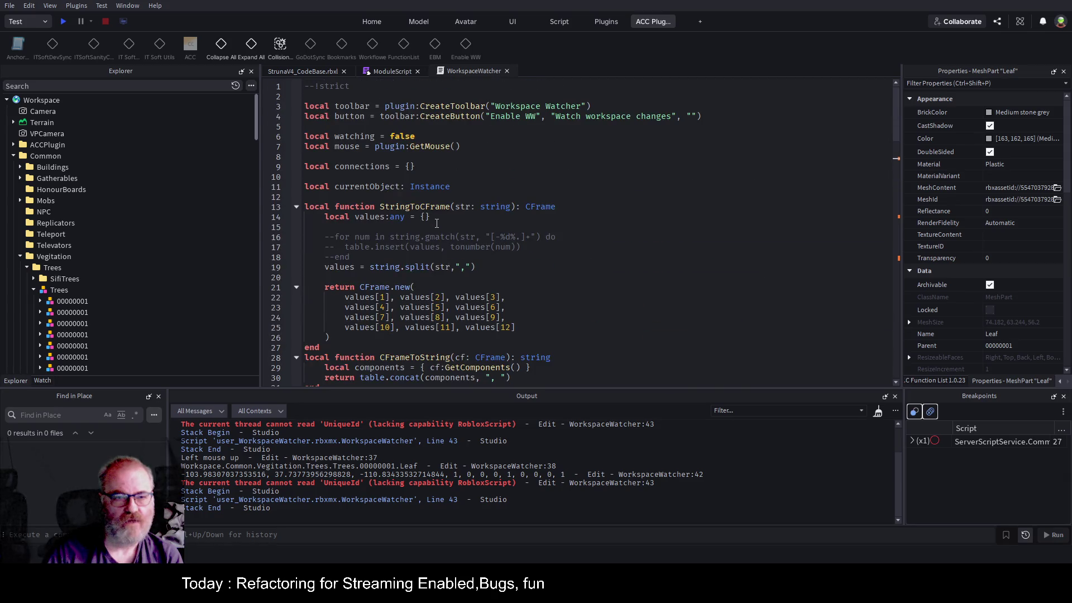
# - Add a --converters comment above StringToCFrame and paste the HttpService and ensureUniqueId code above it
pyautogui.click(383, 206)
pyautogui.click(297, 206)
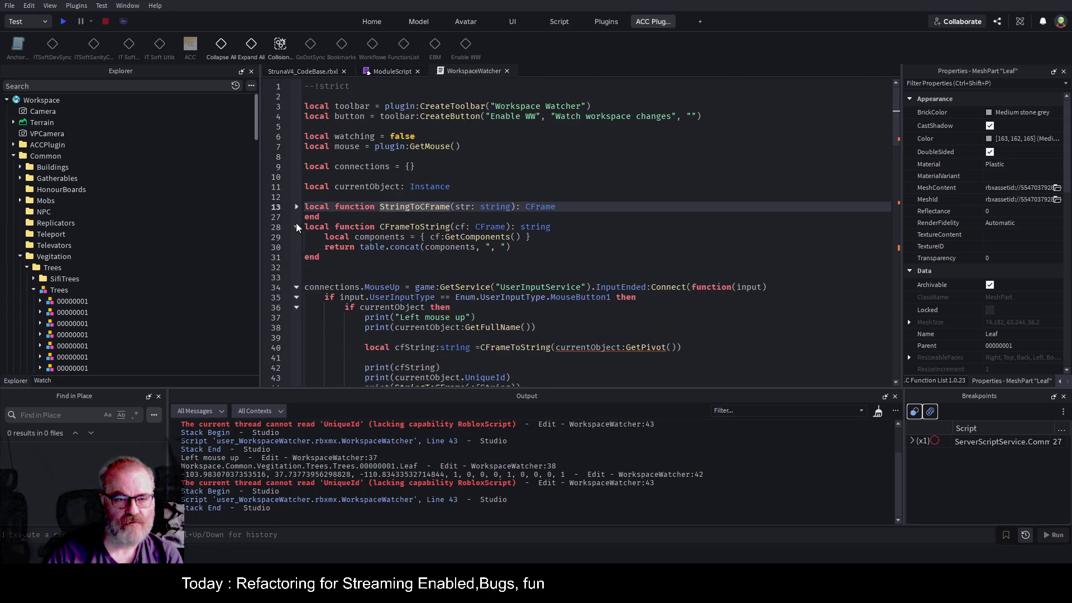
pyautogui.click(297, 227)
pyautogui.press('Down')
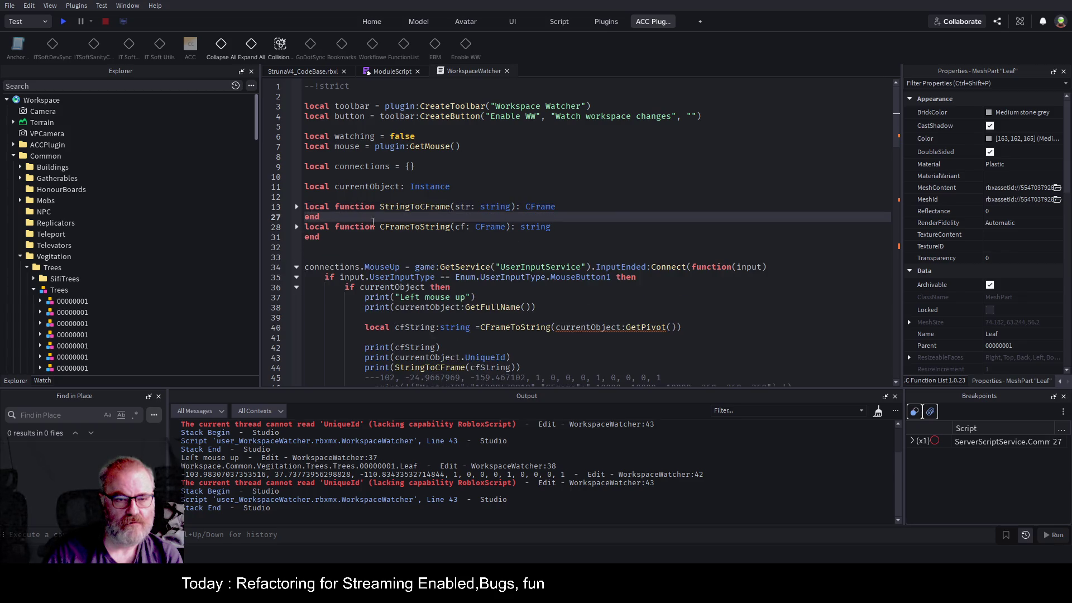
pyautogui.press('Up')
pyautogui.press('Up')
pyautogui.press('Up')
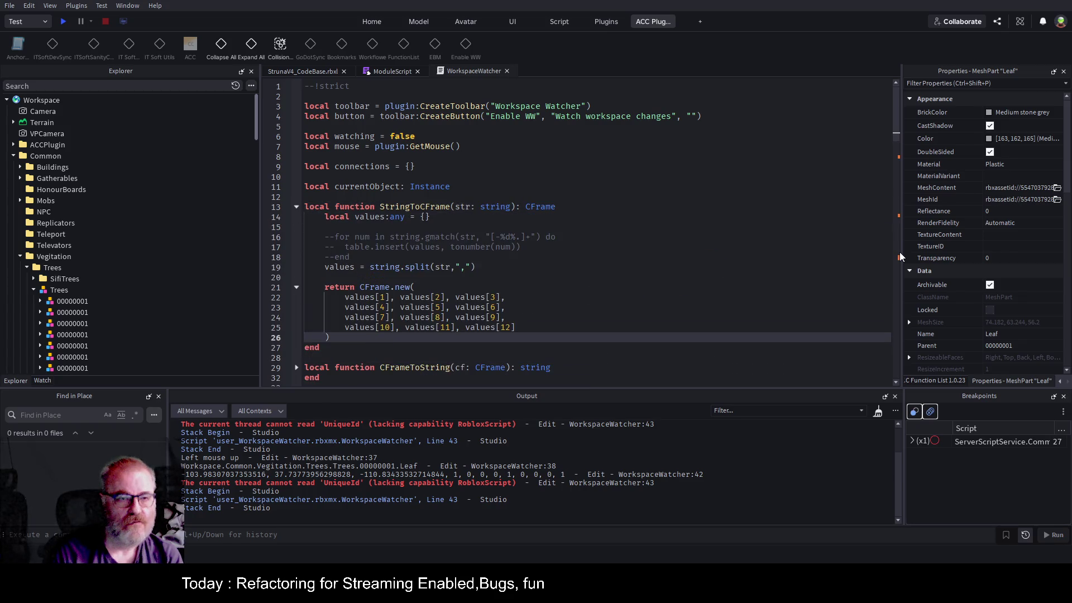
pyautogui.press('Up')
pyautogui.press('Up')
pyautogui.press('Up')
pyautogui.press('Return')
pyautogui.press('Return')
pyautogui.press('Return')
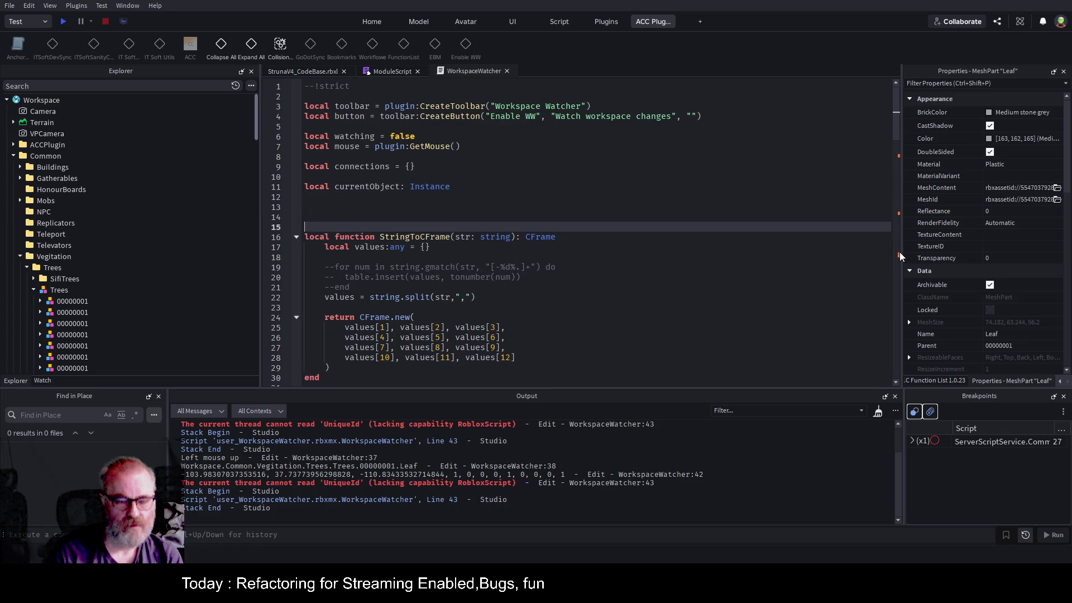
pyautogui.press('Up')
pyautogui.write('--conv')
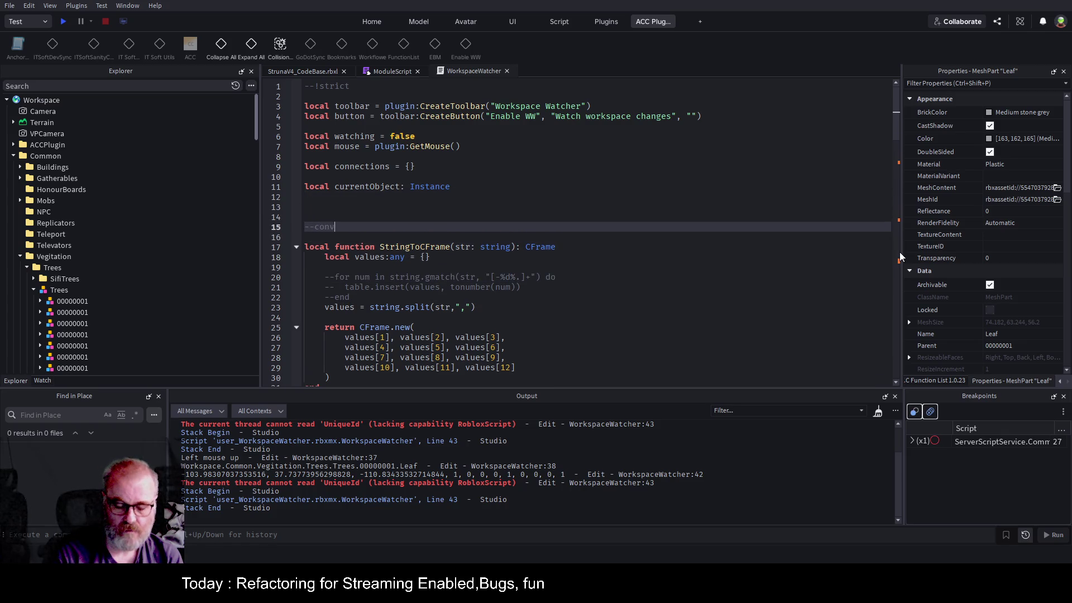
pyautogui.write('erters')
pyautogui.press('Up')
pyautogui.press('Up')
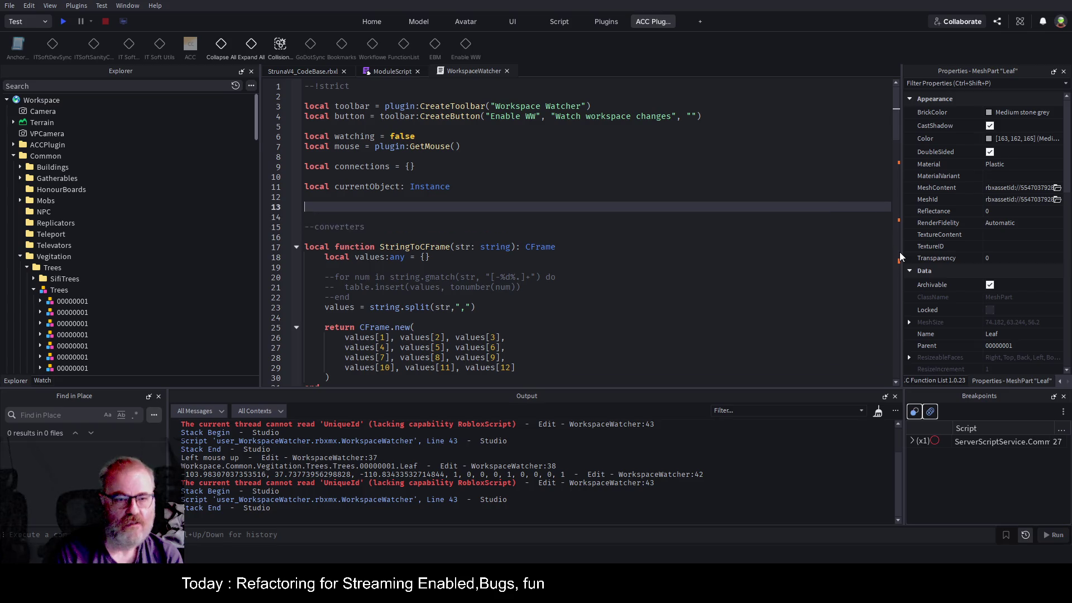
pyautogui.write('local HttpService = game:GetService("HttpService")  local function ensureUniqueId(obj: Instance) \tif not obj:GetAttribute("UniqueId") then \t\tobj:SetAttribute("UniqueId", HttpService:GenerateGUID(false)) \tend \treturn obj:GetAttribute("UniqueId") end')
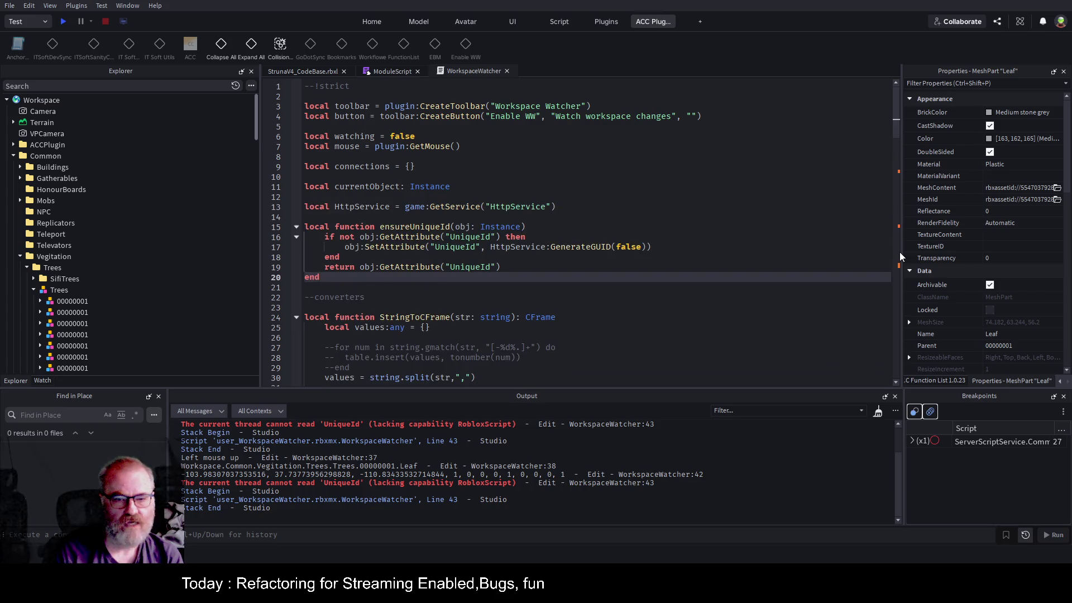
# - Shorten the UniqueId attribute name in the if-not attribute check line
pyautogui.press('Up')
pyautogui.press('Up')
pyautogui.press('Up')
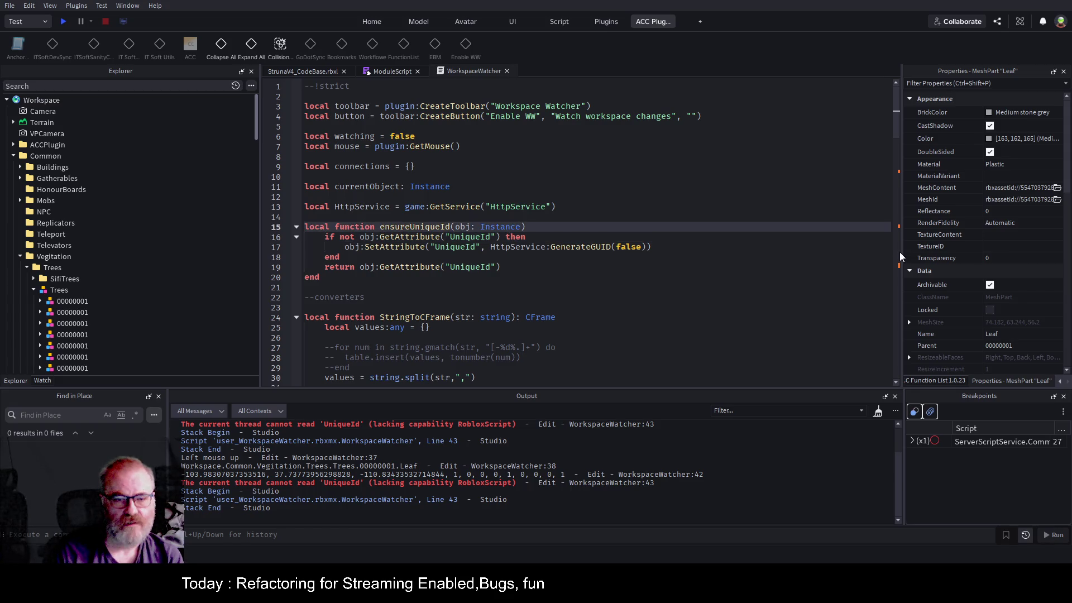
pyautogui.press('Down')
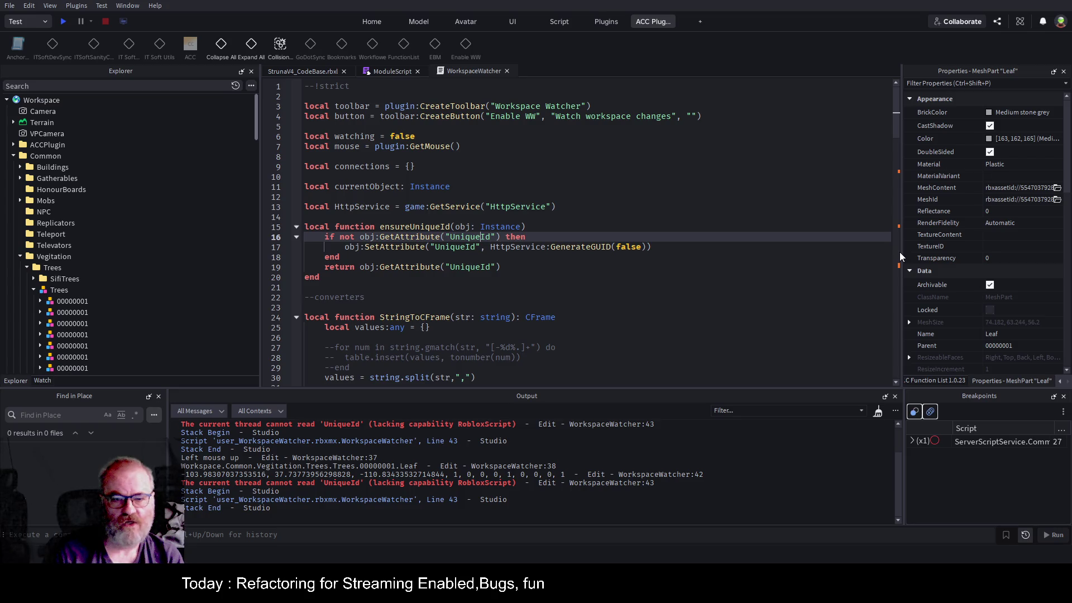
pyautogui.press('BackSpace')
pyautogui.press('BackSpace')
pyautogui.press('BackSpace')
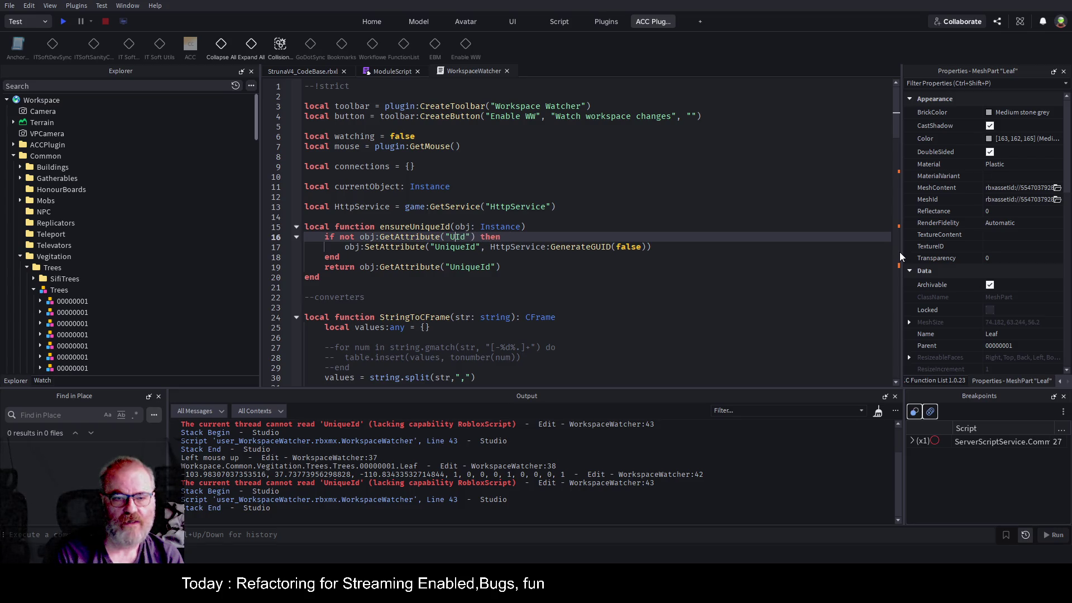
pyautogui.press('Delete')
pyautogui.write('ID')
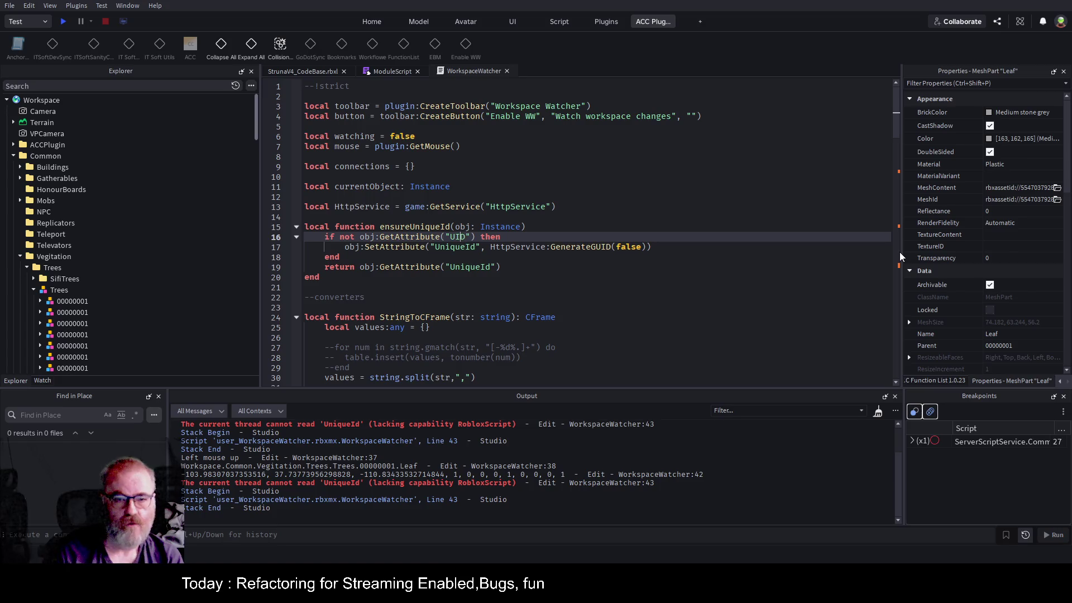
pyautogui.write('G')
pyautogui.press('Down')
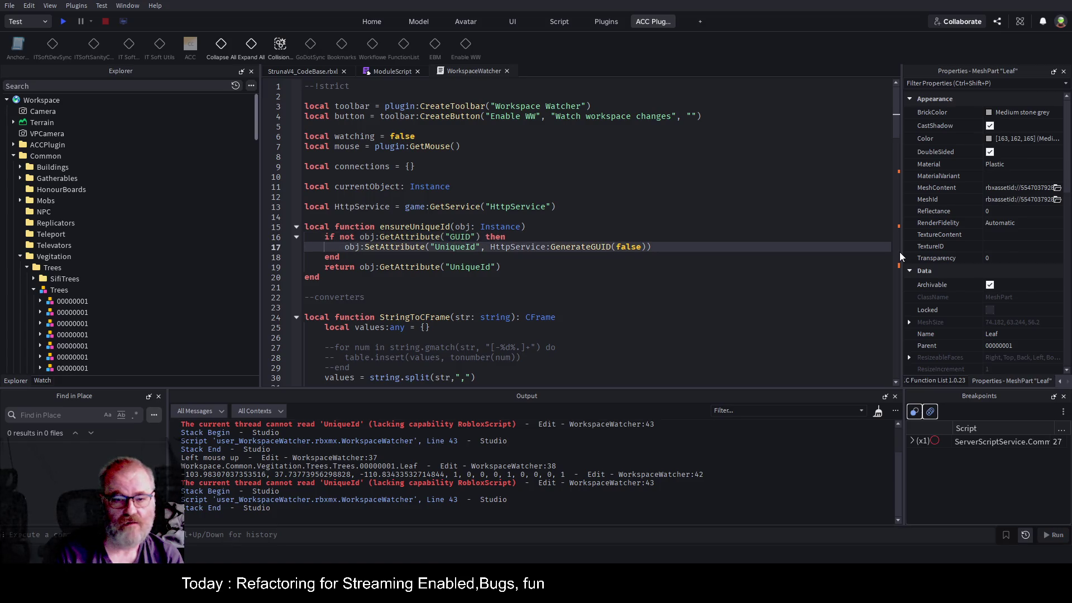
pyautogui.press('Up')
pyautogui.press('BackSpace')
# - Rename the attribute to GUID in both the check and SetAttribute lines
pyautogui.press('Down')
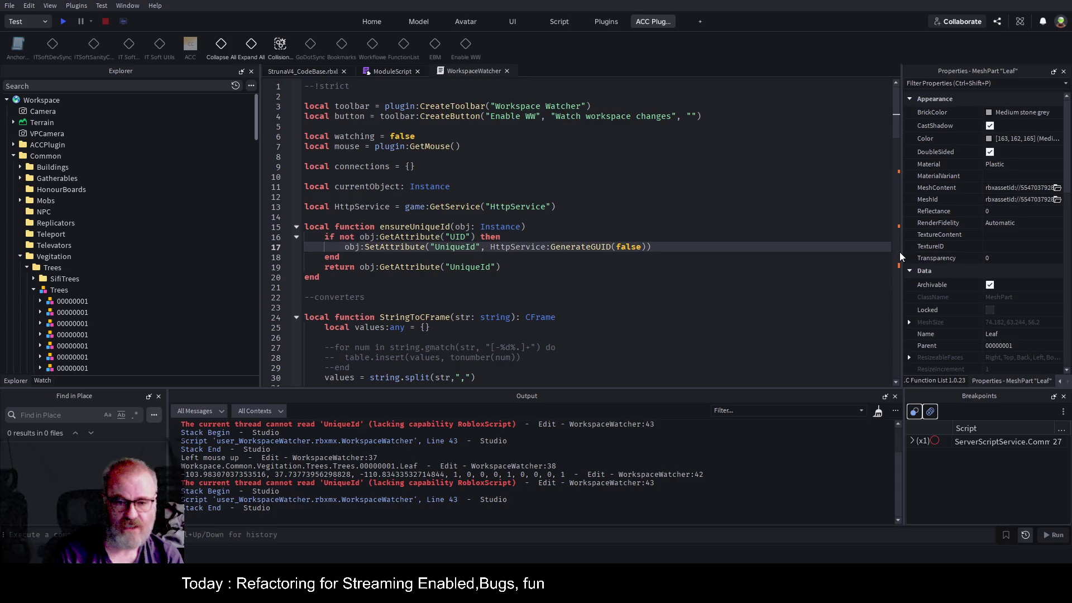
pyautogui.press('Delete')
pyautogui.press('Delete')
pyautogui.press('Delete')
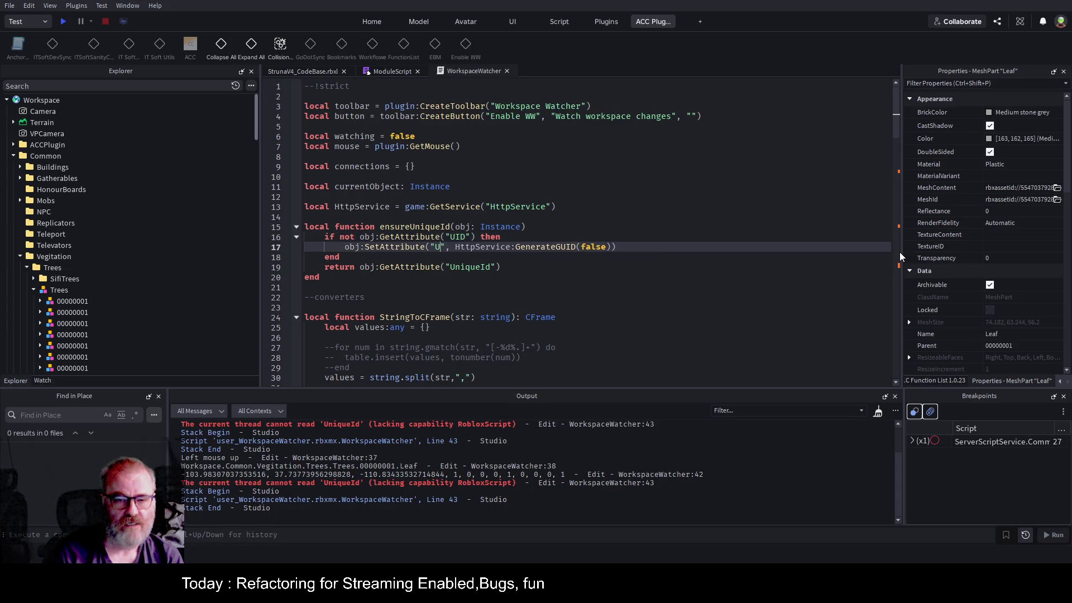
pyautogui.write('ID')
pyautogui.press('Up')
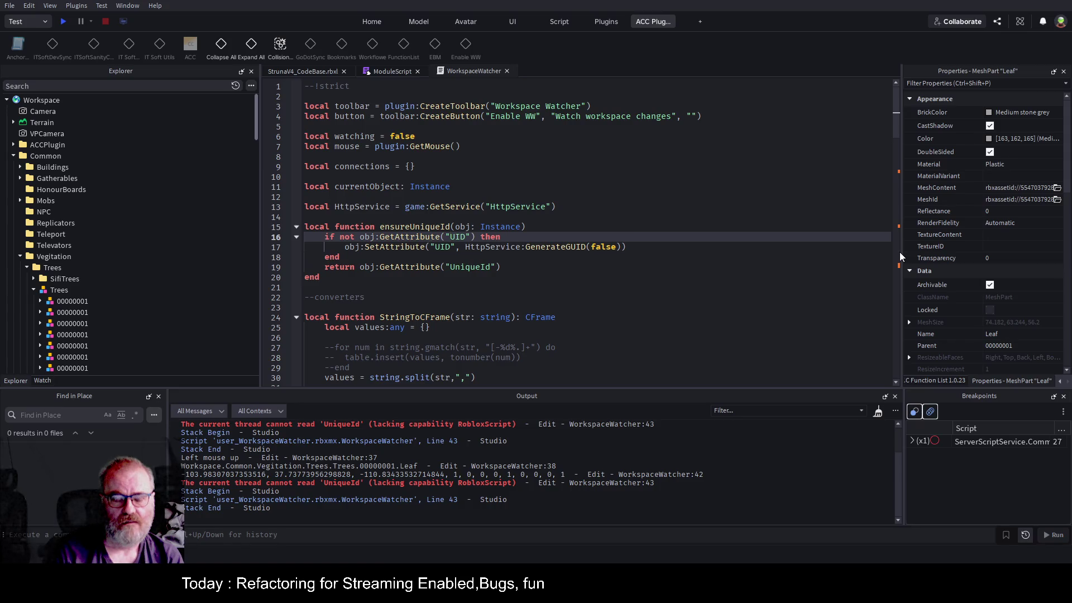
pyautogui.write('G')
pyautogui.press('Down')
pyautogui.write('G')
pyautogui.press('Up')
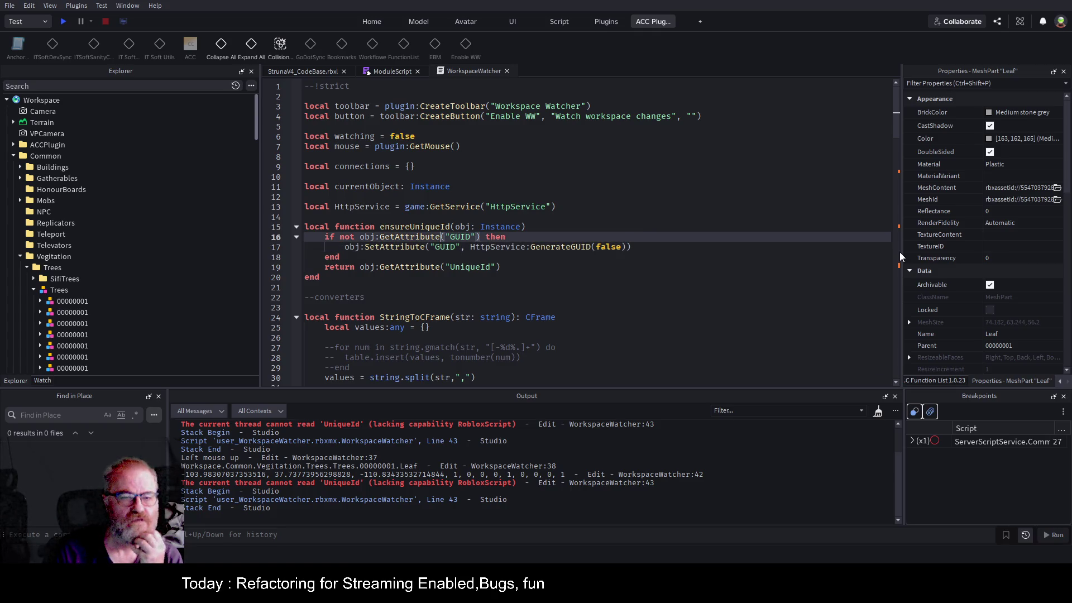
pyautogui.press('Down')
pyautogui.press('Down')
pyautogui.press('Down')
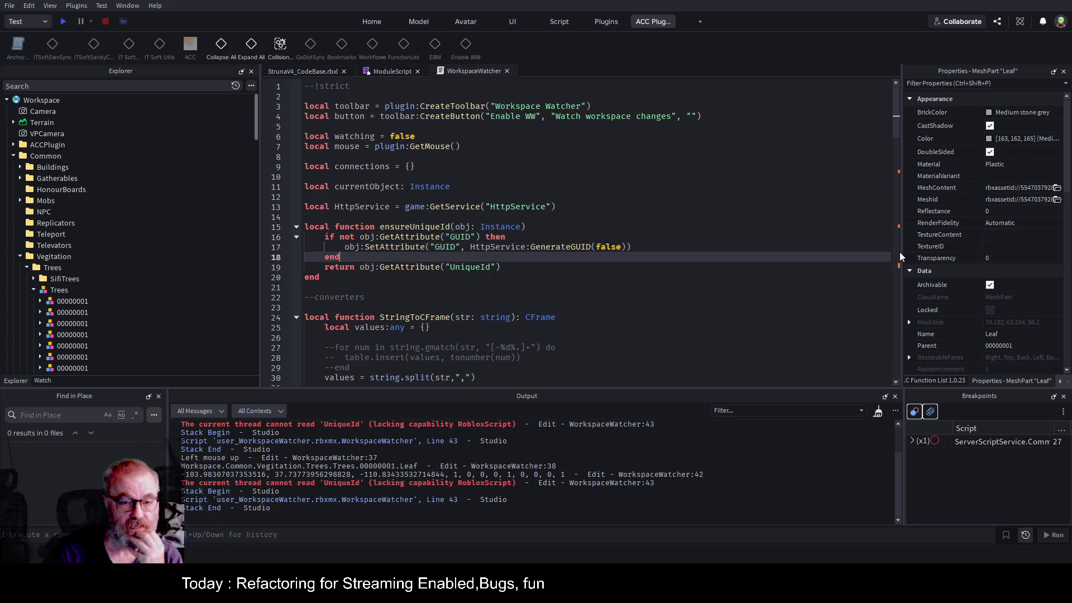
# - Change the return statement's attribute to GUID and save the place
pyautogui.hotkey('ctrl', 'shift', 'Right')
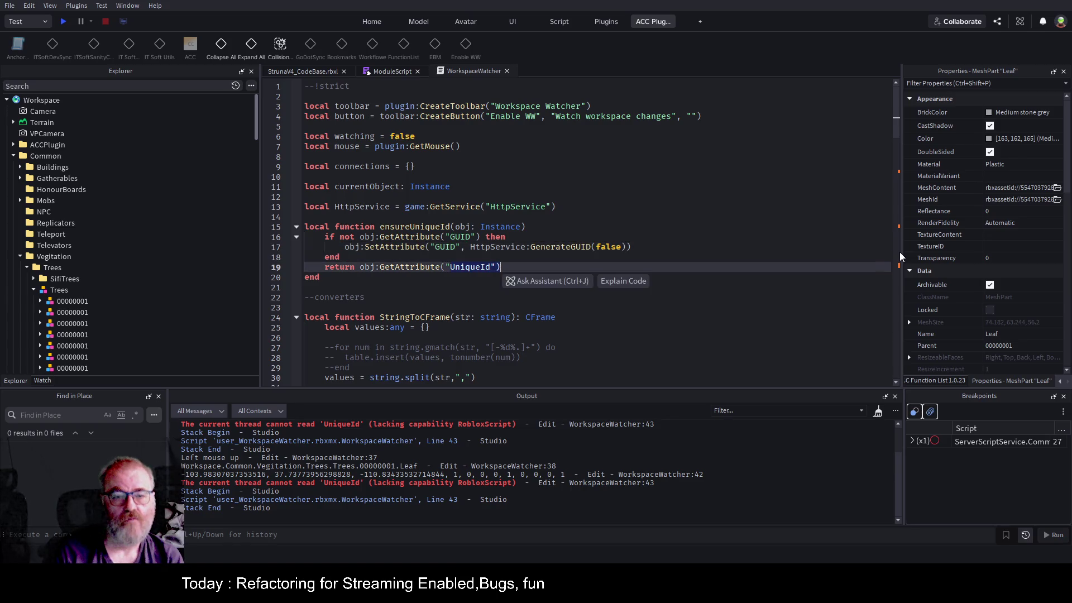
pyautogui.write('GUID')
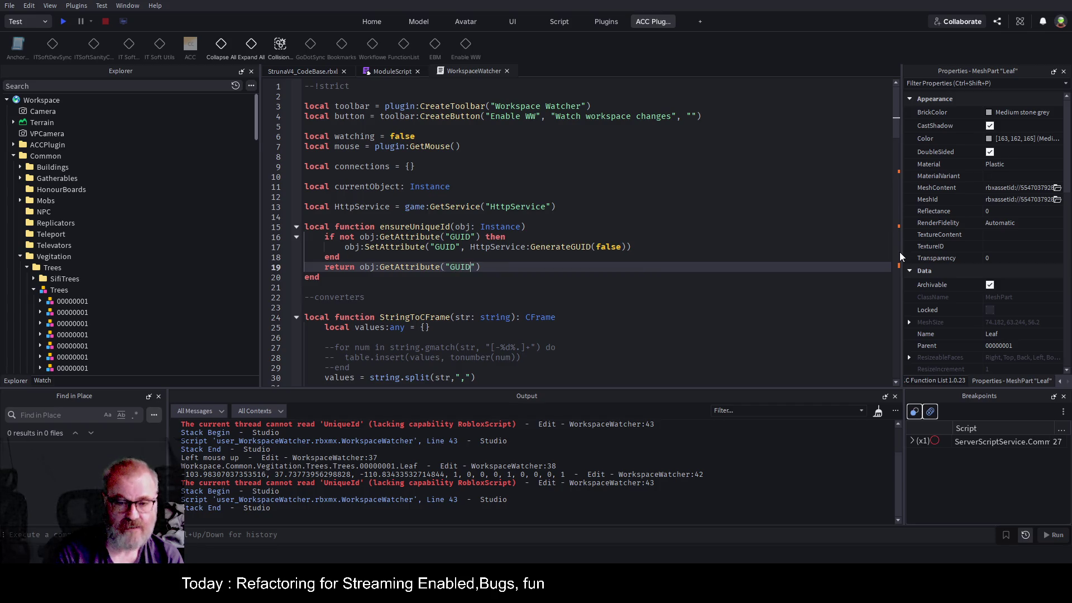
pyautogui.press('Up')
pyautogui.hotkey('ctrl', 's')
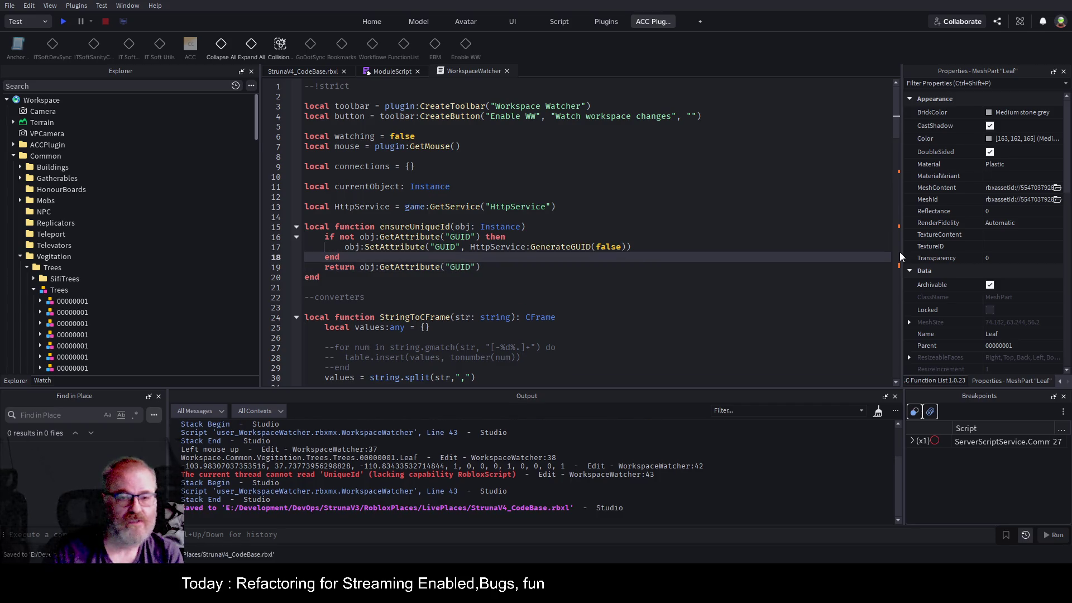
pyautogui.doubleClick(438, 227)
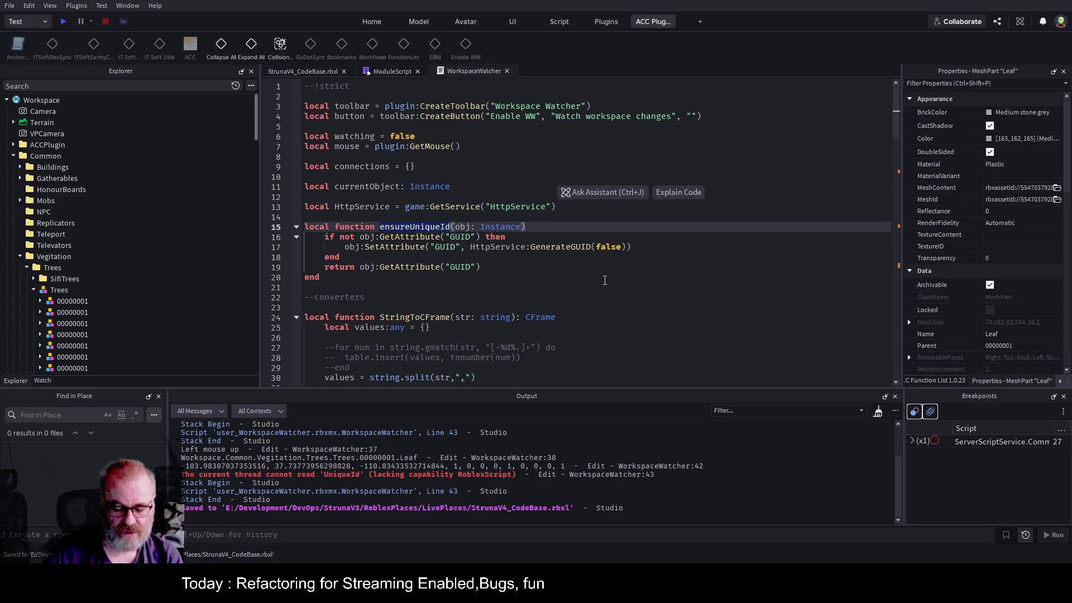
pyautogui.hotkey('ctrl', 's')
pyautogui.scroll(-8, 600, 278)
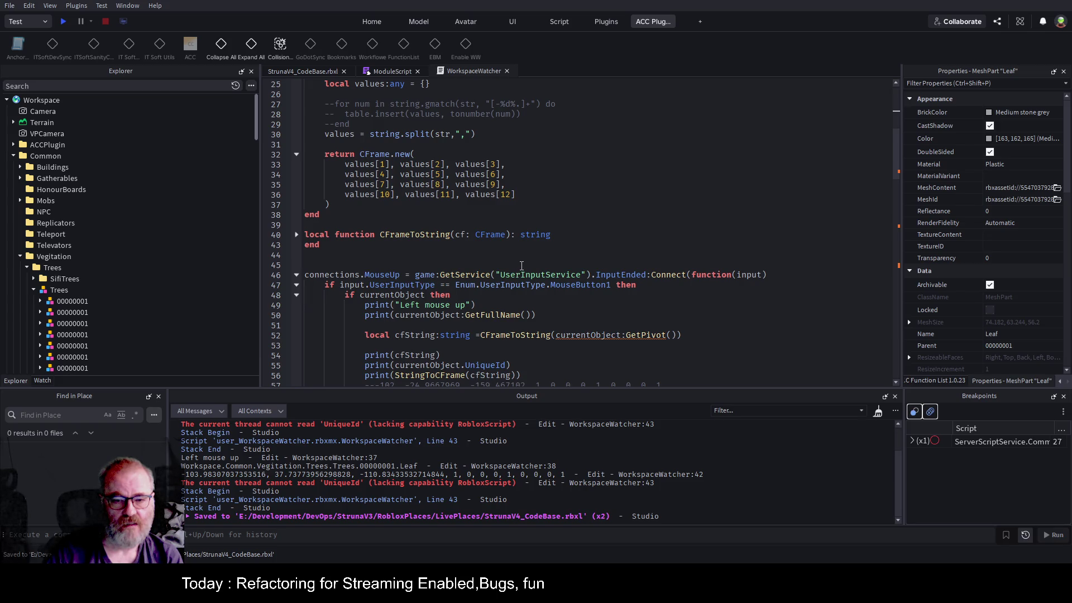
# - Add an ensureUniqueId(currentObject) line after the cfString declaration and save
pyautogui.scroll(-2, 521, 265)
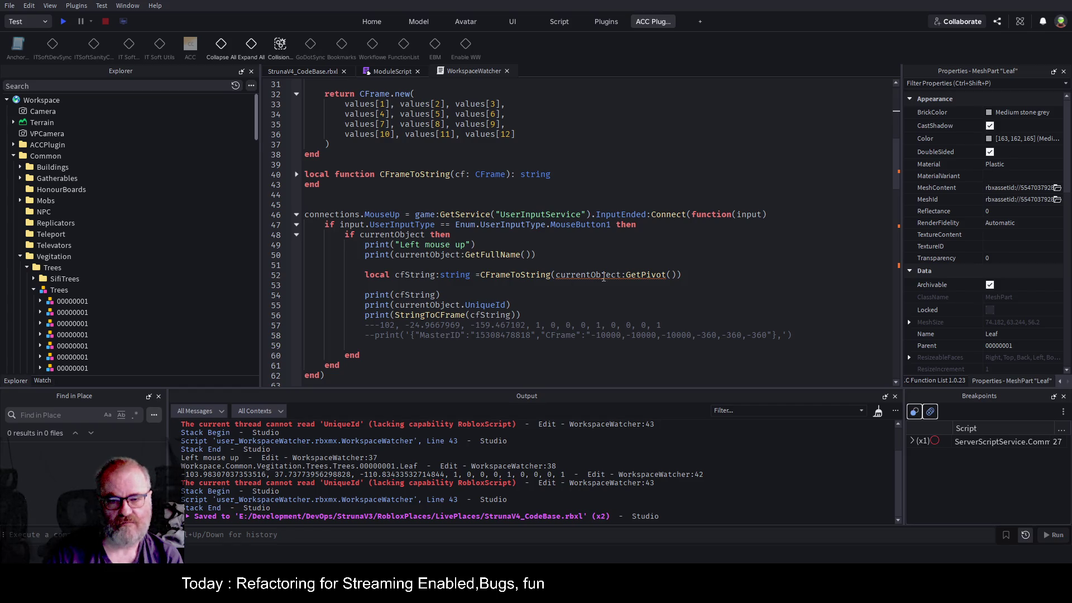
pyautogui.click(429, 286)
pyautogui.write('ensureUniqueId')
pyautogui.write('(currentObject)')
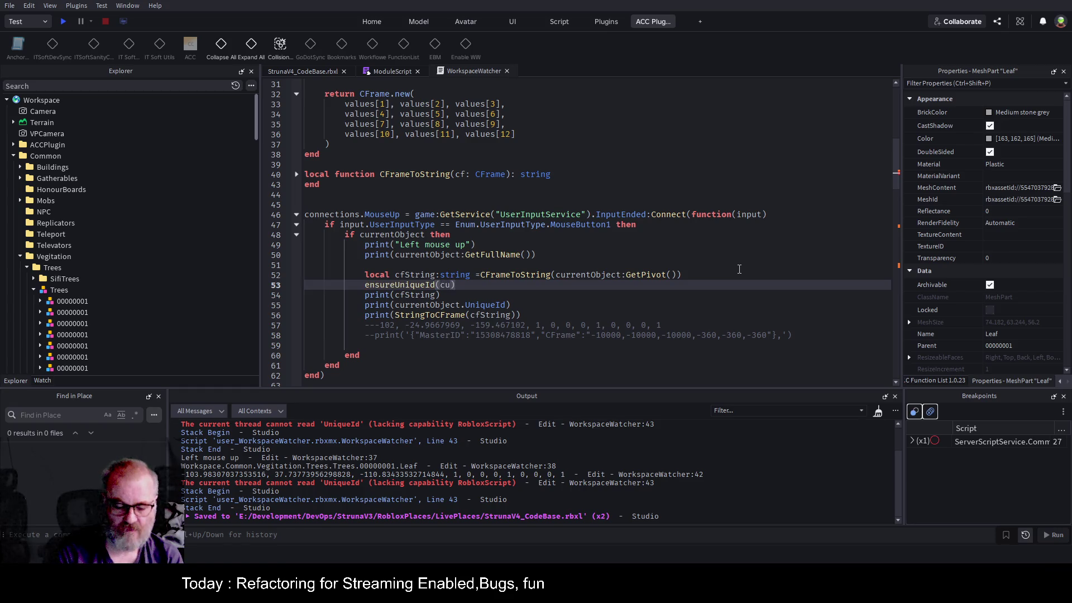
pyautogui.hotkey('ctrl', 's')
pyautogui.press('End')
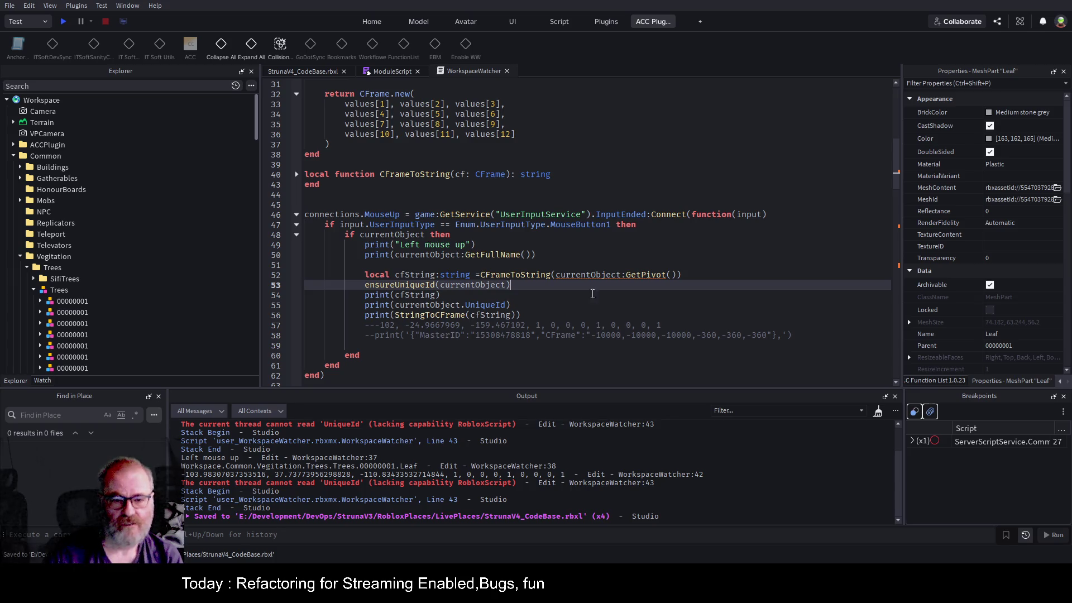
# - Move ensureUniqueId(currentObject) into the print call in place of currentObject.UniqueId and save
pyautogui.doubleClick(473, 307)
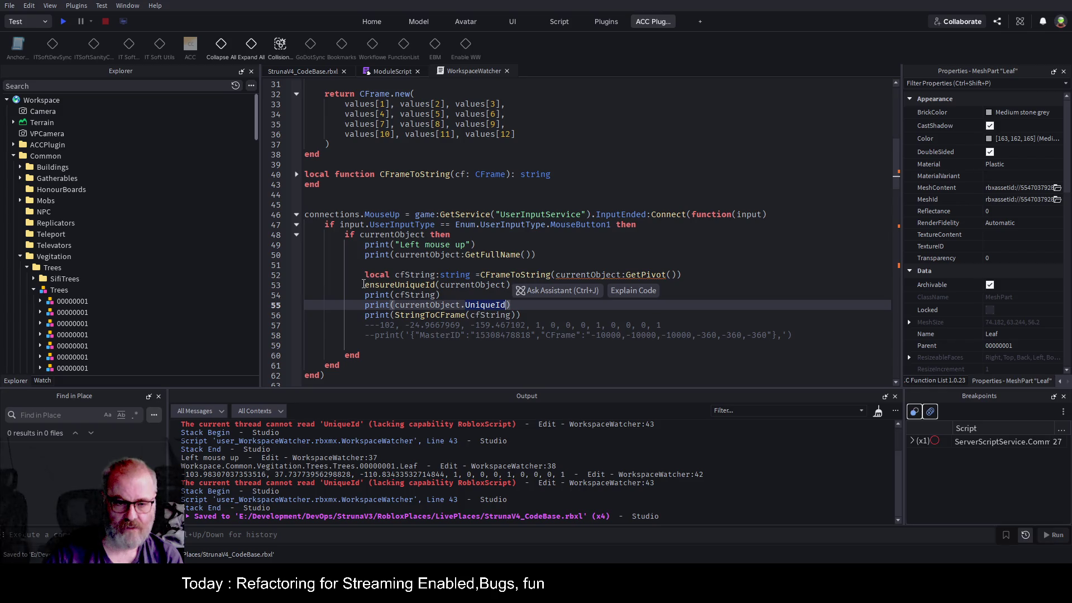
pyautogui.moveTo(361, 284); pyautogui.dragTo(529, 290)
pyautogui.hotkey('ctrl', 'c')
pyautogui.press('BackSpace')
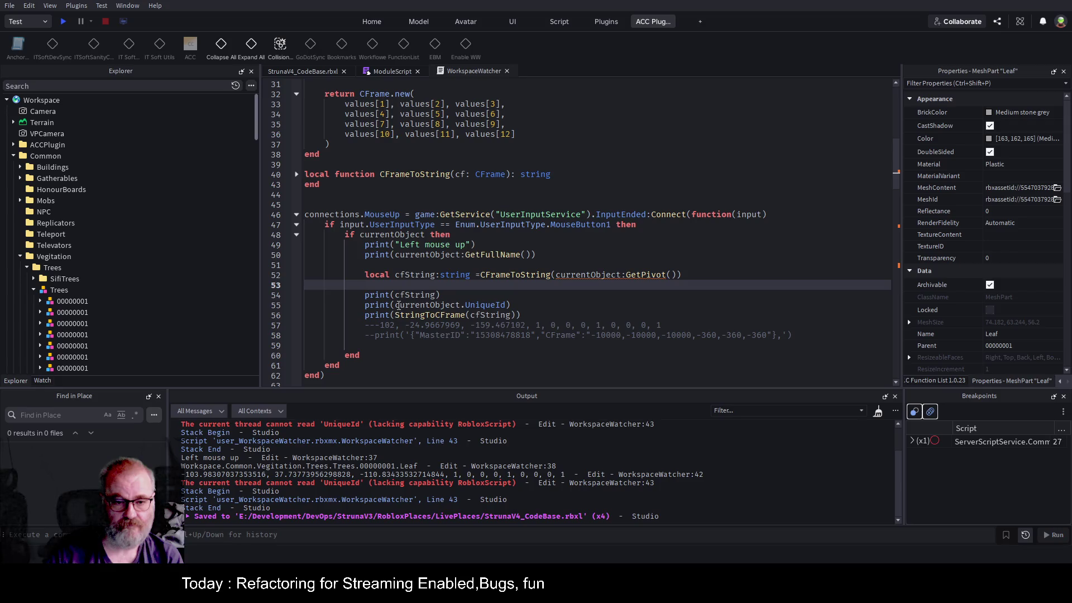
pyautogui.moveTo(397, 306); pyautogui.dragTo(510, 306)
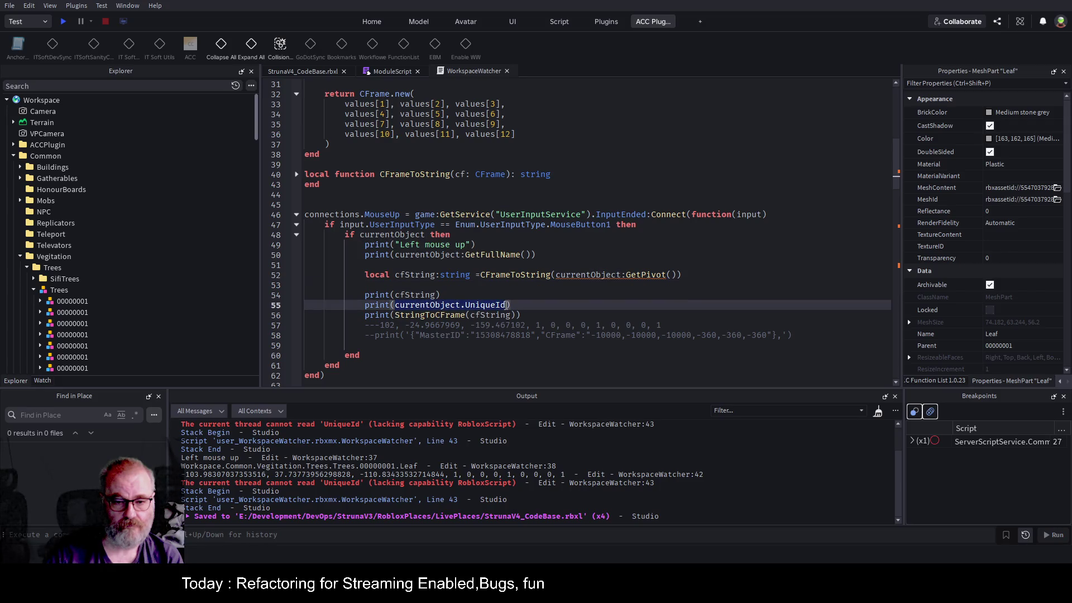
pyautogui.hotkey('ctrl', 'v')
pyautogui.hotkey('ctrl', 's')
pyautogui.scroll(8, 518, 208)
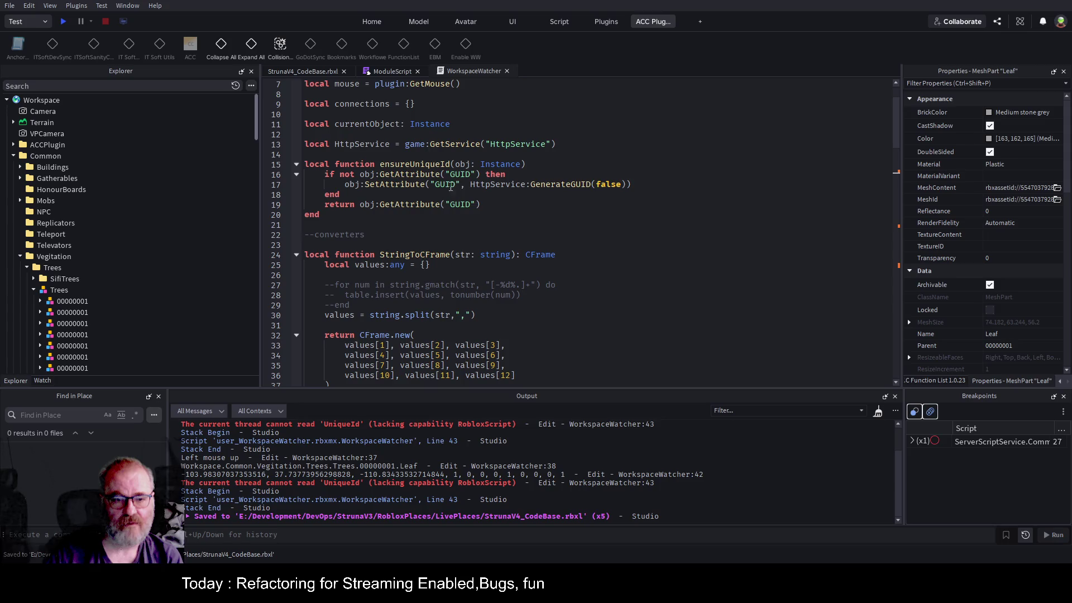
pyautogui.scroll(-13, 565, 203)
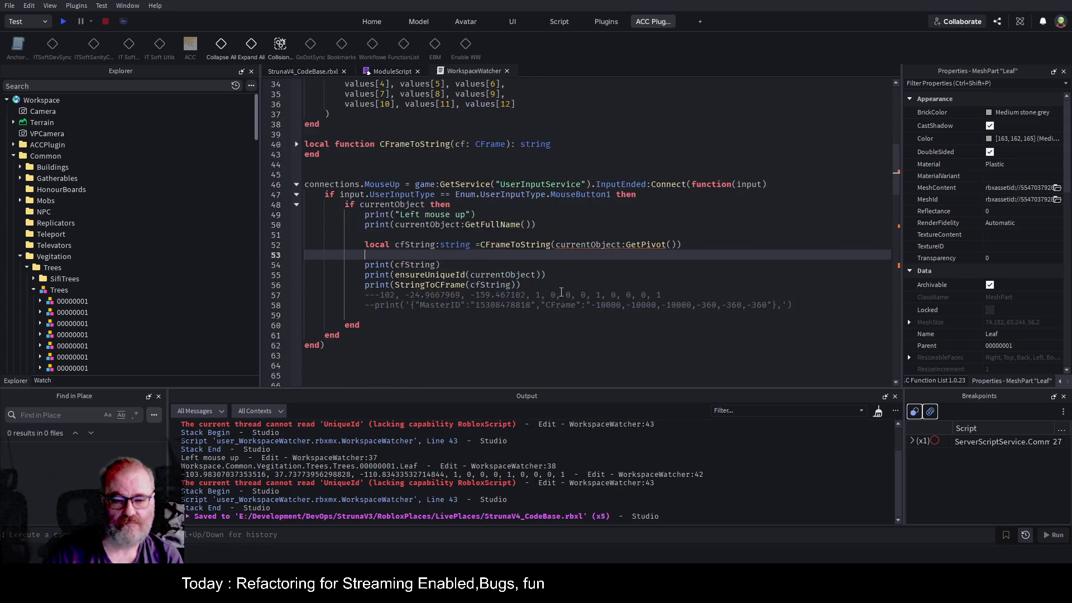
pyautogui.hotkey('ctrl', 's')
pyautogui.click(580, 274)
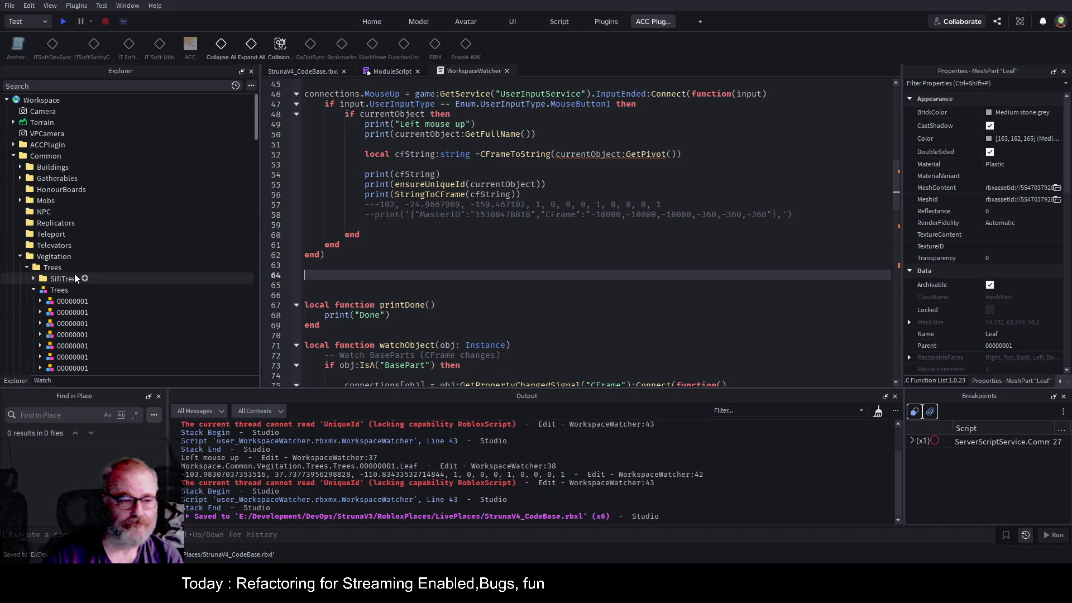
pyautogui.scroll(-5, 162, 258)
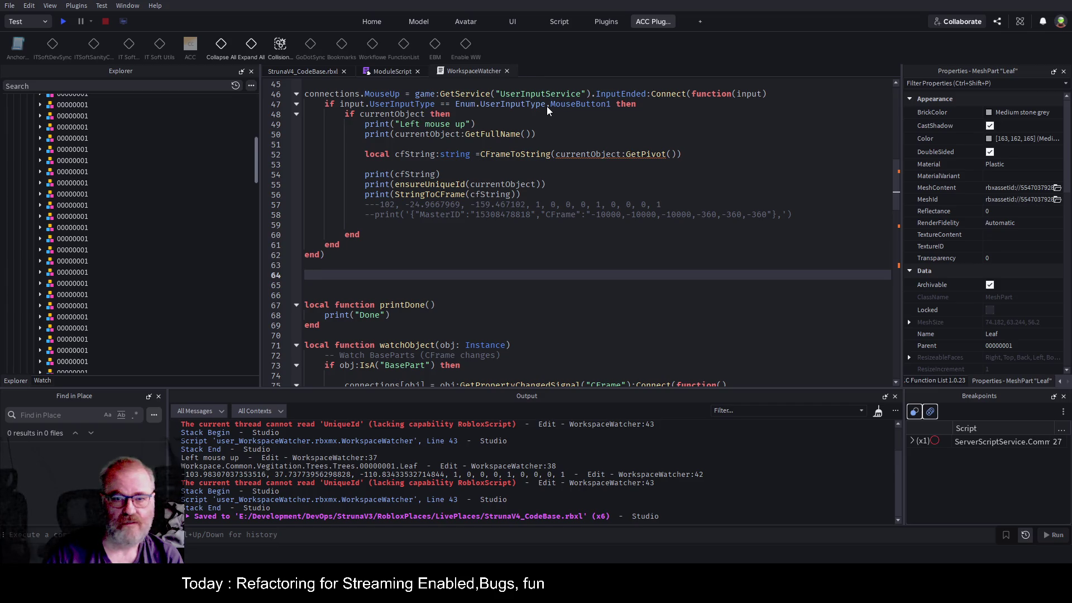
# - Save WorkspaceWatcher as a local plugin, then select tree model 00000001 in the scene
pyautogui.click(474, 71)
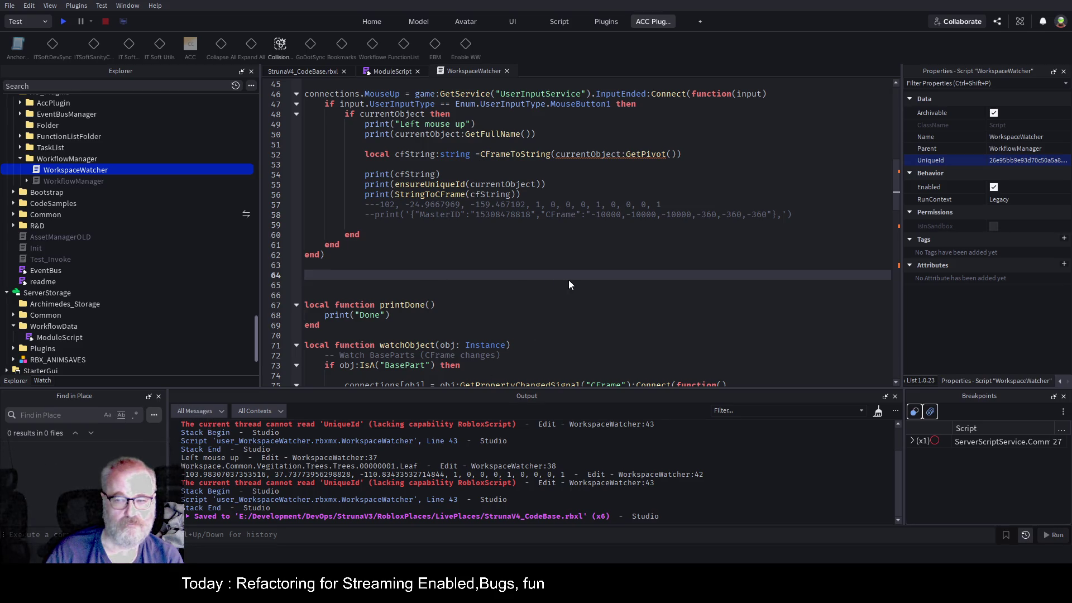
pyautogui.click(335, 72)
pyautogui.click(499, 256)
pyautogui.click(69, 162)
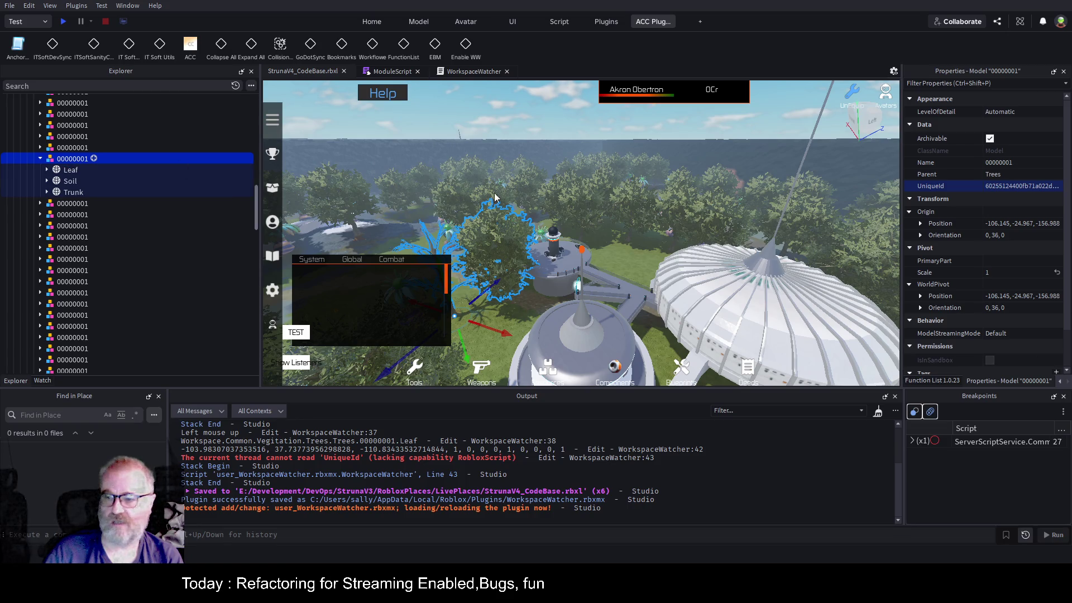
# - From the Home tab, move tree model 00000001 7.11 studs along the gizmo axis
pyautogui.click(369, 21)
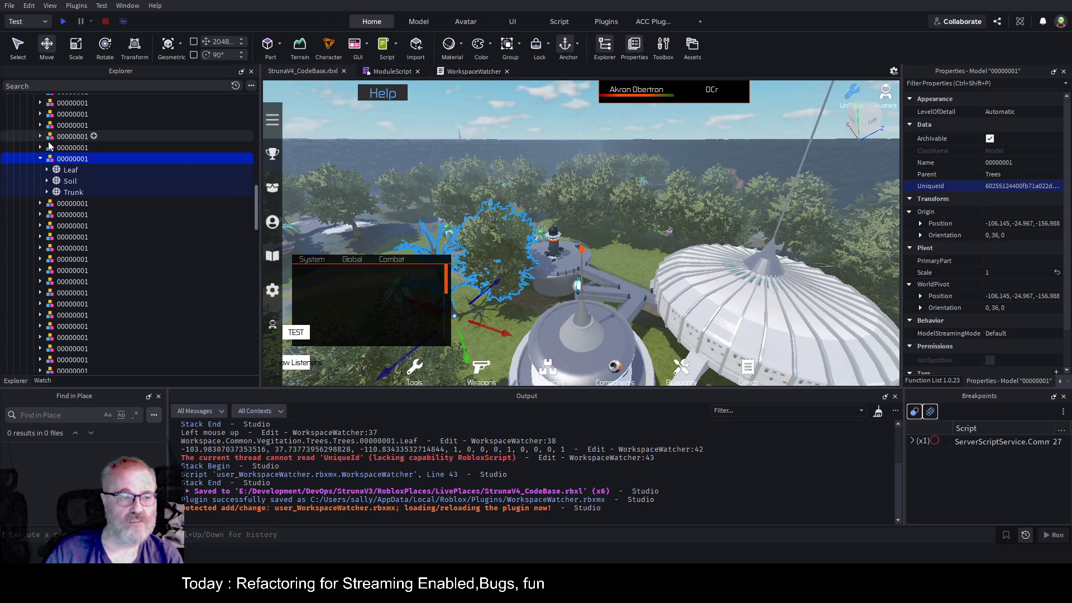
pyautogui.scroll(-2, 1000, 269)
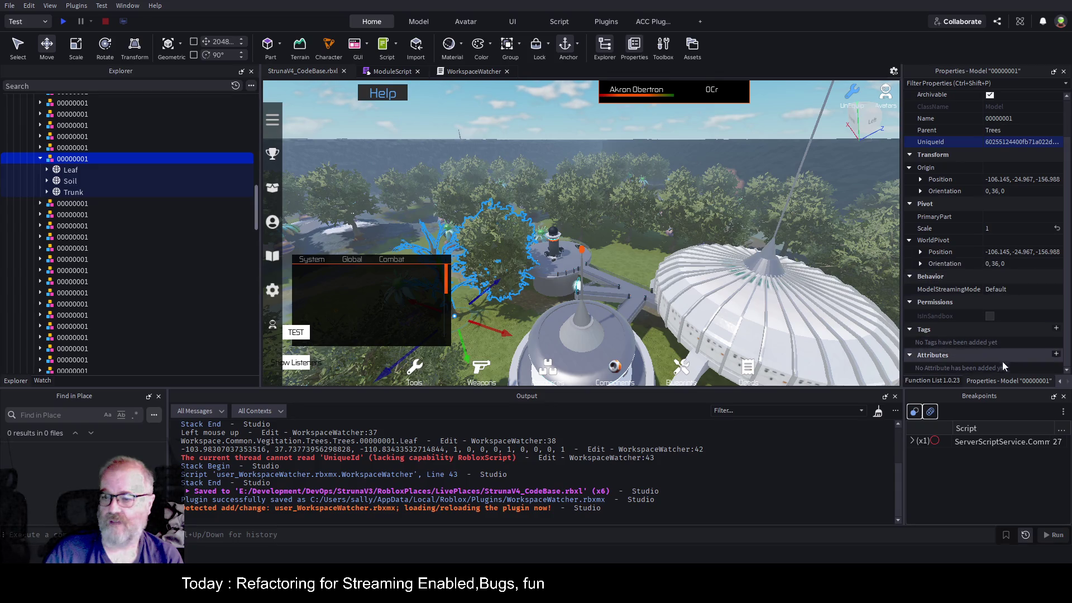
pyautogui.moveTo(496, 291); pyautogui.dragTo(503, 312)
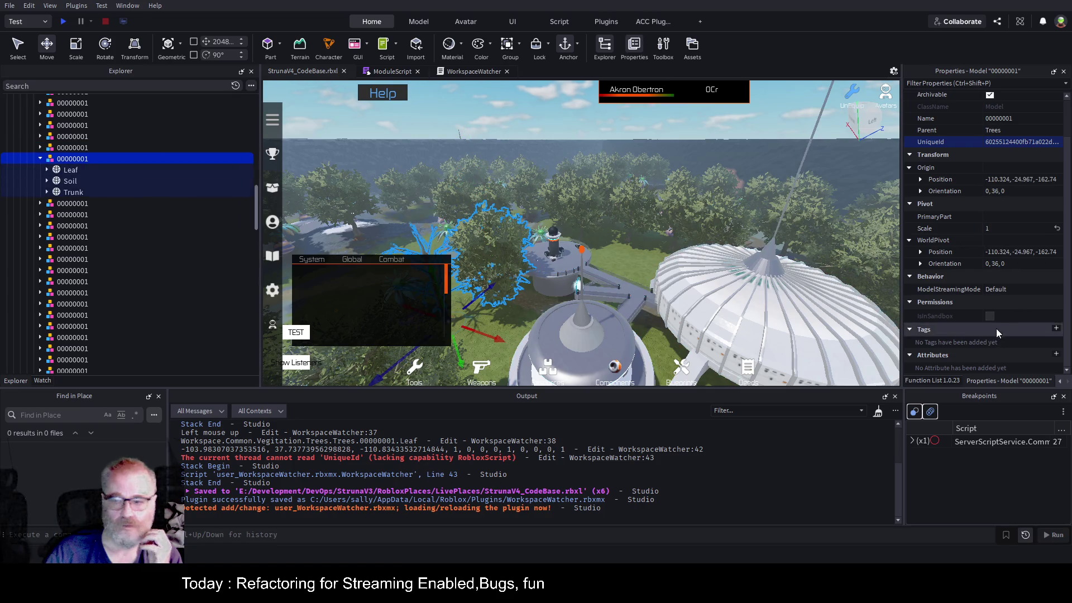
# - Focus on the Leaf part, move it about 46 studs, and check the tree's UniqueId
pyautogui.click(72, 170)
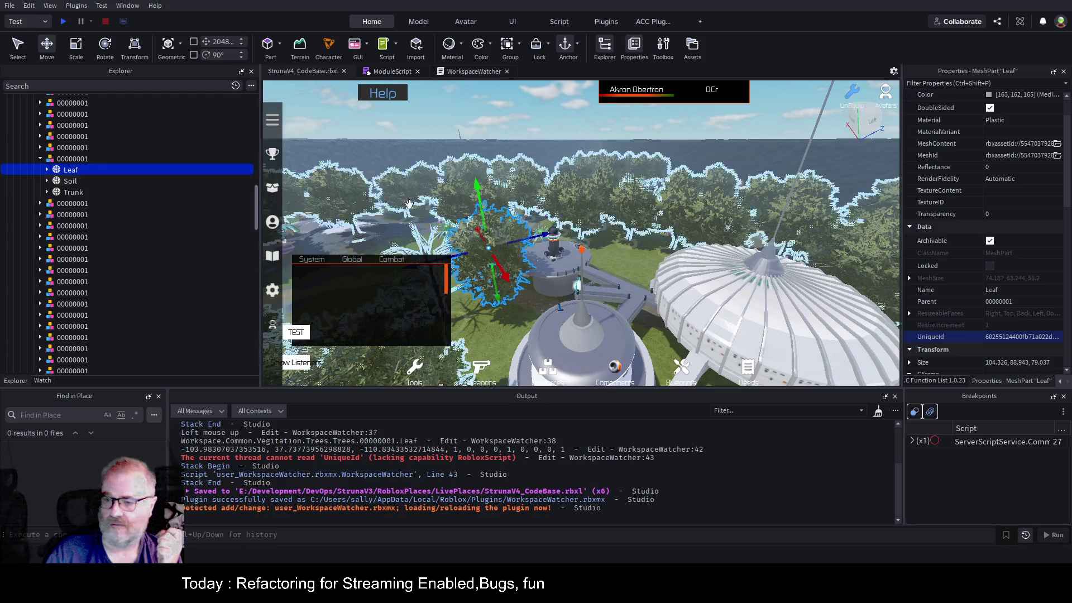
pyautogui.press('f')
pyautogui.scroll(-10, 957, 313)
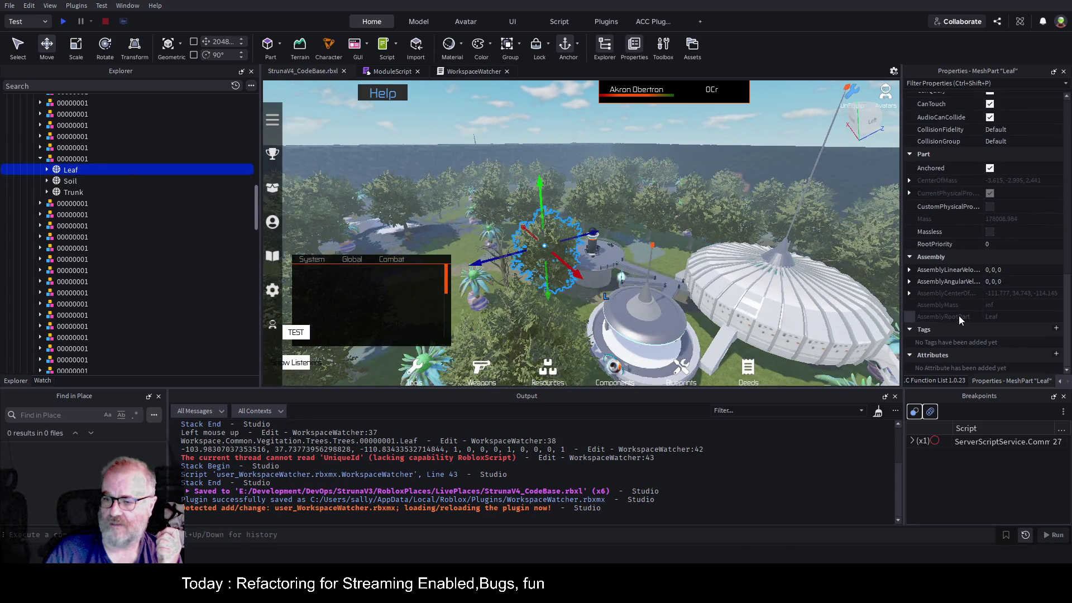
pyautogui.moveTo(588, 234); pyautogui.dragTo(547, 242)
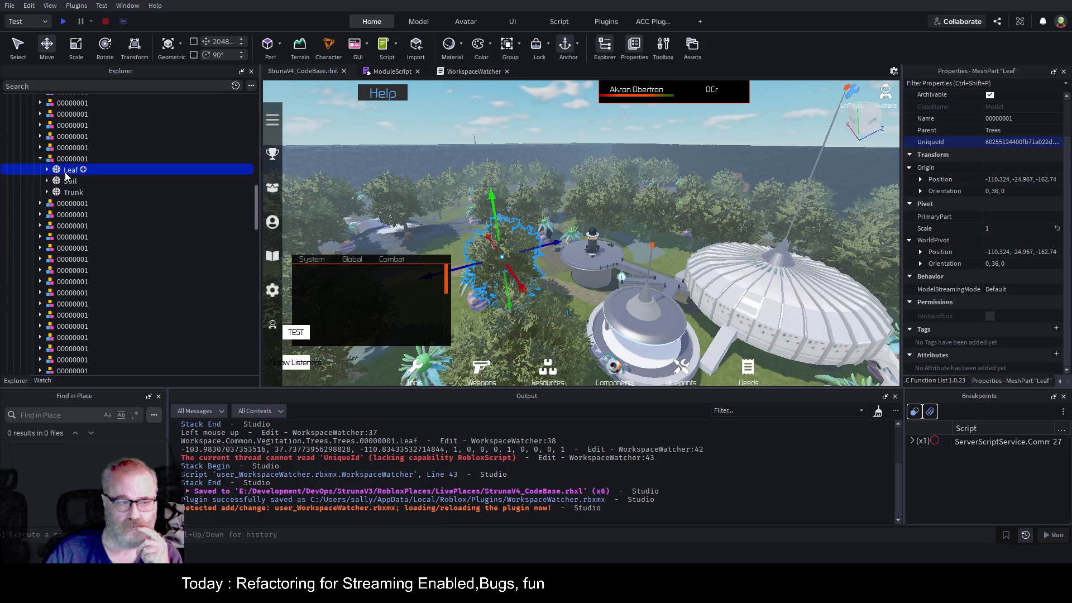
pyautogui.scroll(10, 982, 279)
pyautogui.click(949, 337)
pyautogui.scroll(-8, 963, 343)
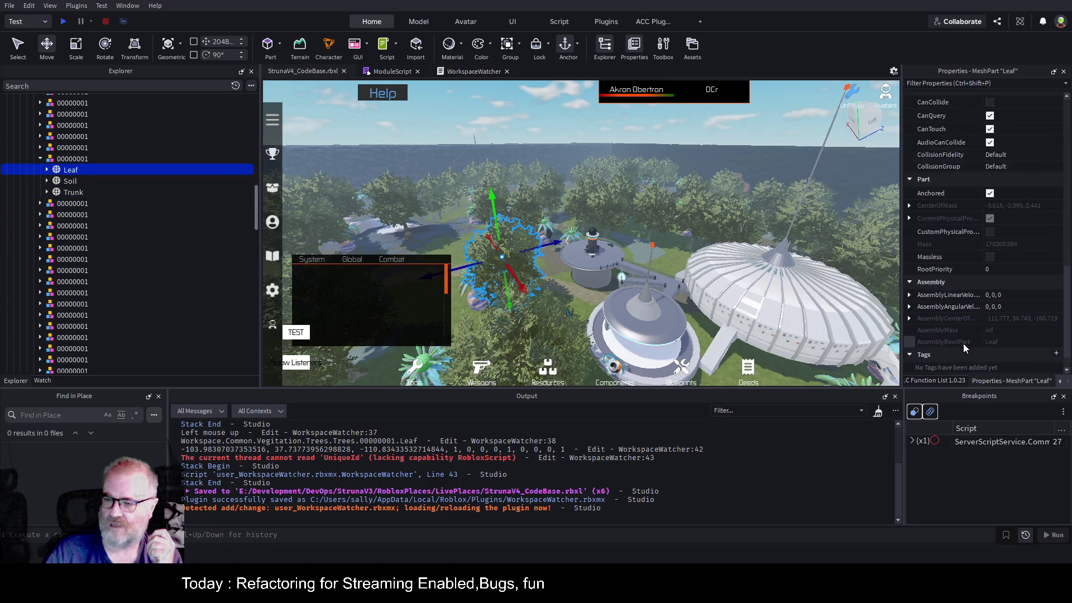
pyautogui.click(468, 70)
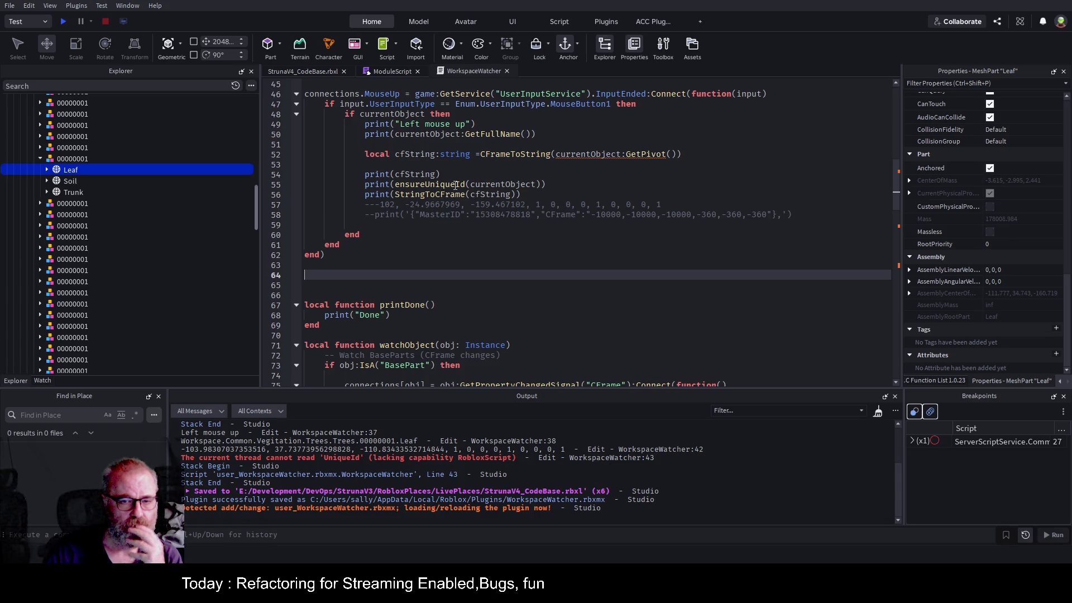
# - Go from the ensureUniqueId call on line 55 to its definition at line 15 with F12
pyautogui.doubleClick(456, 185)
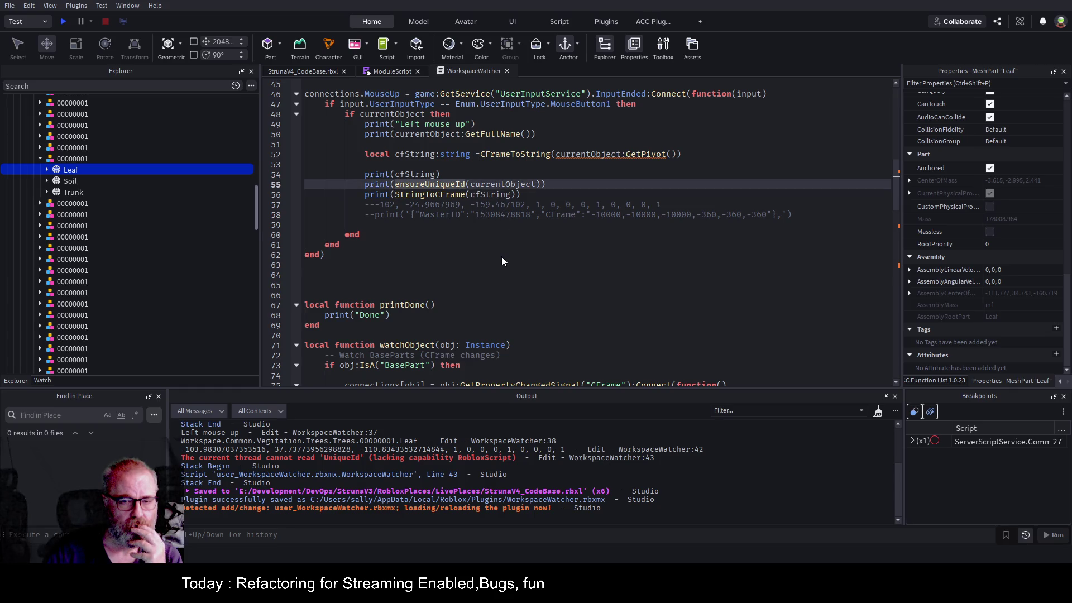
pyautogui.press('F12')
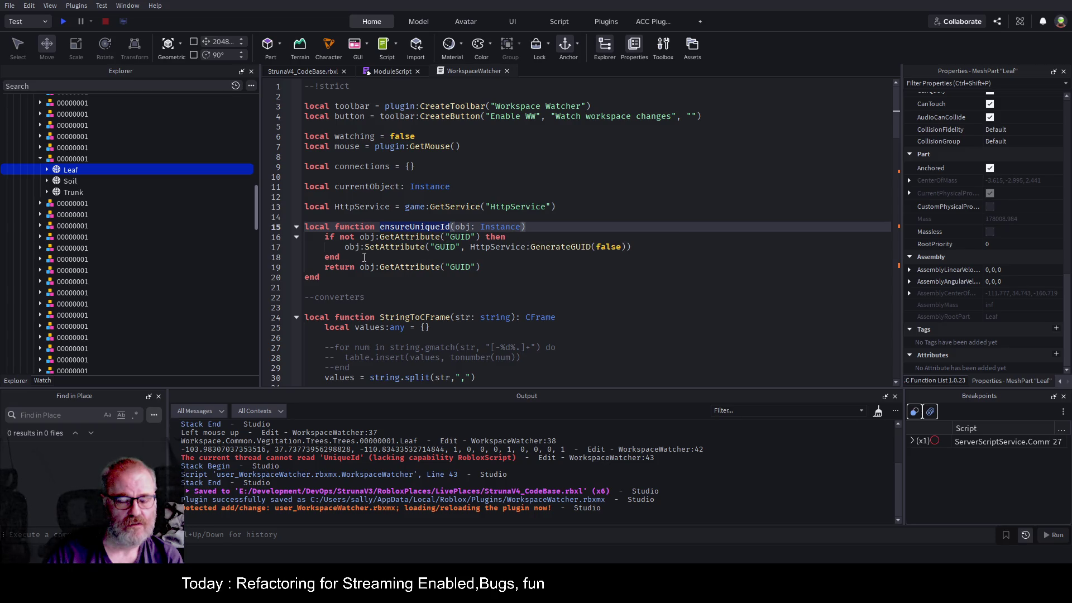
# - Add print("Added GUID Attrib") as line 17 inside the if block and save
pyautogui.click(885, 253)
pyautogui.press('Up')
pyautogui.press('Up')
pyautogui.press('Return')
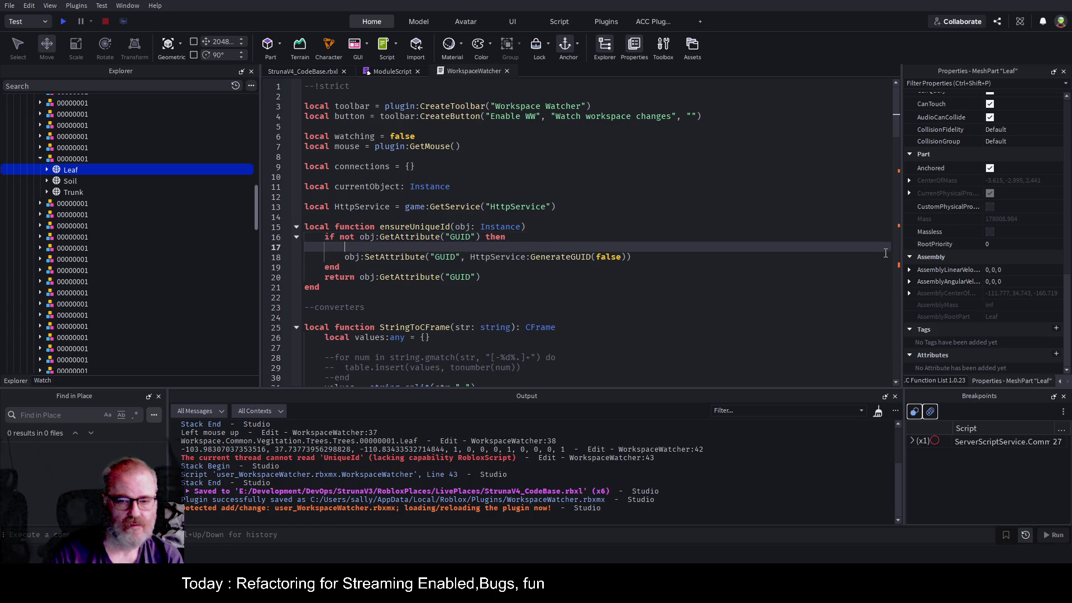
pyautogui.write('print("")')
pyautogui.write('Added G')
pyautogui.write('UID Attrib')
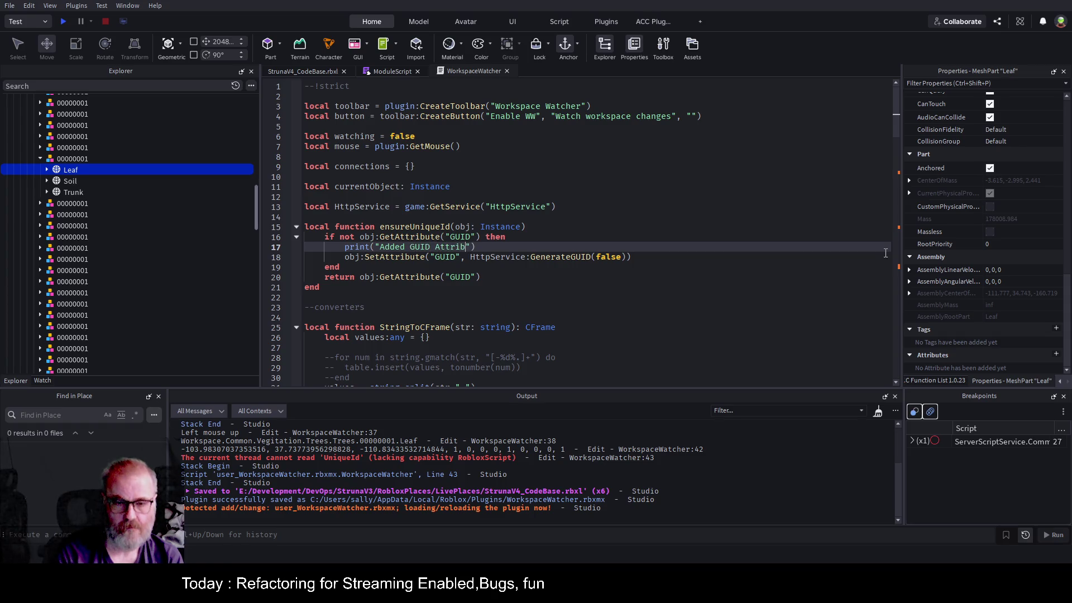
pyautogui.hotkey('shift', 'Home')
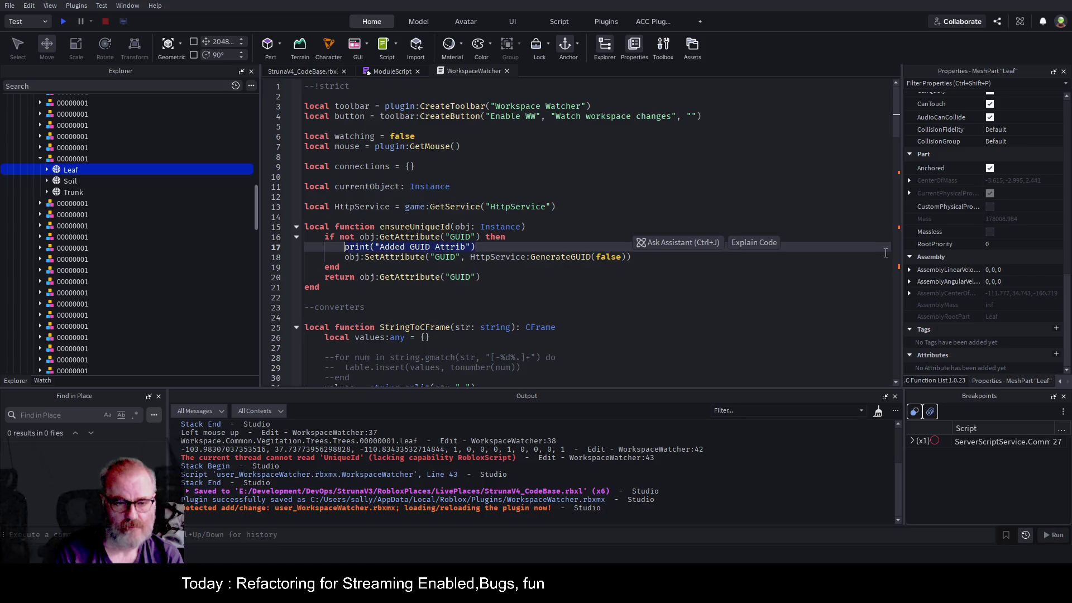
pyautogui.hotkey('ctrl', 's')
pyautogui.press('Down')
pyautogui.press('Down')
pyautogui.press('Down')
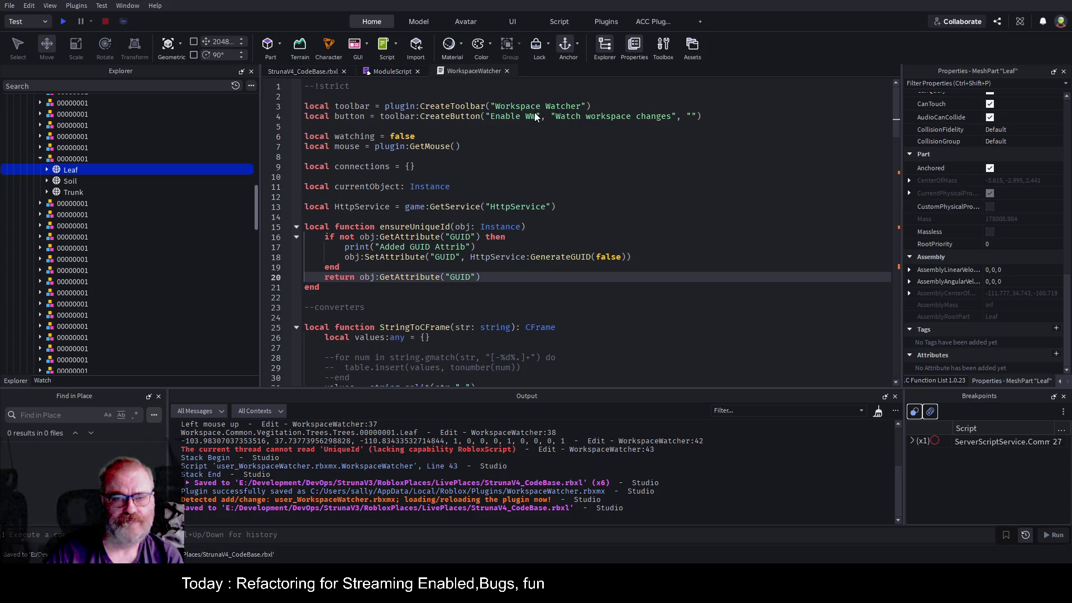
# - Save WorkspaceWatcher as a local plugin again and return to the StrunaV4_CodeBase.rbxl scene
pyautogui.click(345, 277)
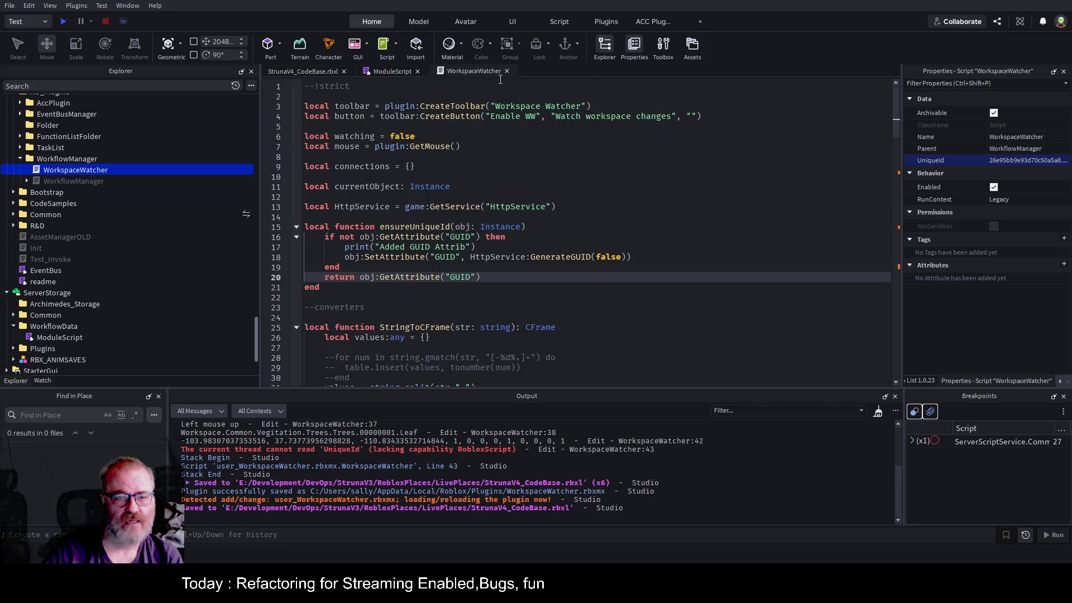
pyautogui.click(79, 170)
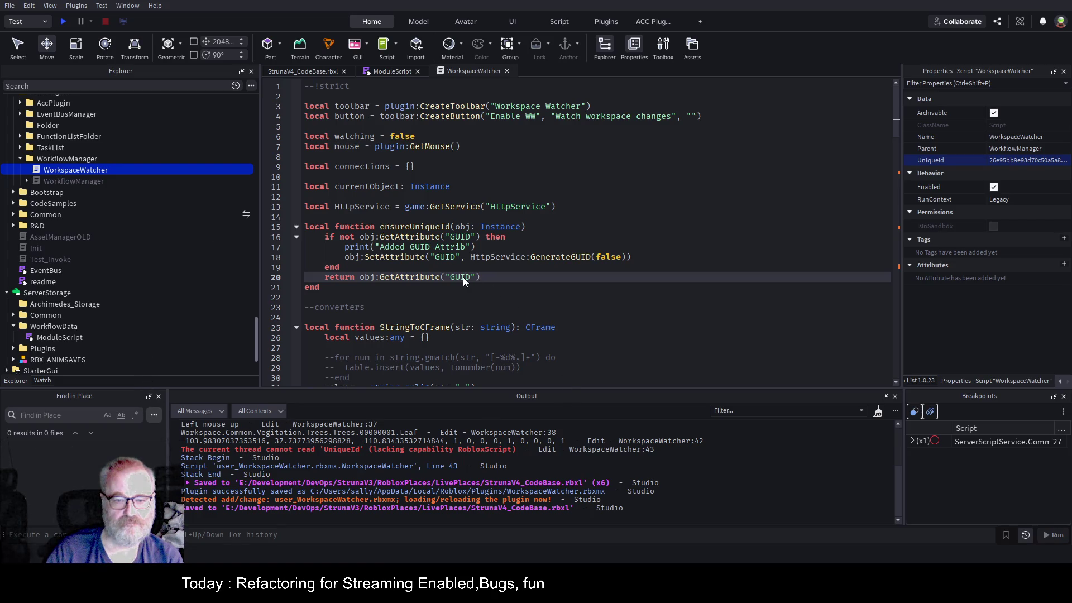
pyautogui.click(312, 71)
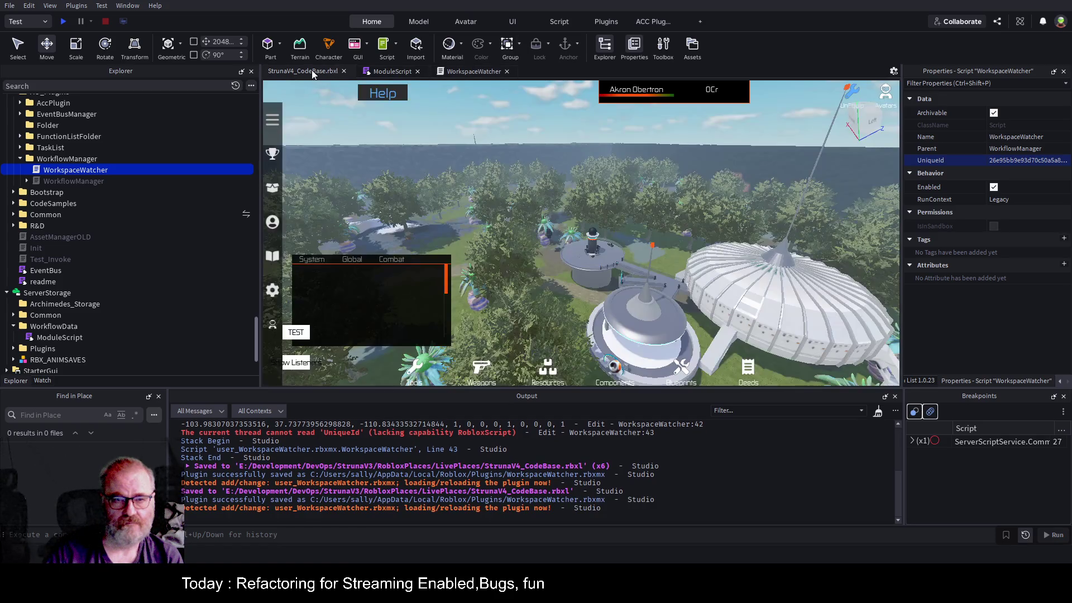
# - Enable Workspace Watcher, move tree model 00000001 15.41 studs on its blue axis, and inspect its GUID
pyautogui.click(655, 22)
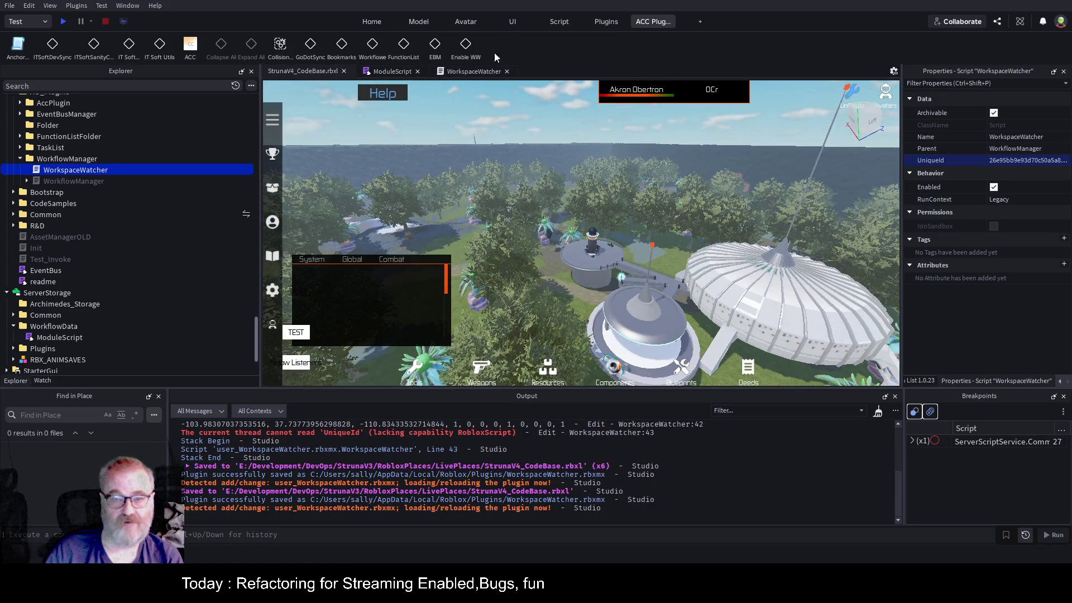
pyautogui.click(468, 50)
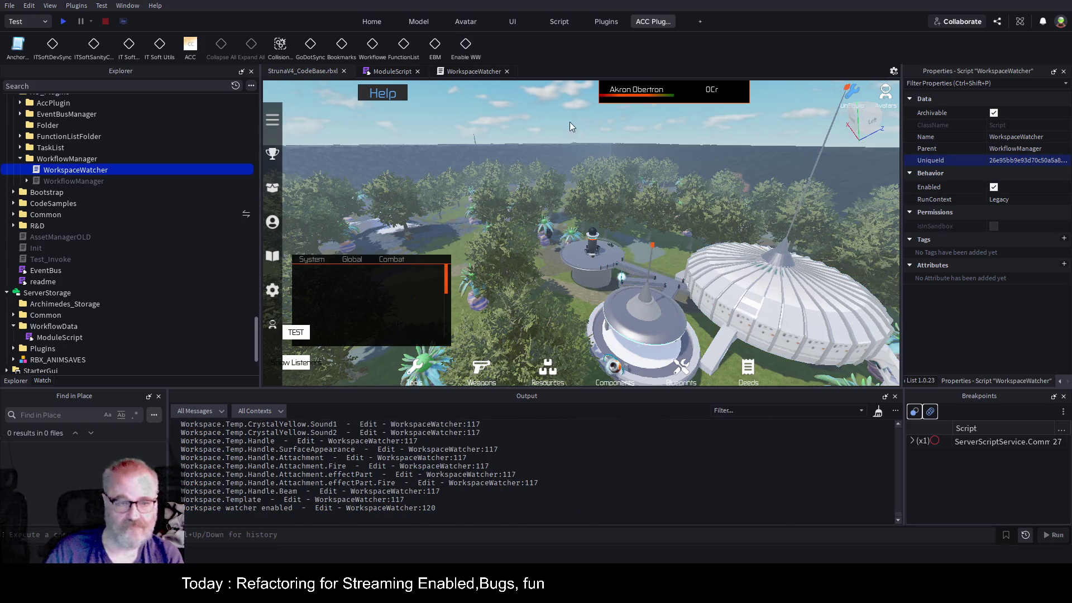
pyautogui.press('w')
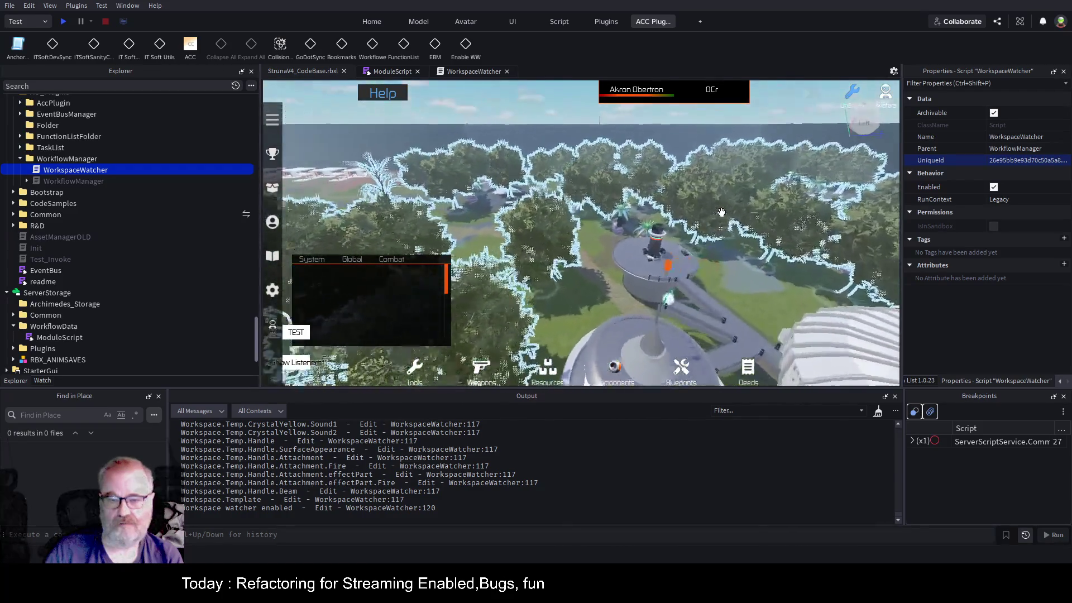
pyautogui.click(545, 237)
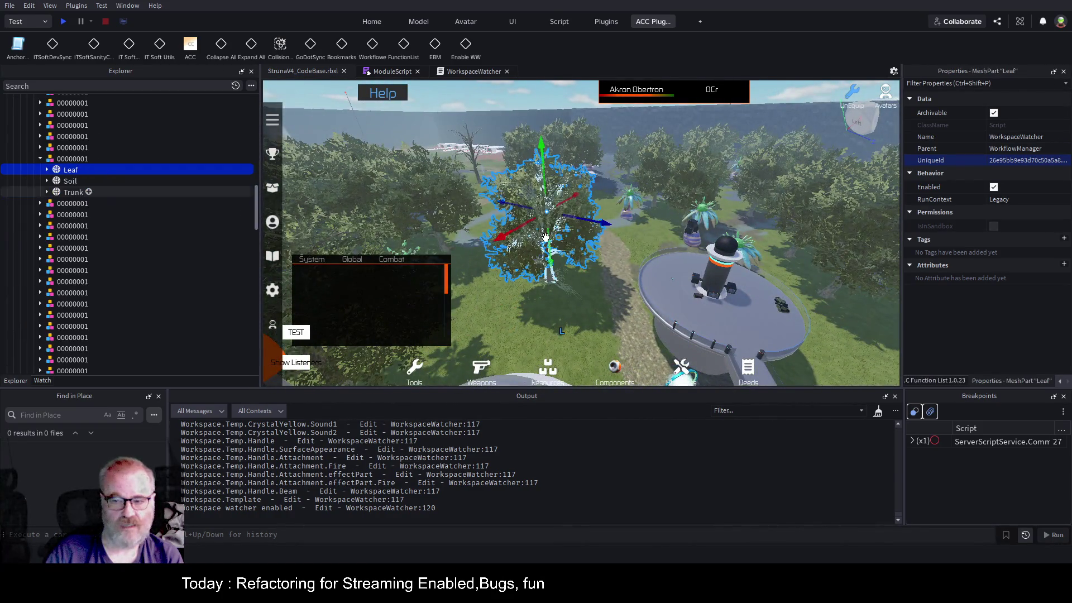
pyautogui.click(84, 159)
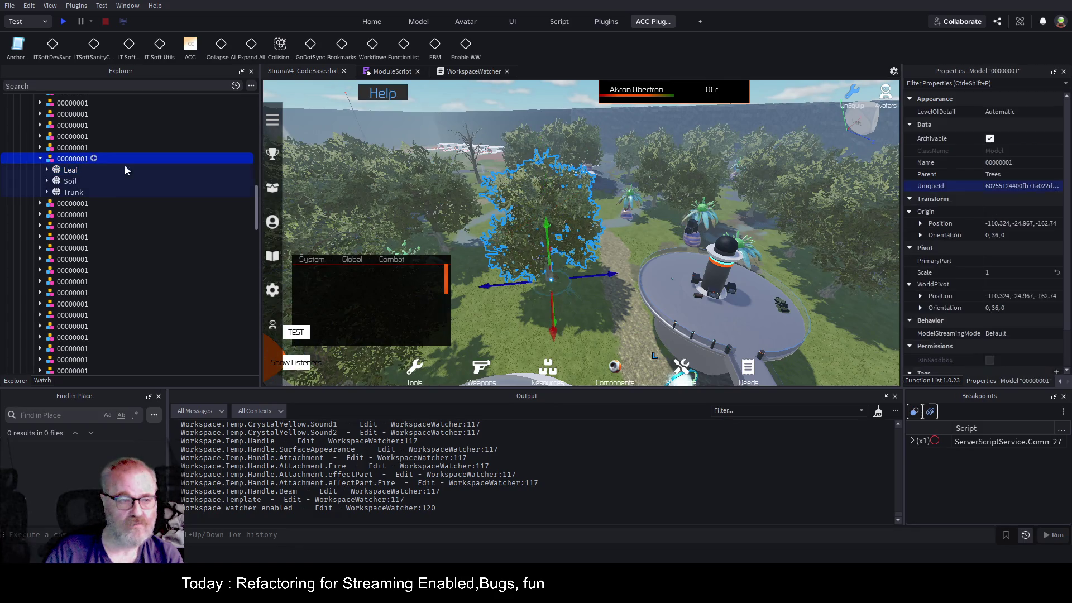
pyautogui.scroll(-2, 970, 291)
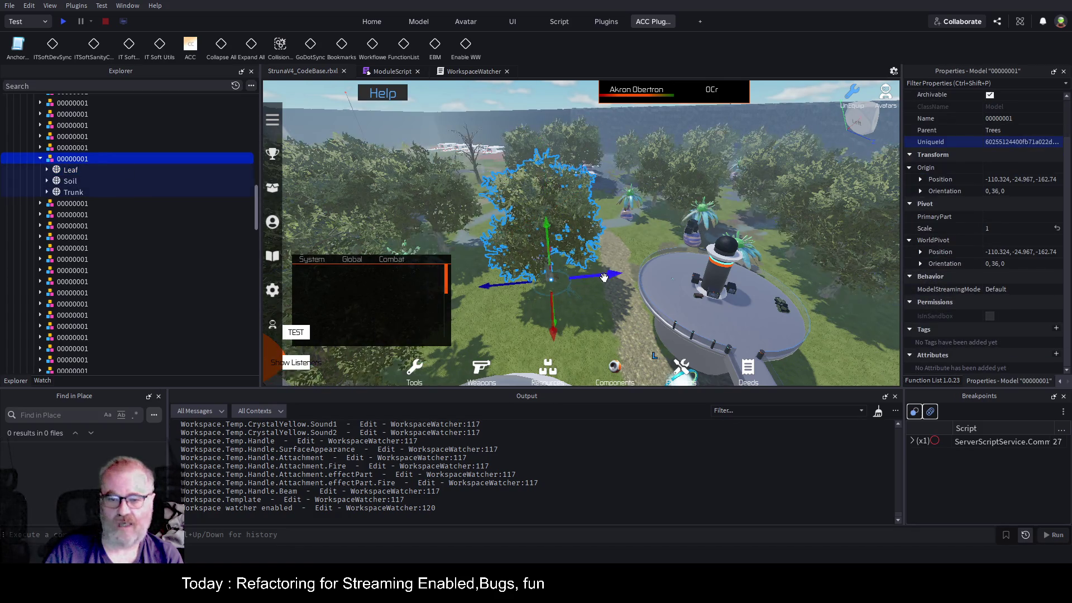
pyautogui.moveTo(604, 275); pyautogui.dragTo(626, 274)
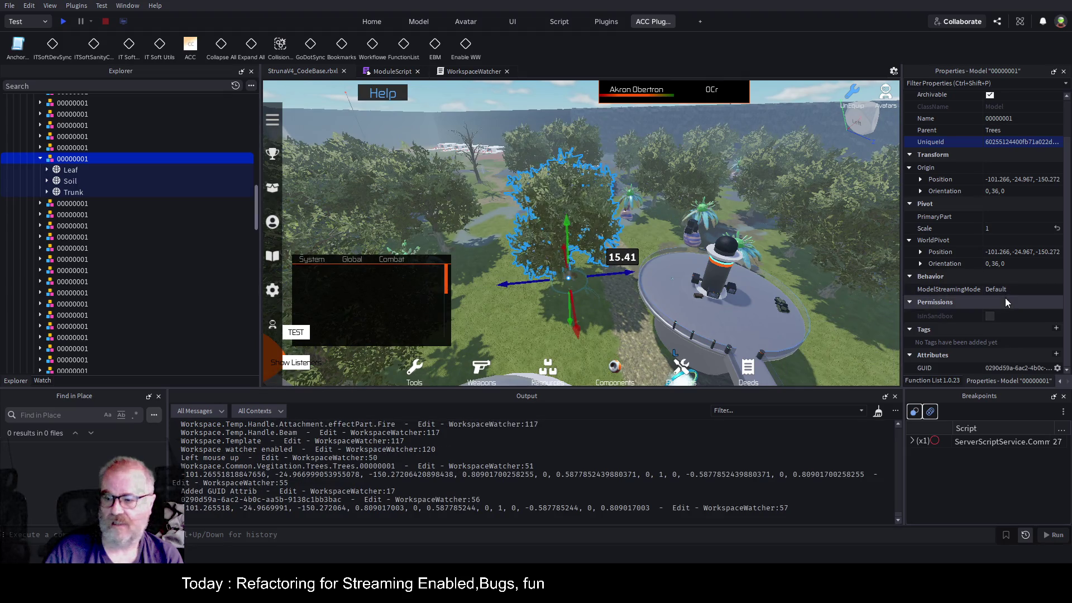
pyautogui.moveTo(902, 338); pyautogui.dragTo(800, 342)
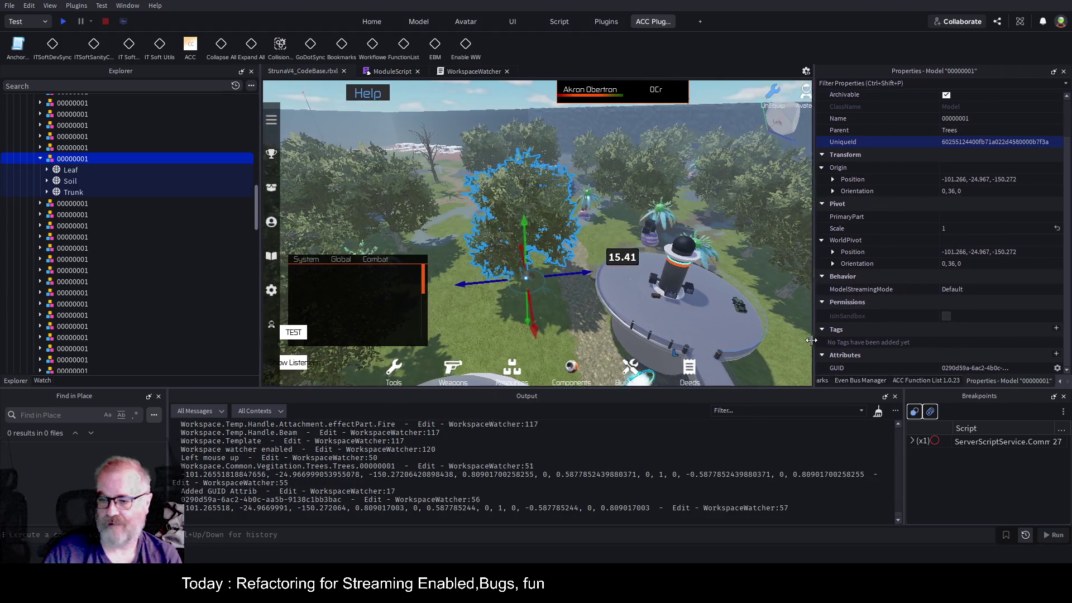
pyautogui.click(1017, 368)
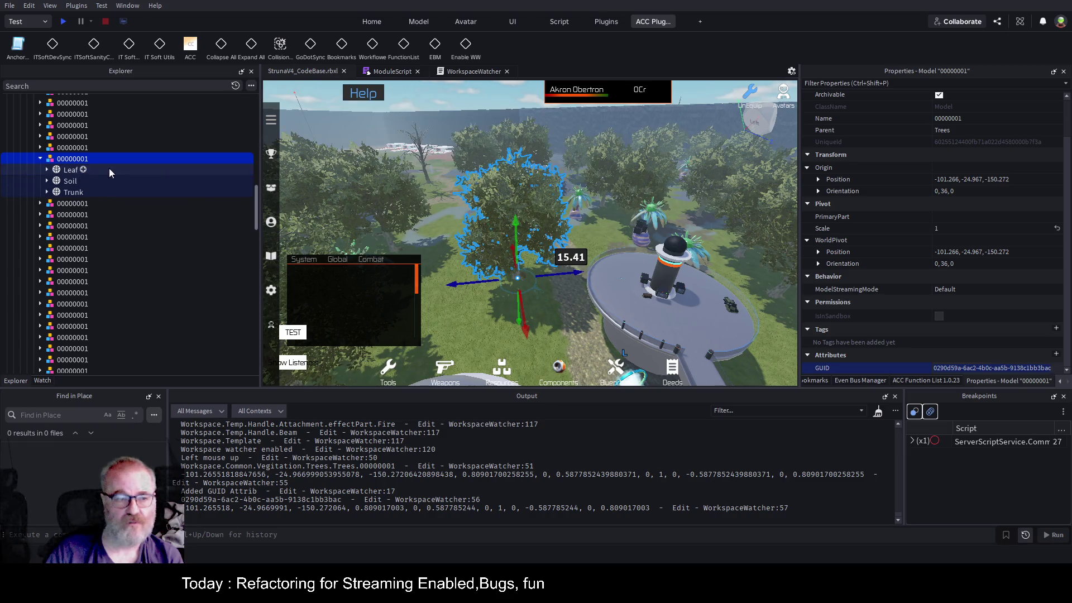
# - Move the Leaf part 25.787 studs along the red axis to give it a GUID attribute
pyautogui.click(69, 170)
pyautogui.scroll(-6, 933, 289)
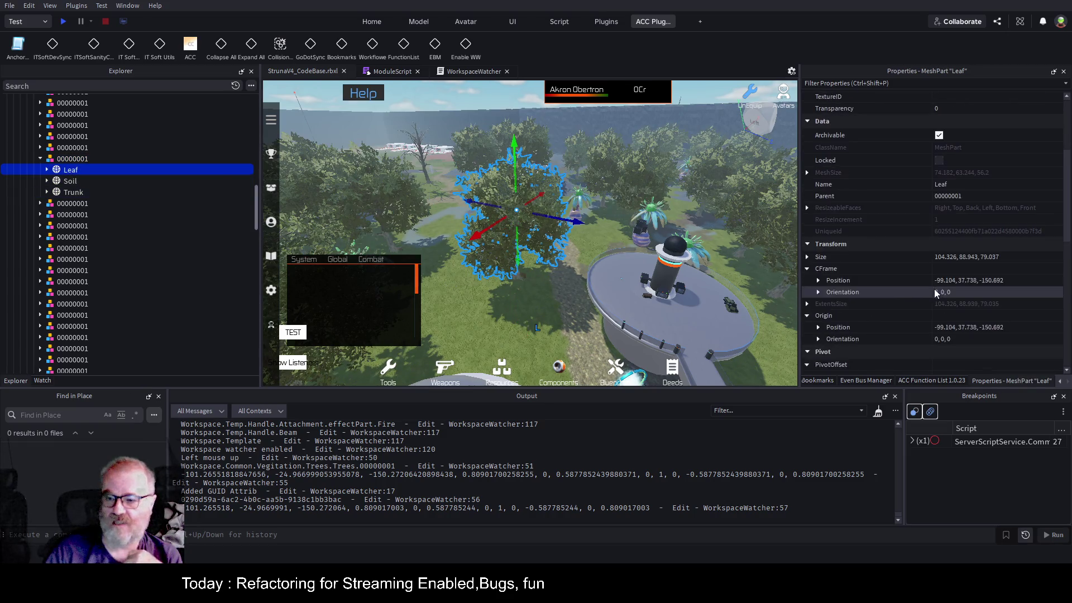
pyautogui.scroll(-5, 1003, 311)
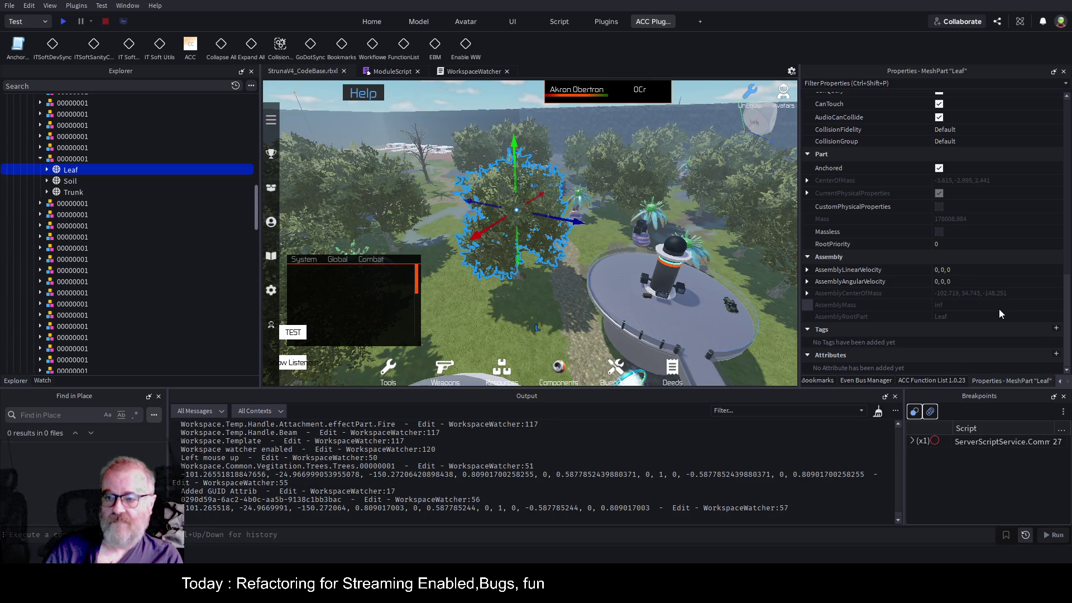
pyautogui.moveTo(488, 232); pyautogui.dragTo(467, 241)
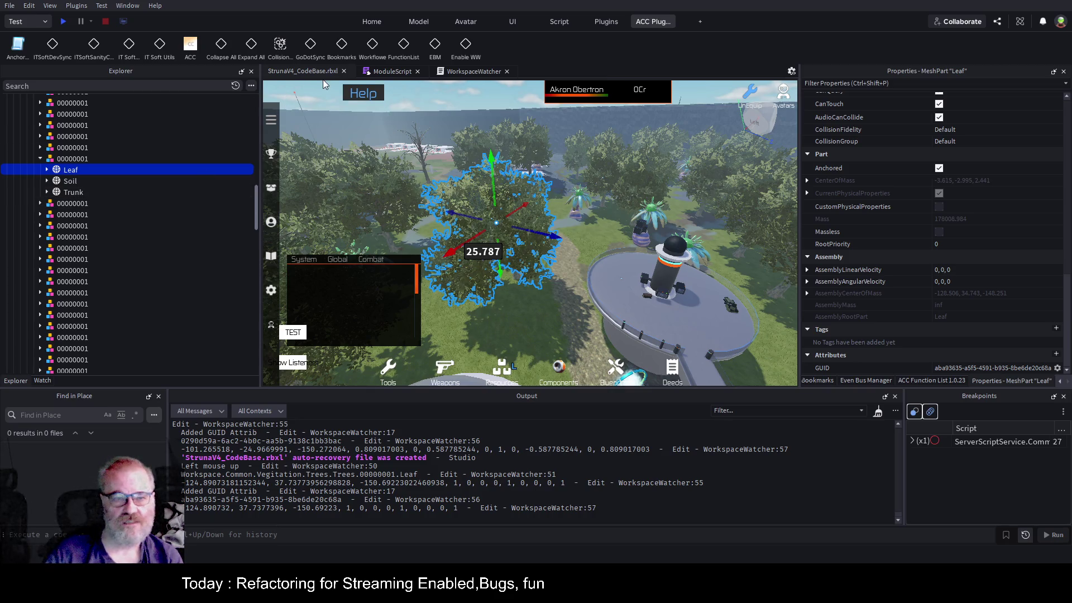
pyautogui.click(464, 72)
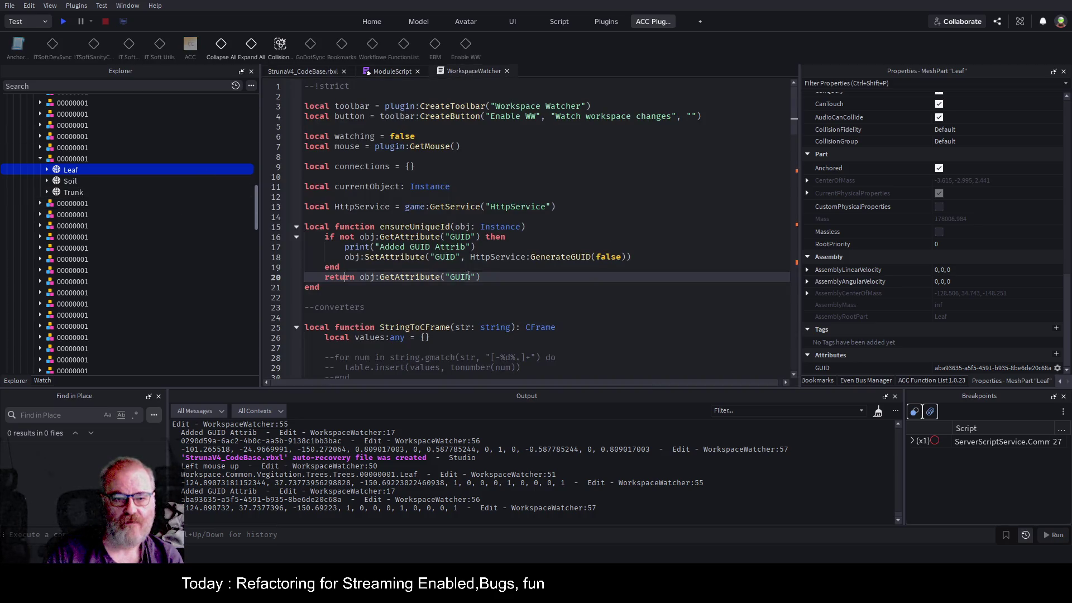
# - Review the UID, MasterID and CFrame sample records on lines 5–6 of the ModuleScript
pyautogui.scroll(-12, 459, 302)
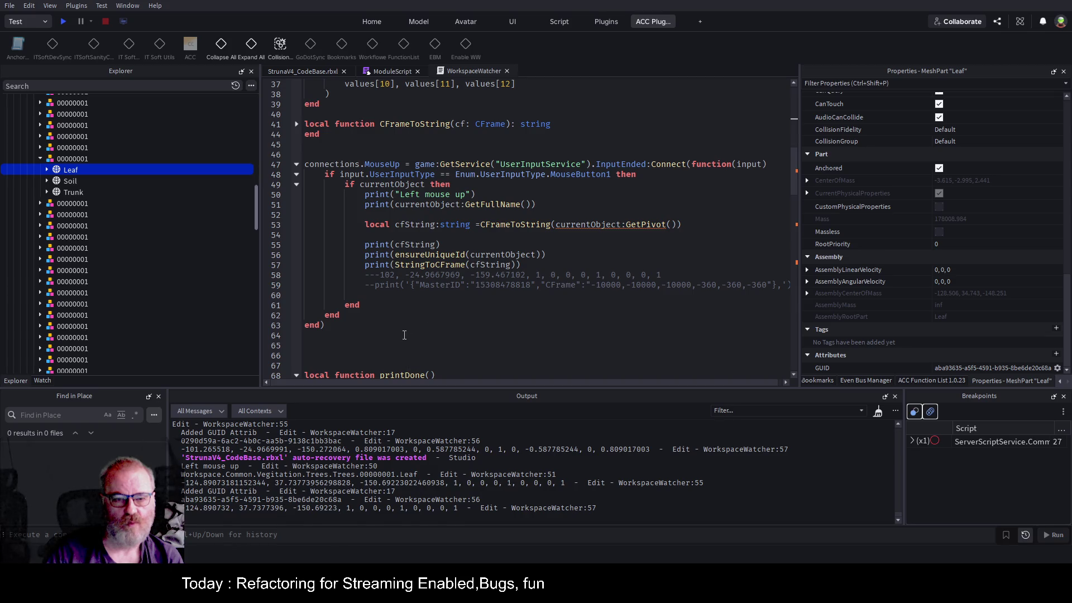
pyautogui.click(392, 72)
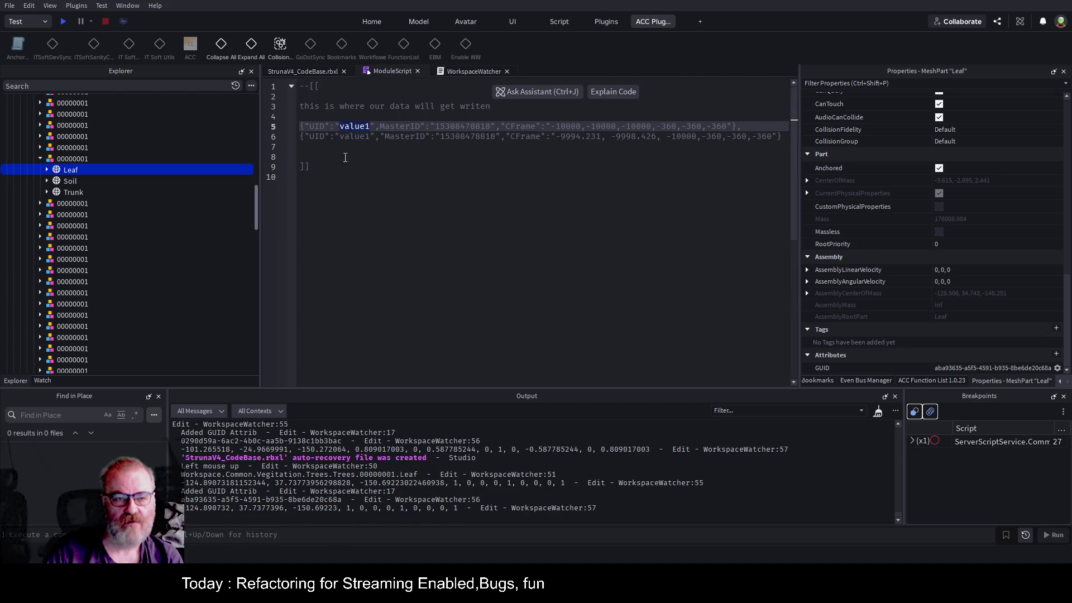
pyautogui.tripleClick(326, 138)
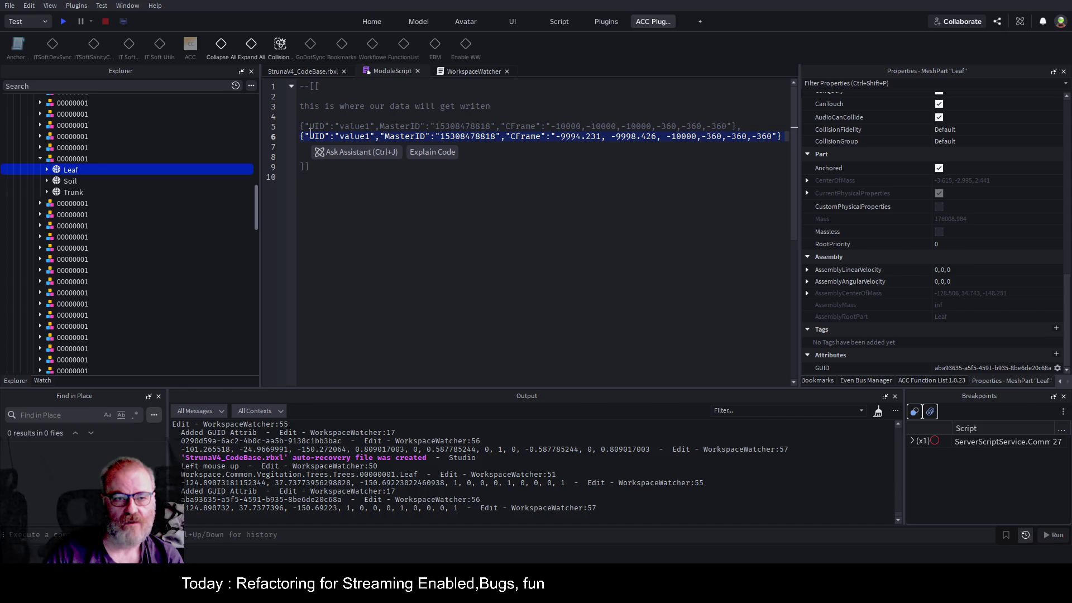
pyautogui.doubleClick(356, 126)
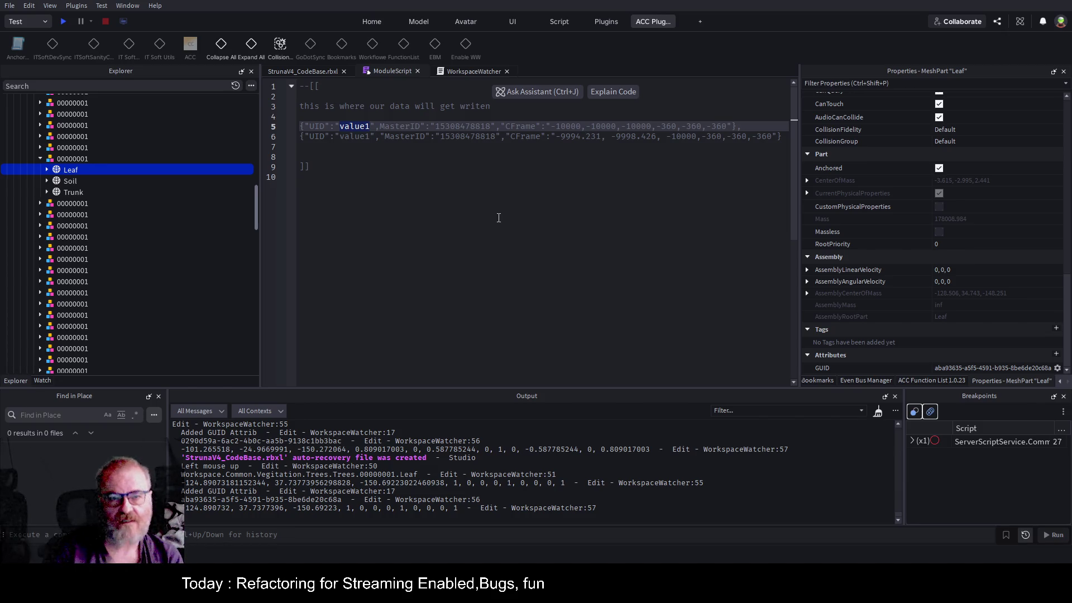
pyautogui.click(483, 180)
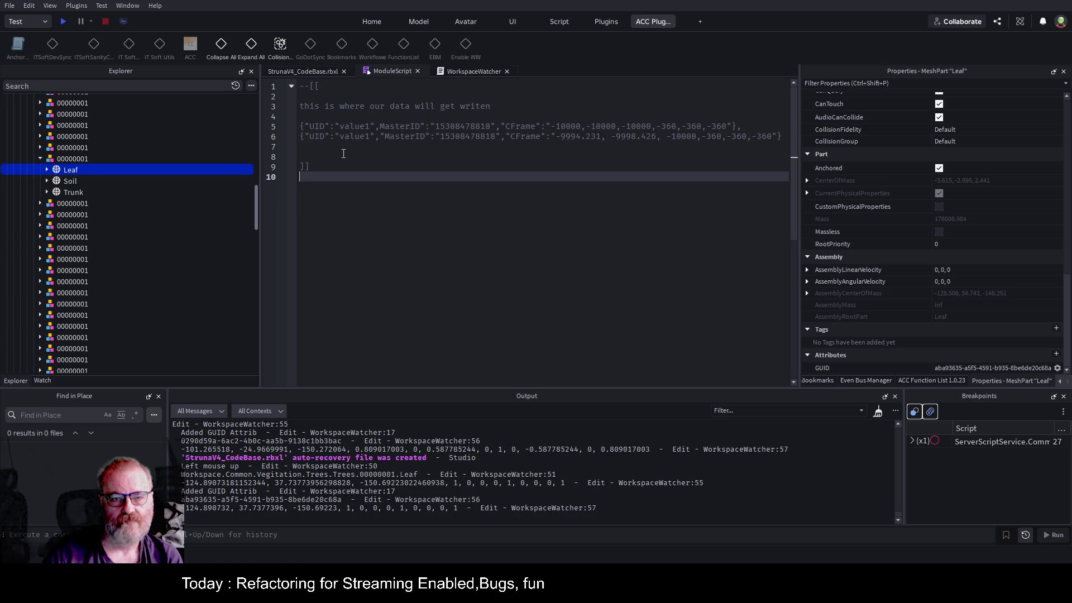
pyautogui.click(474, 74)
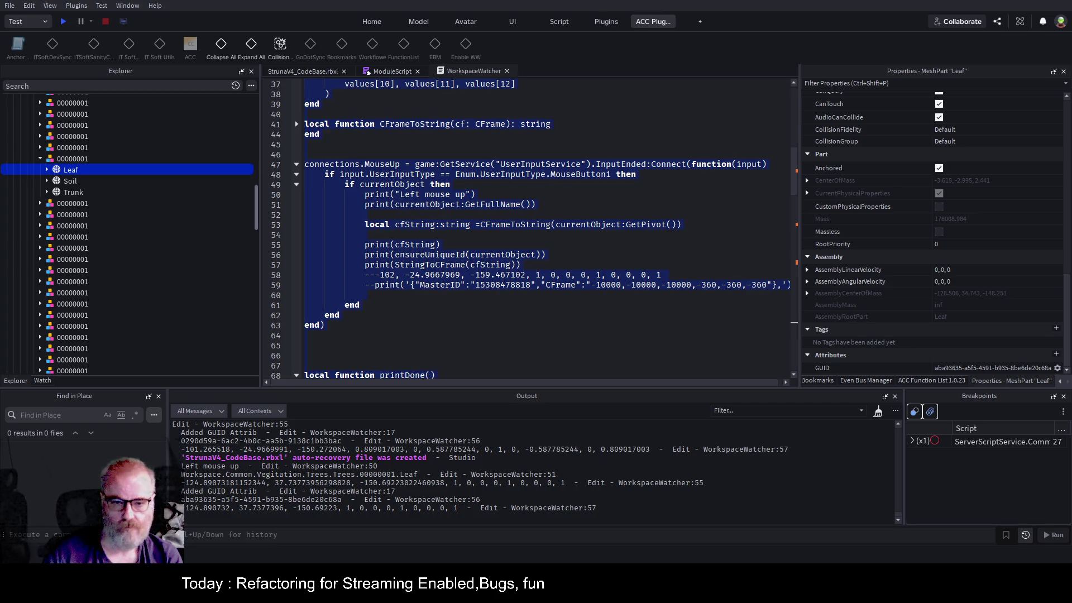
# - Switch back to the ModuleScript tab showing the sample UID/MasterID/CFrame data comment
pyautogui.click(380, 72)
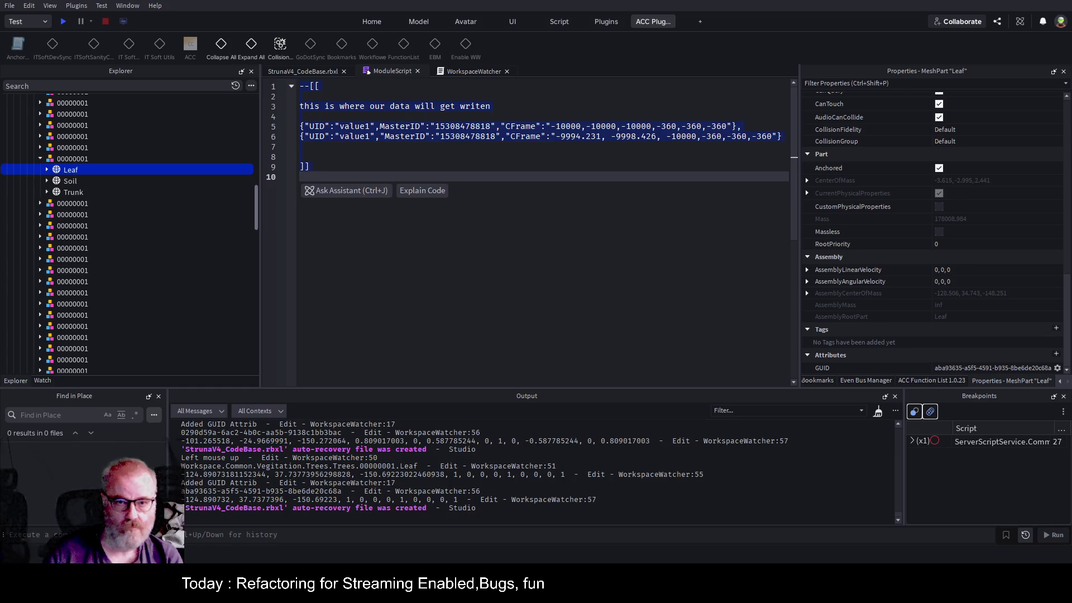
# - Clear the whole-script selection by clicking inside the second sample record
pyautogui.click(414, 139)
# - Inspect the MasterID key in the second record, then save the StrunaV4_CodeBase place with Ctrl+S
pyautogui.doubleClick(416, 137)
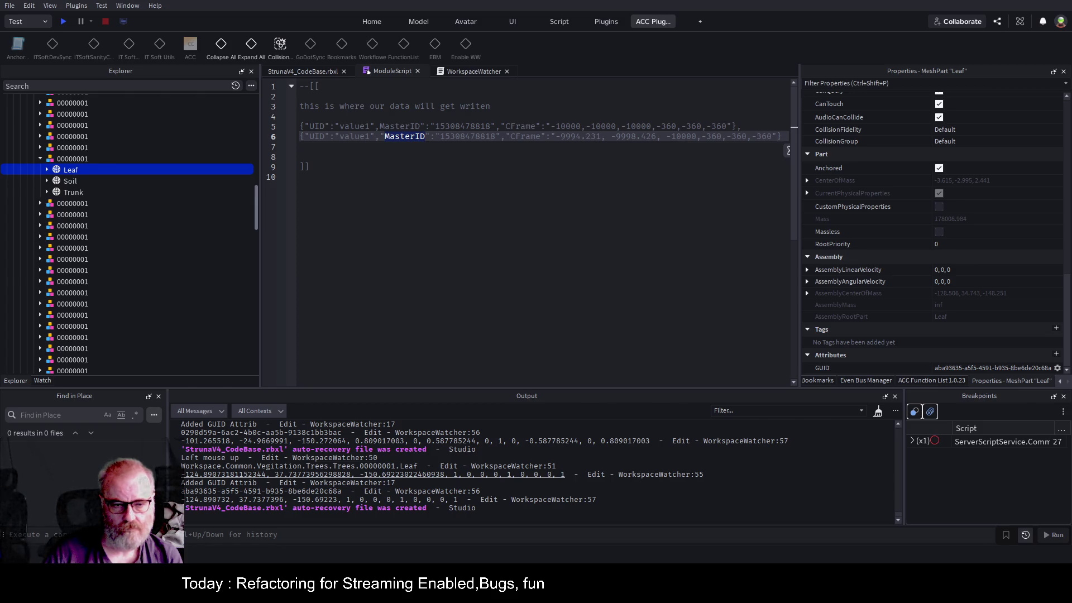
pyautogui.click(469, 233)
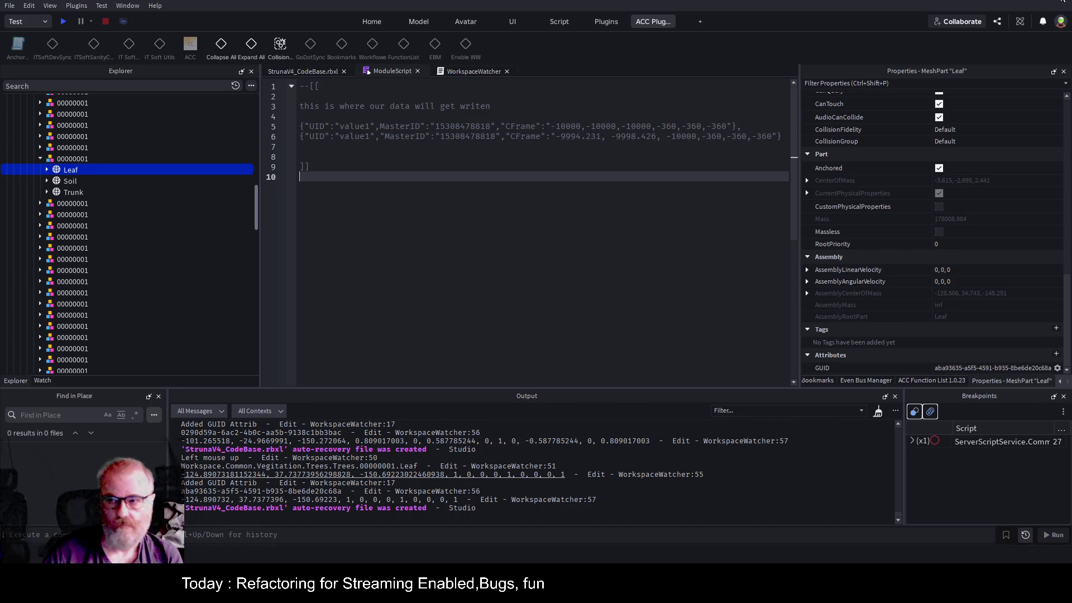
pyautogui.hotkey('ctrl', 's')
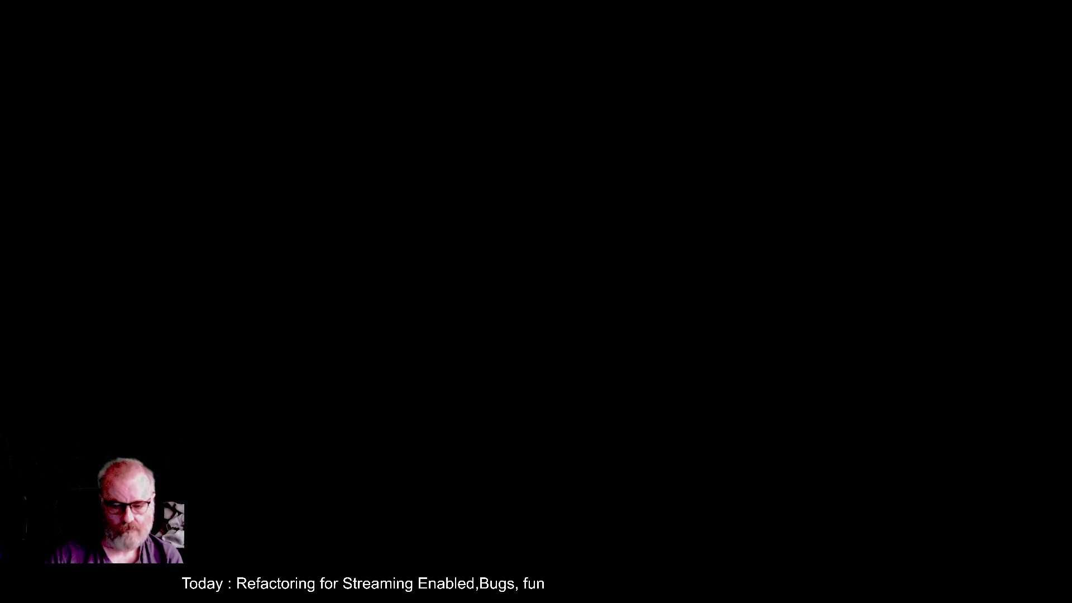